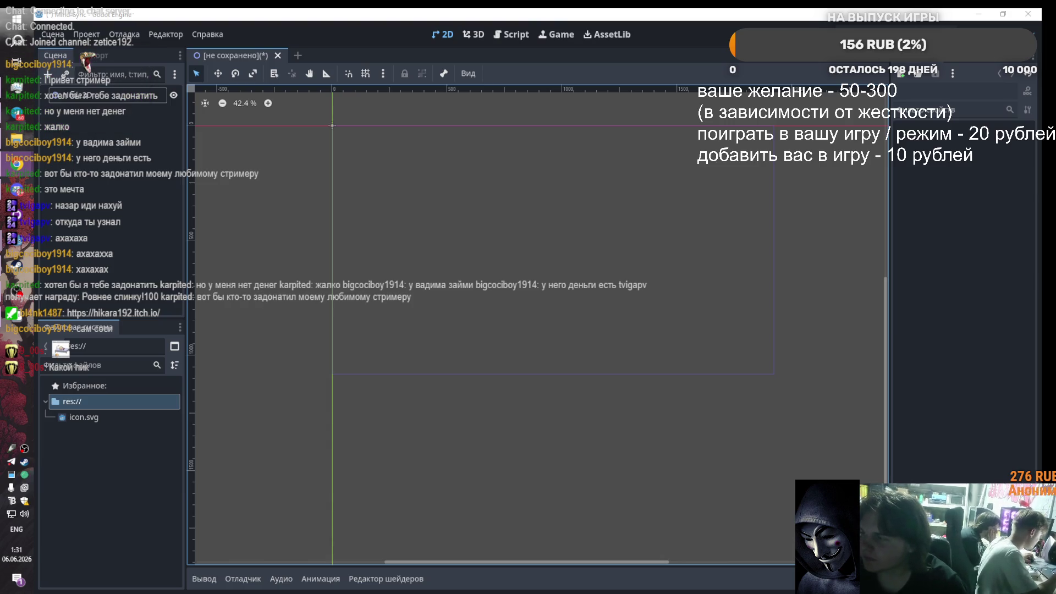
Step: Create a 'models' folder in res:// and bring up the game jam image folder
key(alt+shift)
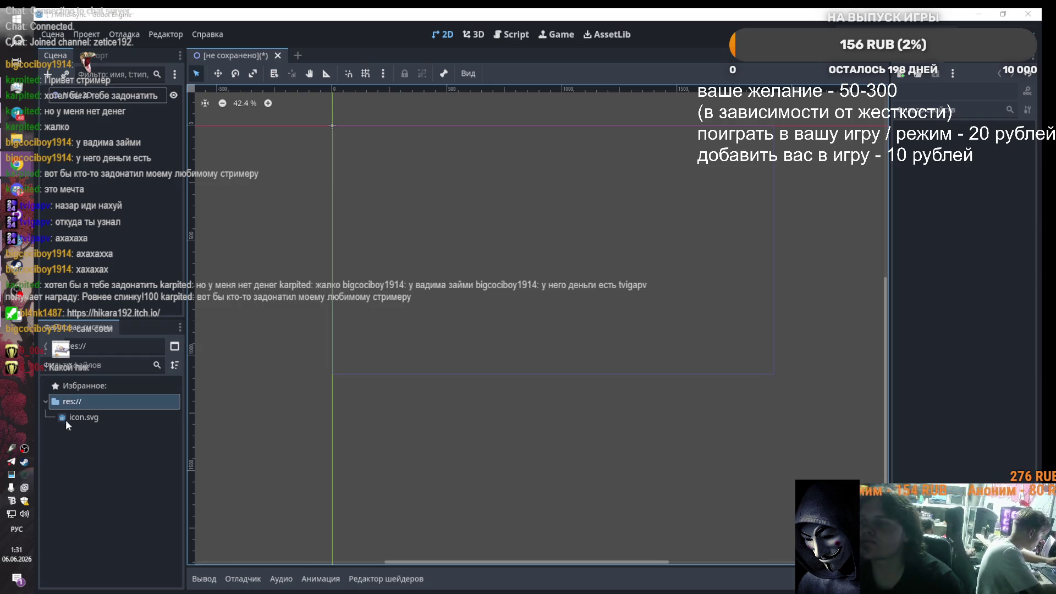
right_click(81, 400)
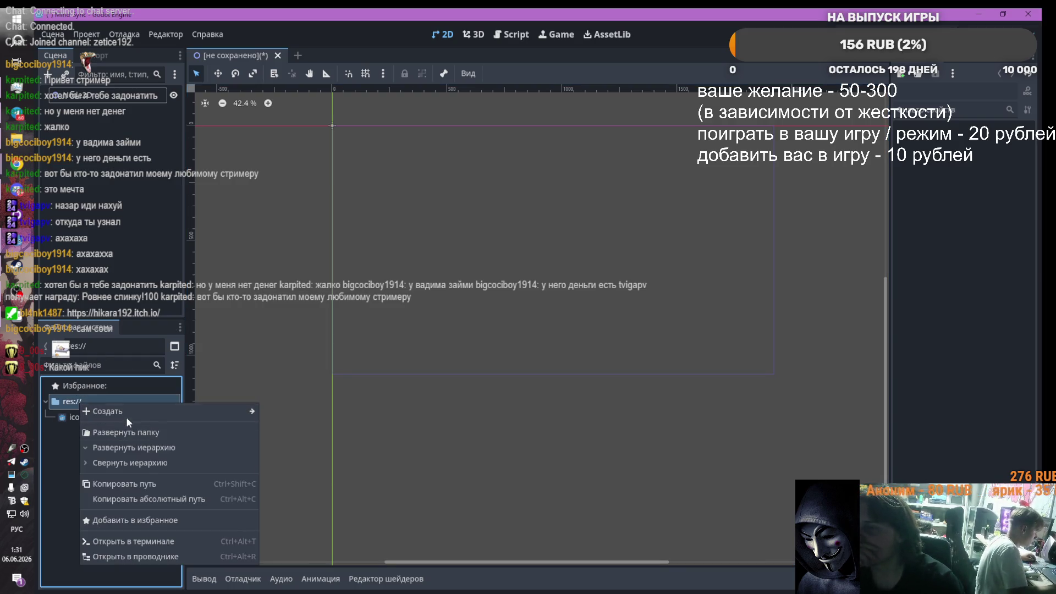
mouse_move(126, 412)
click(308, 413)
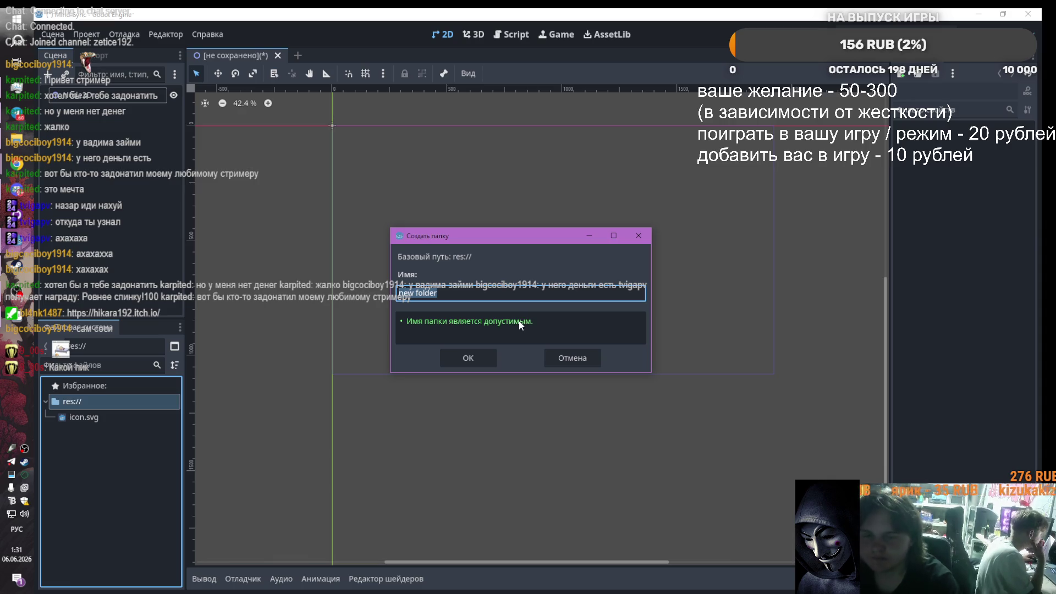
key(BackSpace)
text(ышвуу)
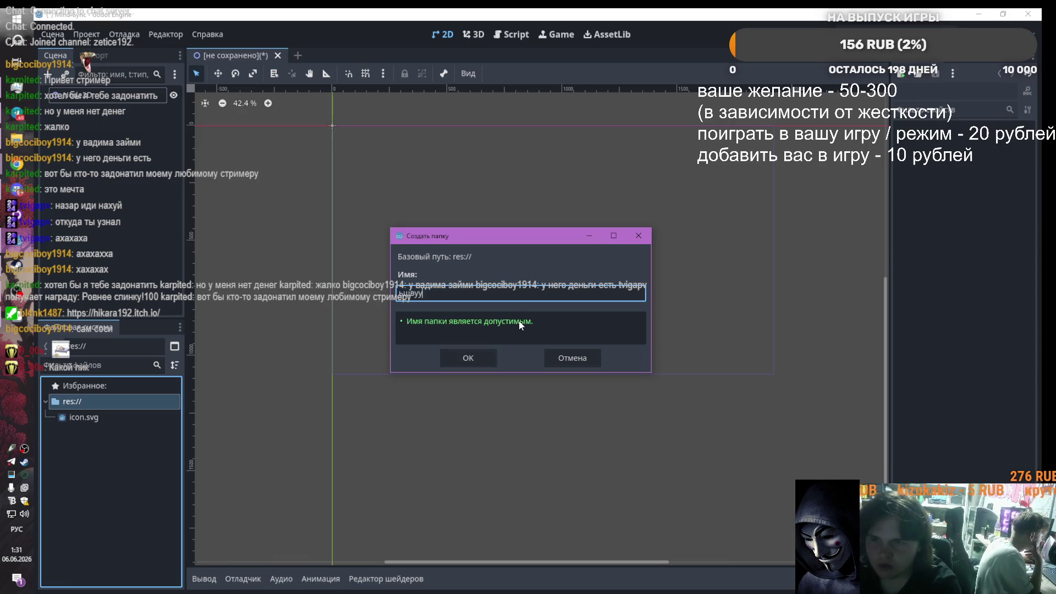
key(BackSpace)
key(BackSpace)
key(BackSpace)
key(alt+shift)
text(models)
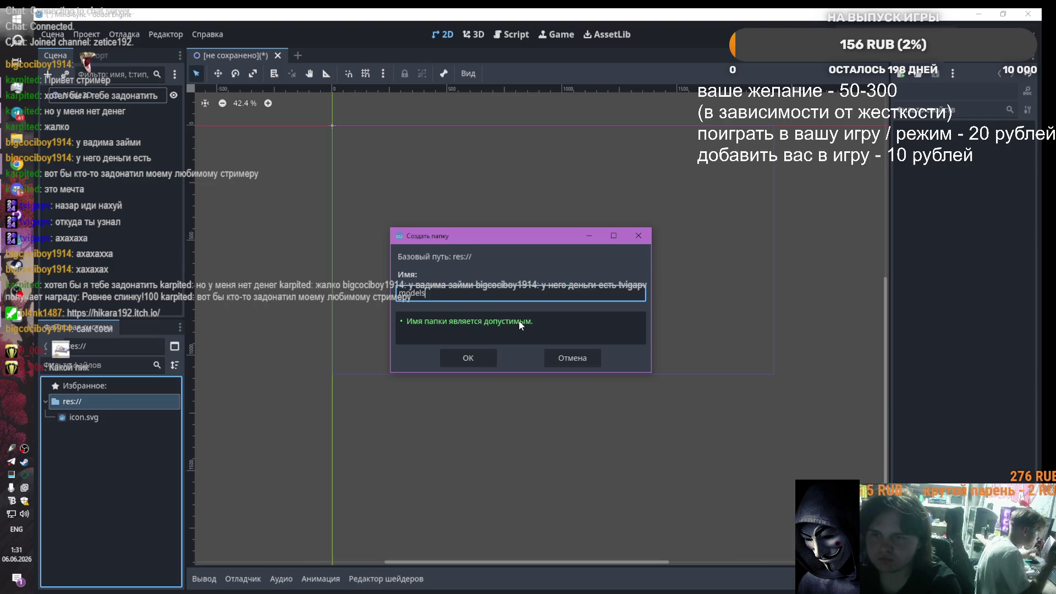
key(Return)
click(16, 139)
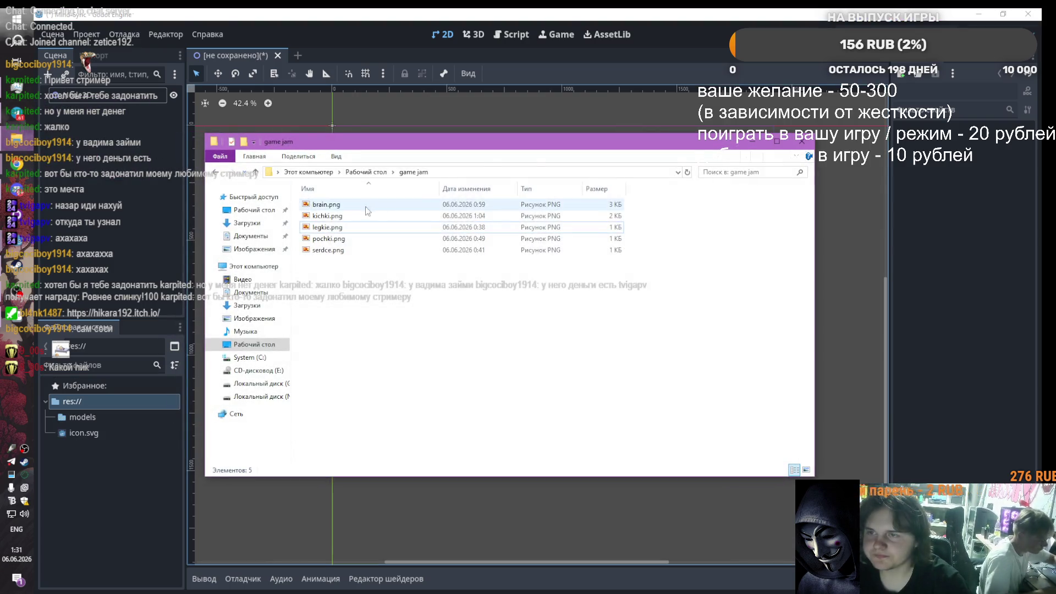
Step: Drag the five game jam PNGs into res://models, then select the Node2D root
mouse_move(365, 206)
mouse_down()
mouse_move(346, 263)
mouse_move(374, 247)
mouse_move(96, 429)
mouse_up()
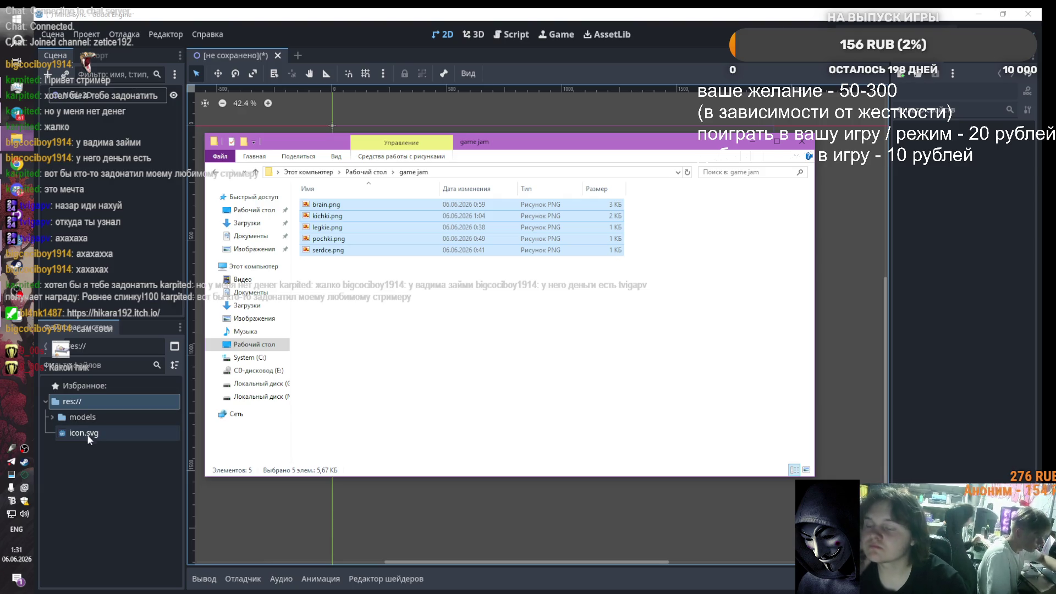
click(52, 416)
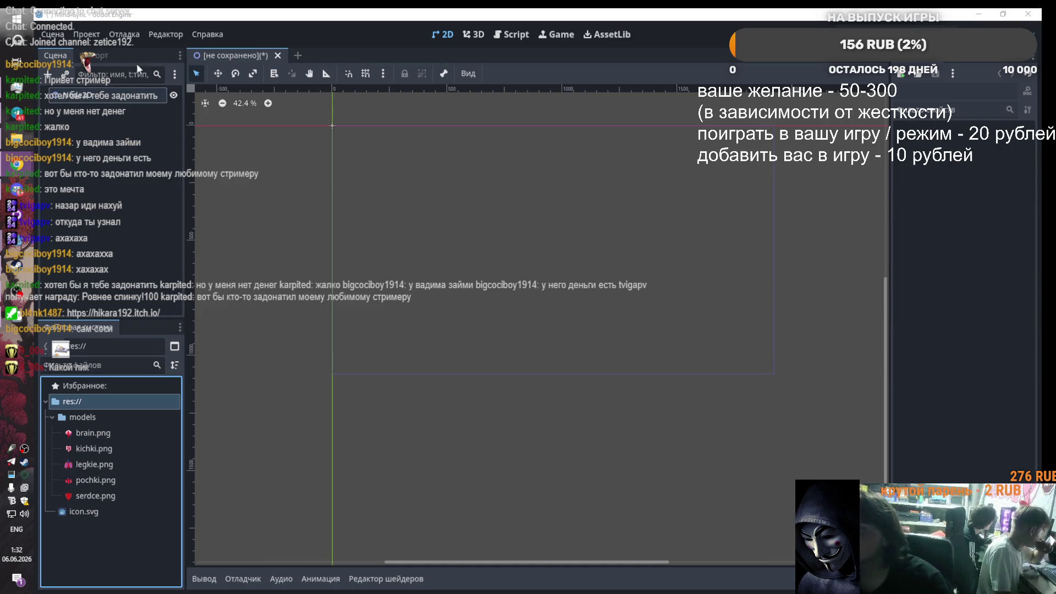
click(80, 97)
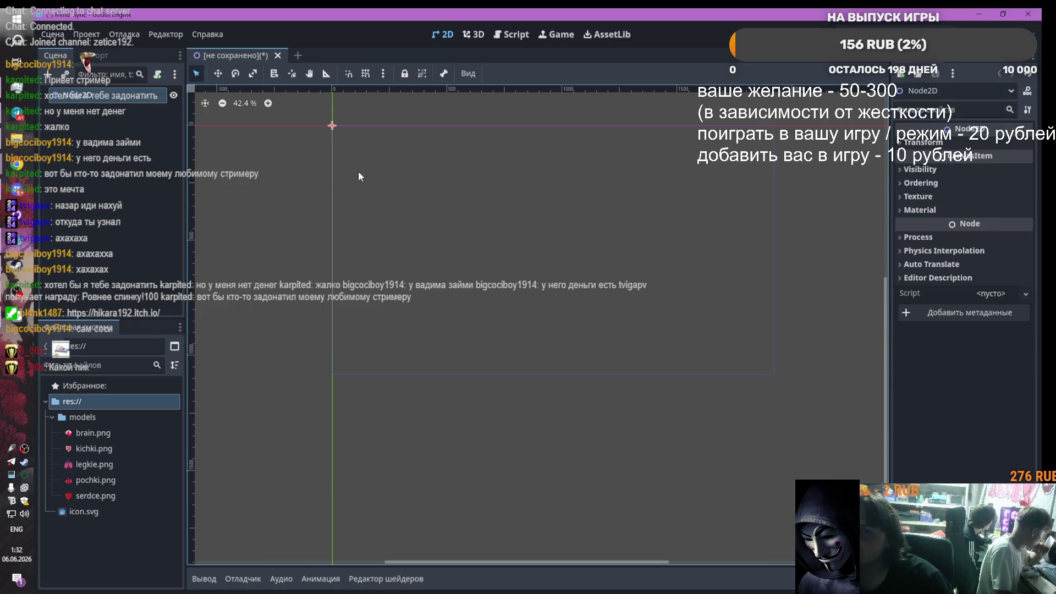
Step: Add a Button node as a child of the Node2D root
scroll(352, 171, up, 1)
scroll(351, 169, down, 3)
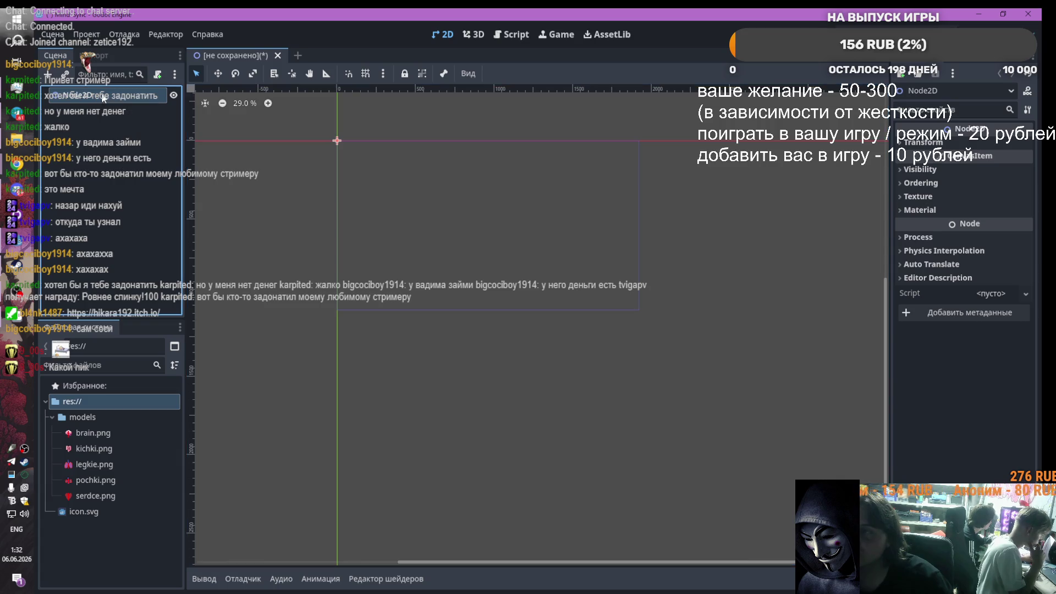
click(97, 96)
click(48, 76)
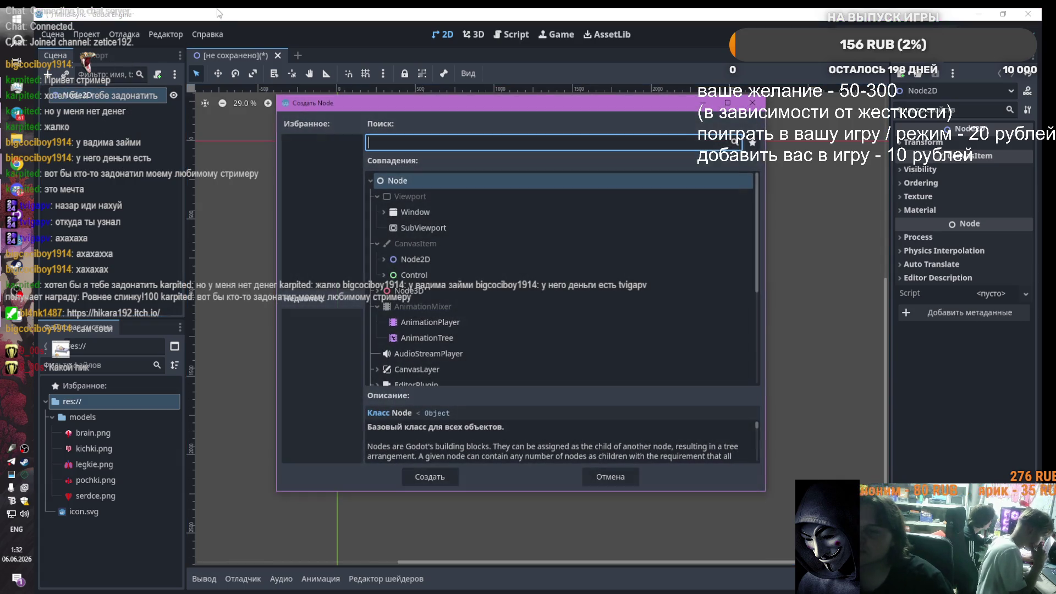
text(m)
key(BackSpace)
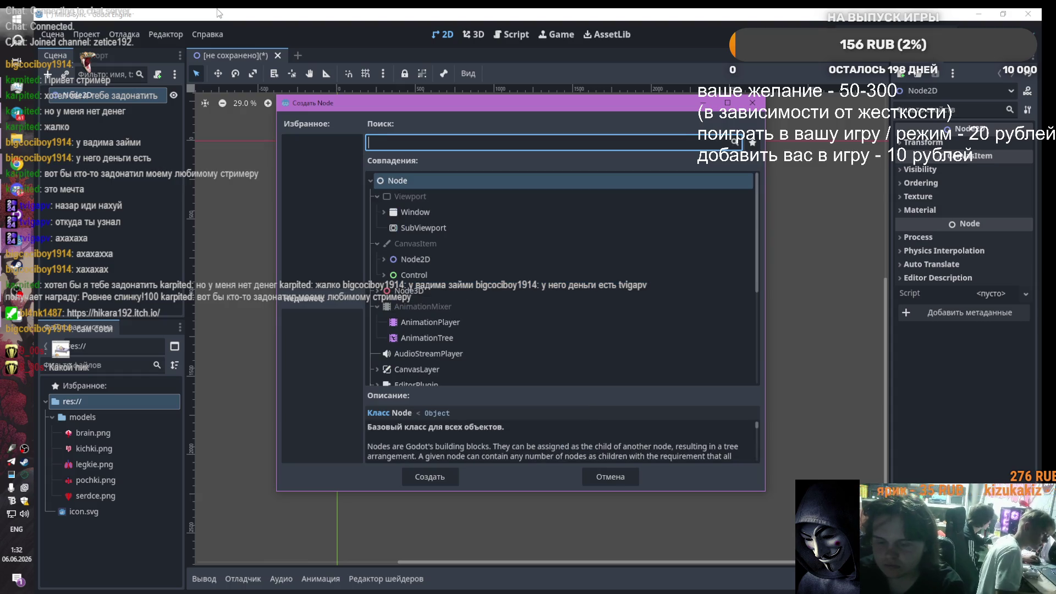
text(nutt)
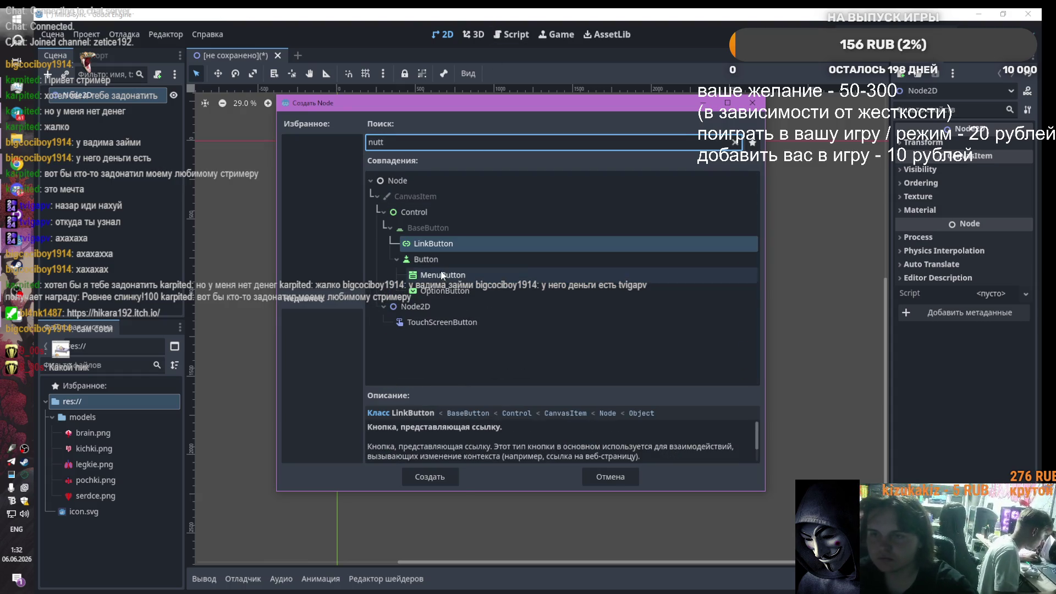
double_click(434, 259)
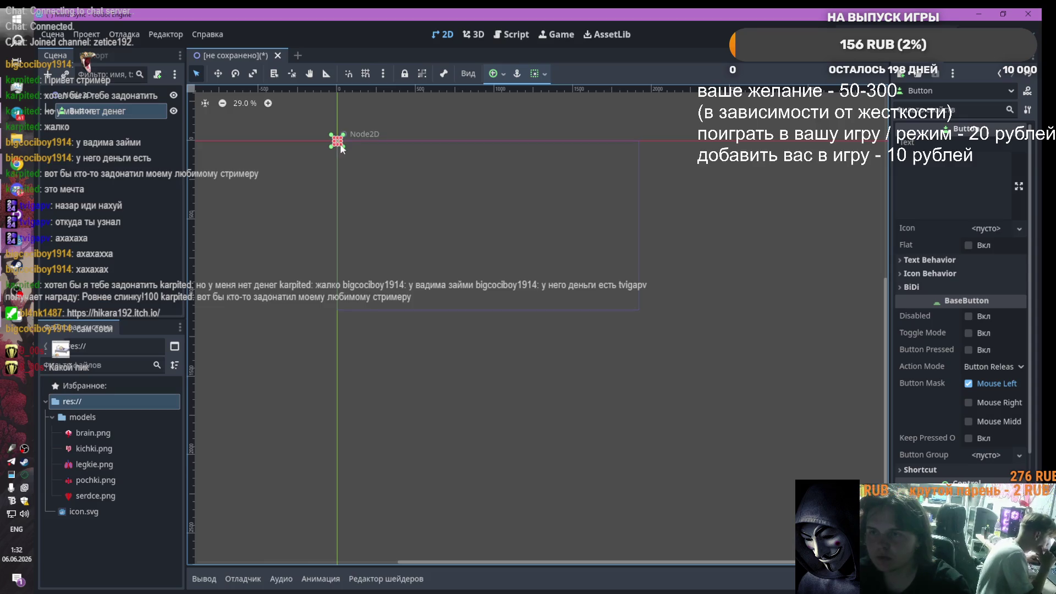
Step: Make the button taller on the canvas and set its text to start
mouse_move(338, 147)
mouse_down()
mouse_move(367, 158)
mouse_move(387, 150)
mouse_move(474, 178)
mouse_move(465, 198)
mouse_up()
click(978, 182)
text(Star)
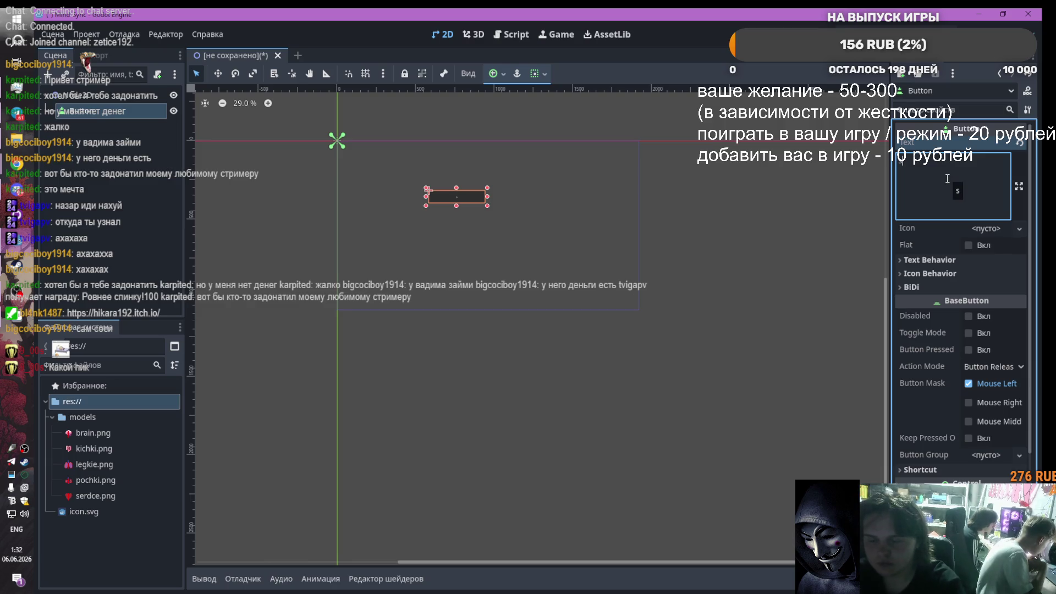
scroll(445, 202, up, 5)
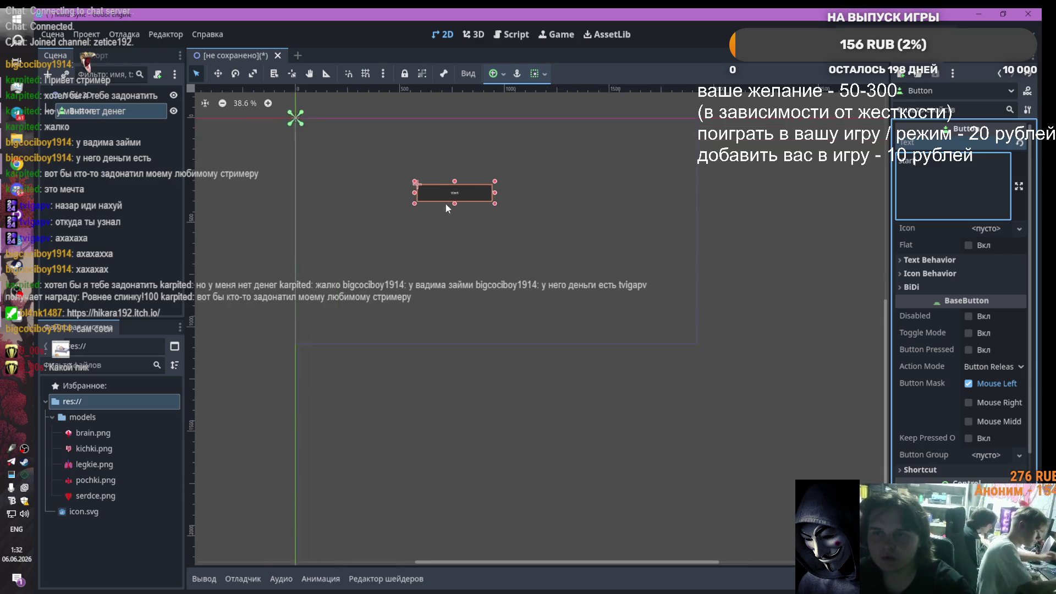
click(474, 186)
right_click(85, 97)
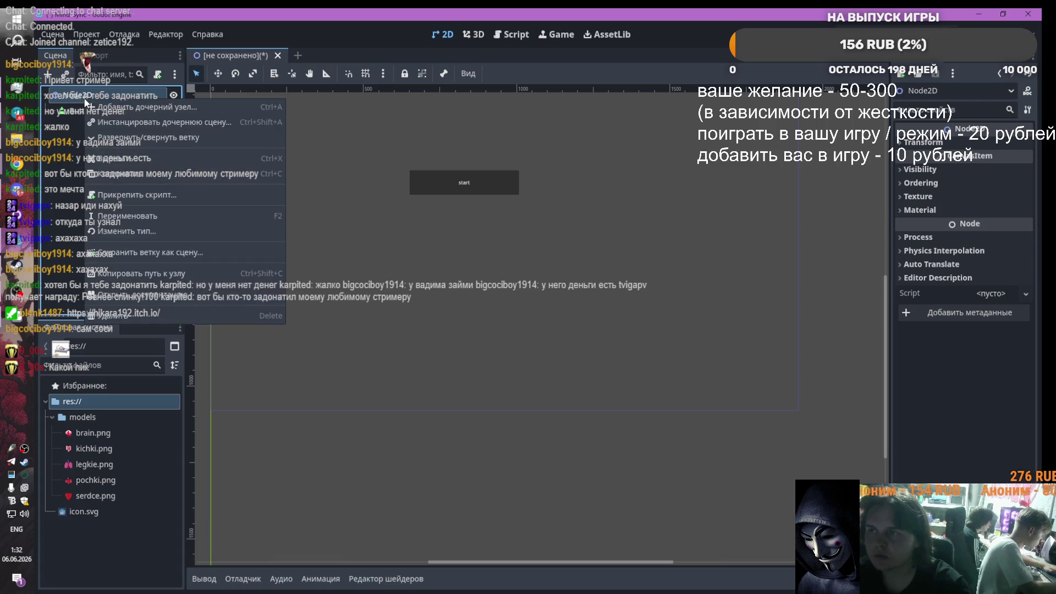
Step: Add a second Button under Node2D and rename it exit
click(58, 132)
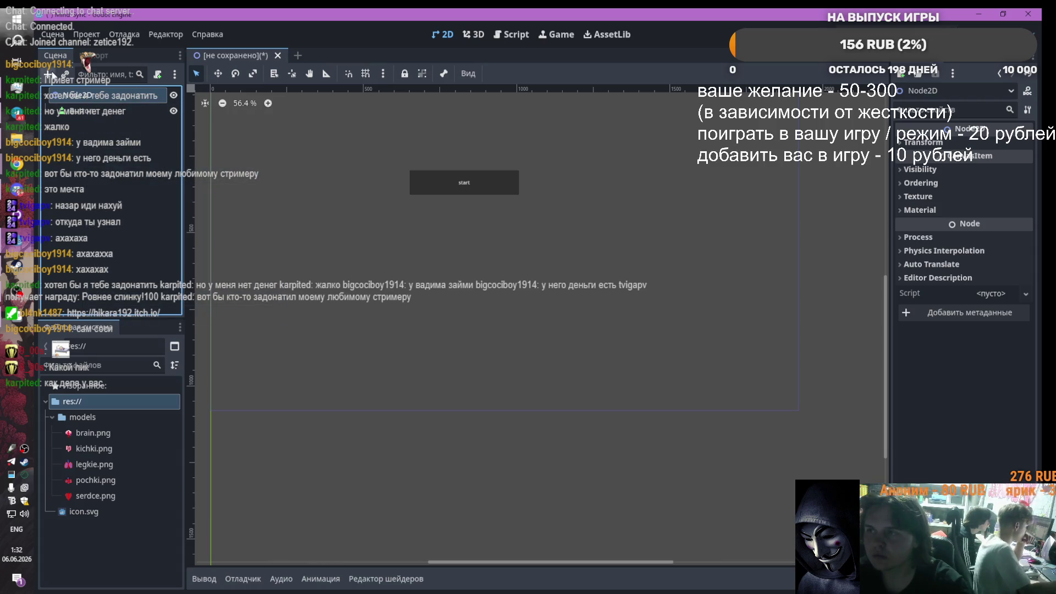
click(47, 74)
double_click(430, 260)
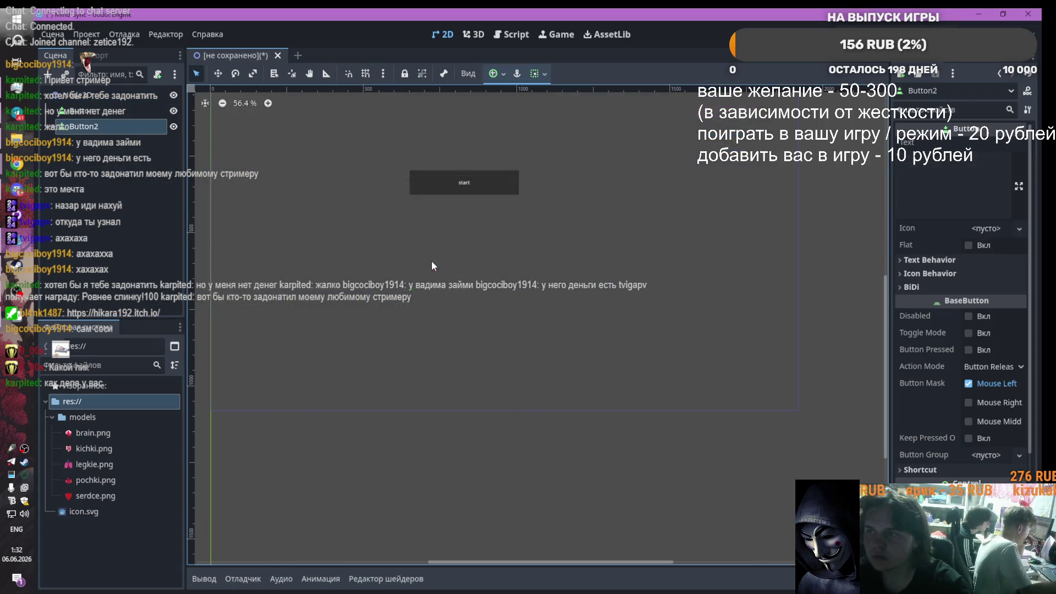
click(105, 112)
click(106, 112)
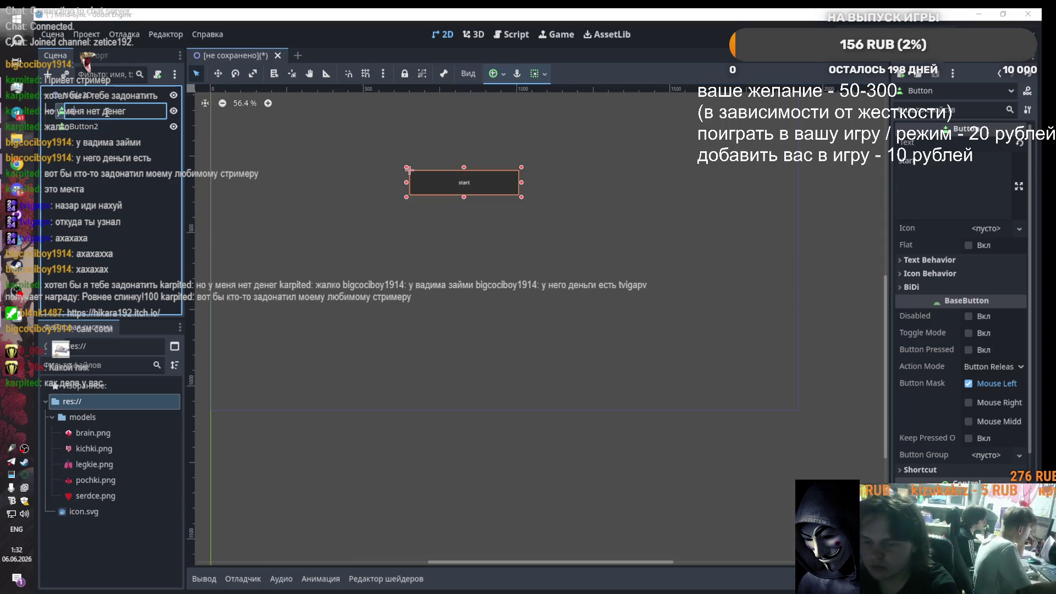
text(start)
click(78, 126)
click(78, 126)
text(ex)
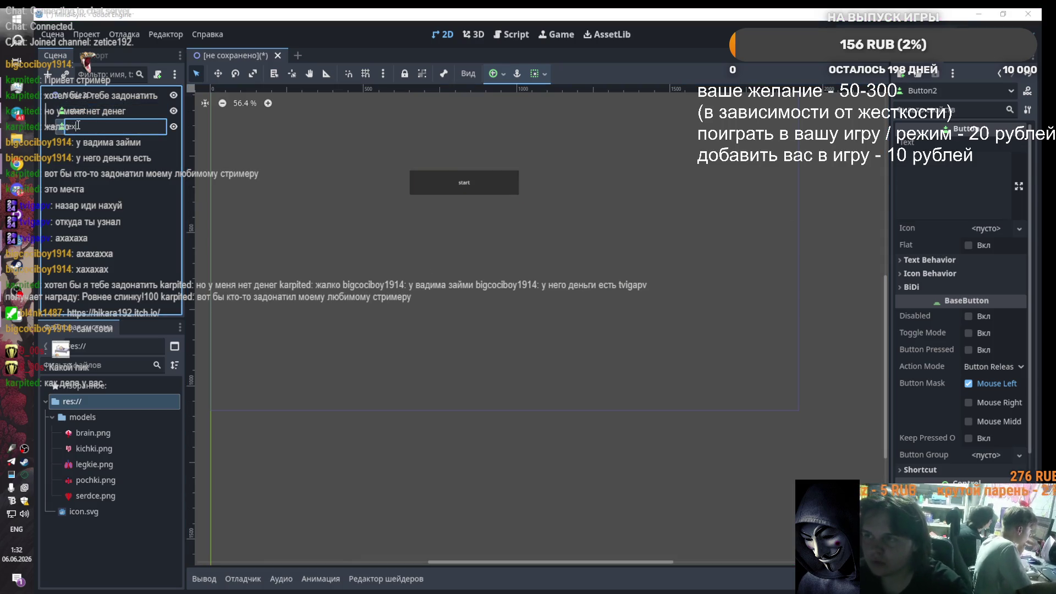
text(it)
key(Return)
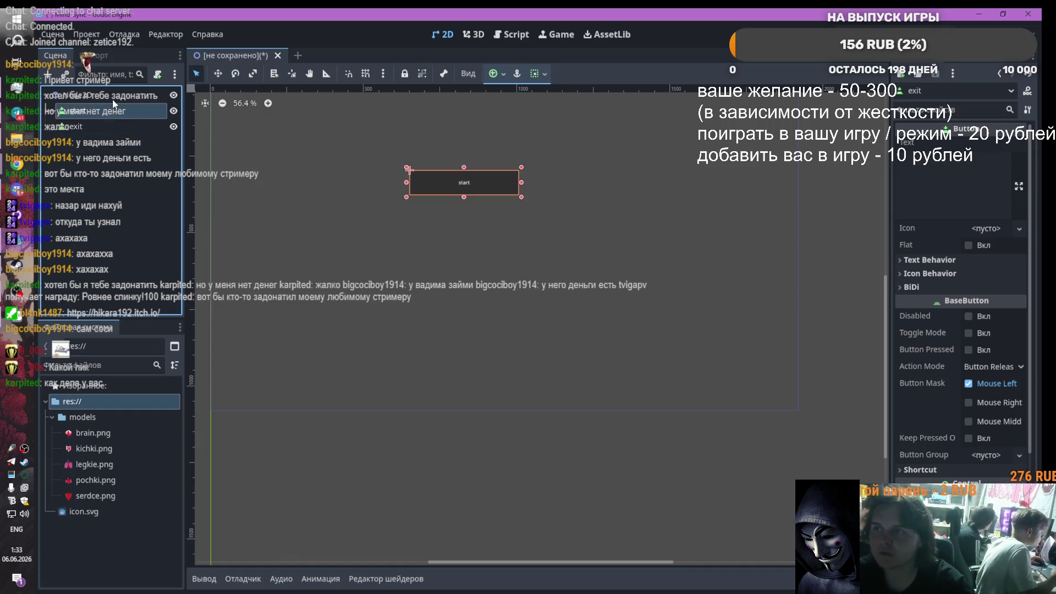
Step: Start attaching a script to Node2D, then cancel it and close the res:// menu
click(112, 96)
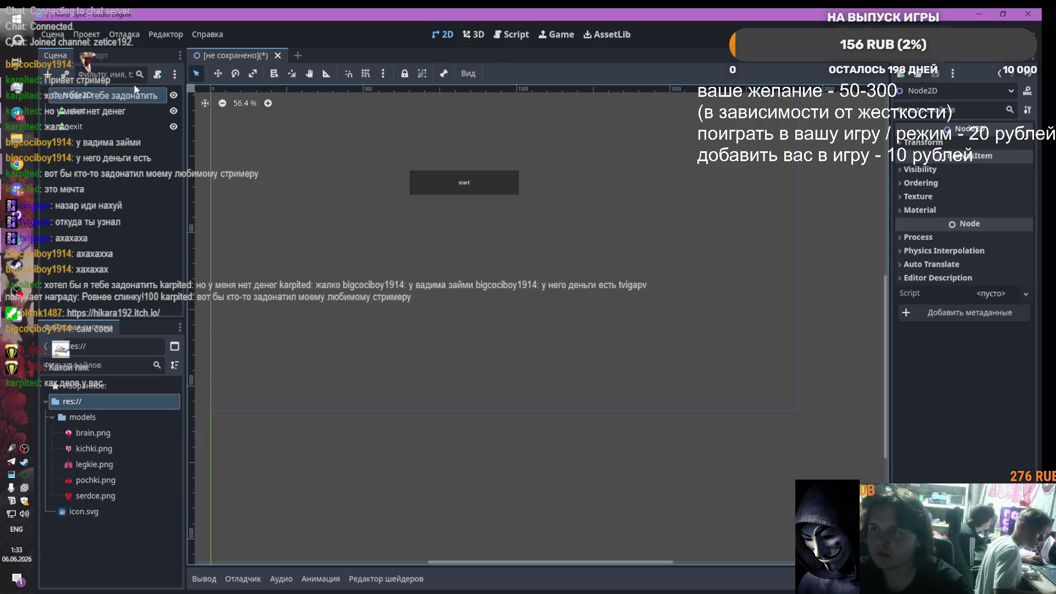
click(162, 78)
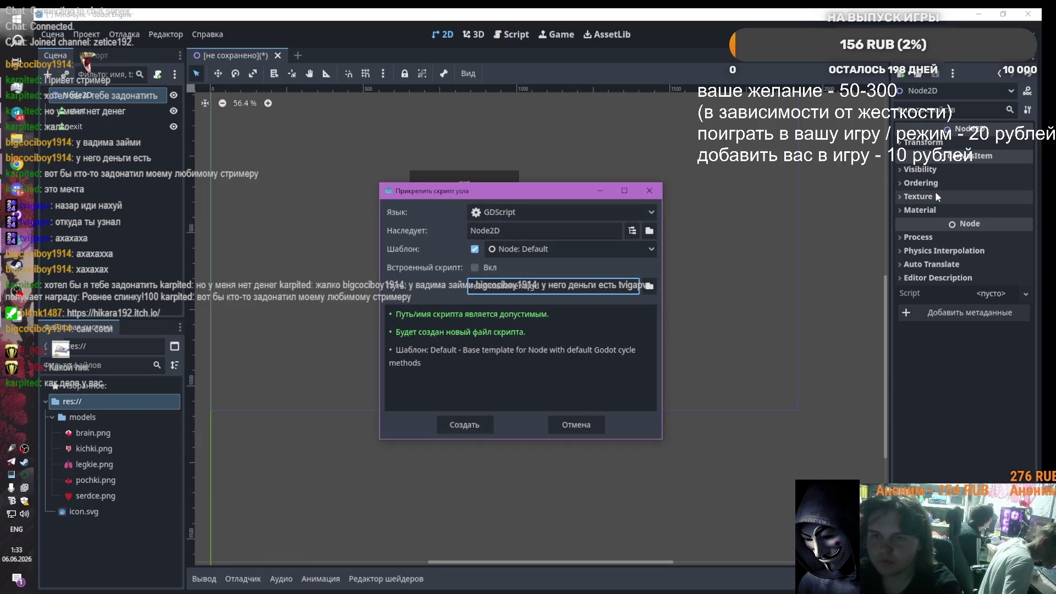
click(78, 399)
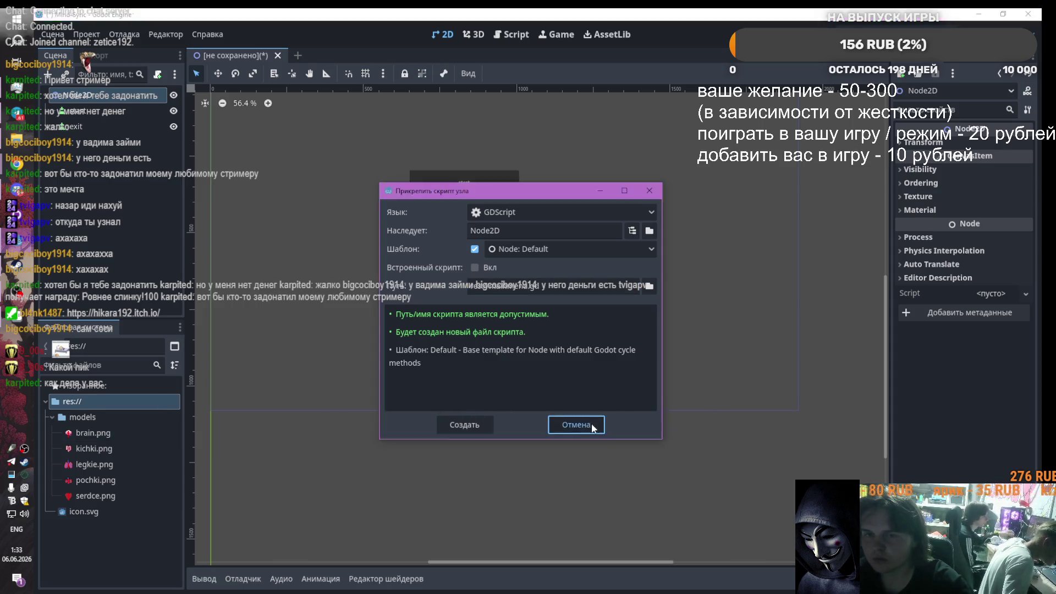
click(592, 424)
right_click(93, 402)
mouse_move(148, 408)
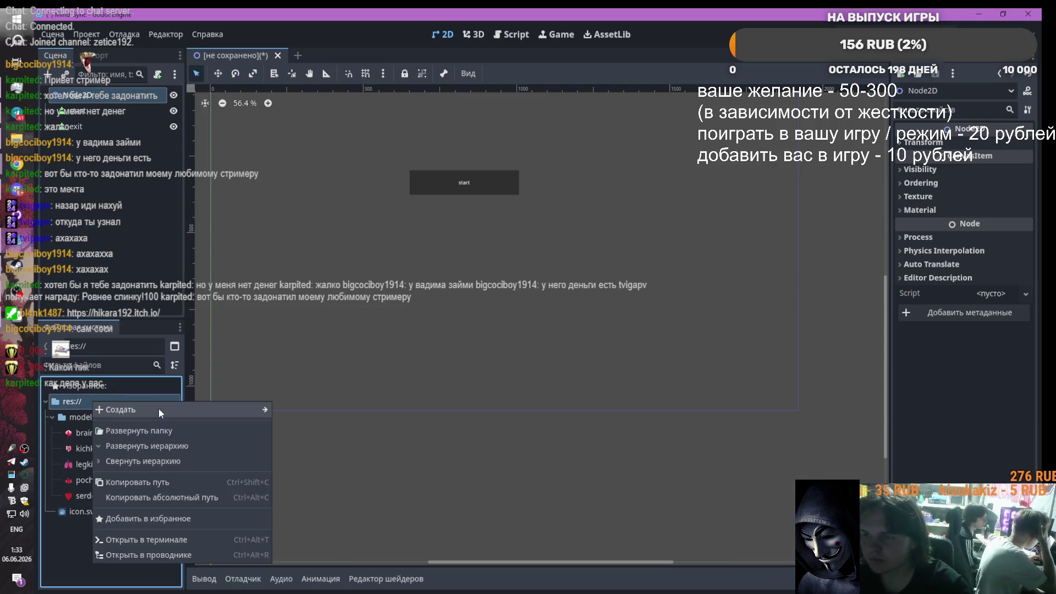
key(Escape)
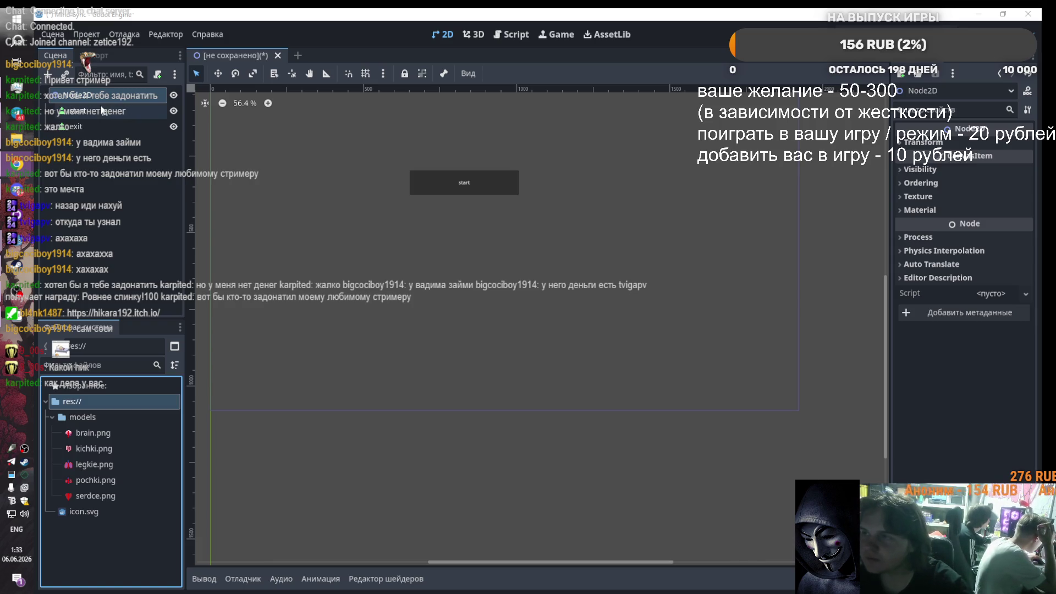
Step: Enlarge the exit button below start, caption it exit, and reselect Node2D
scroll(477, 203, up, 2)
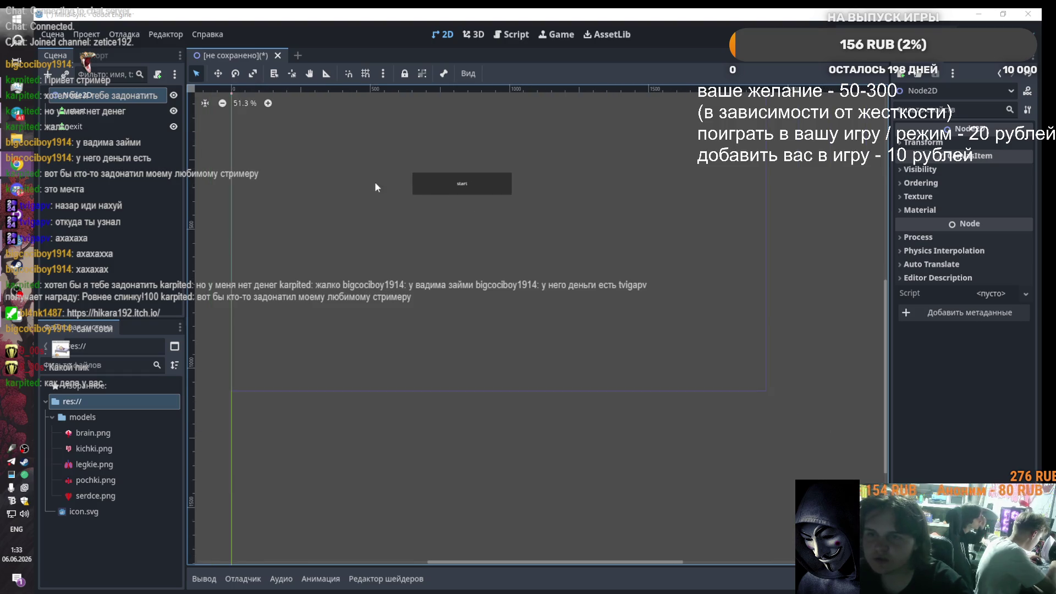
click(102, 125)
scroll(428, 226, down, 4)
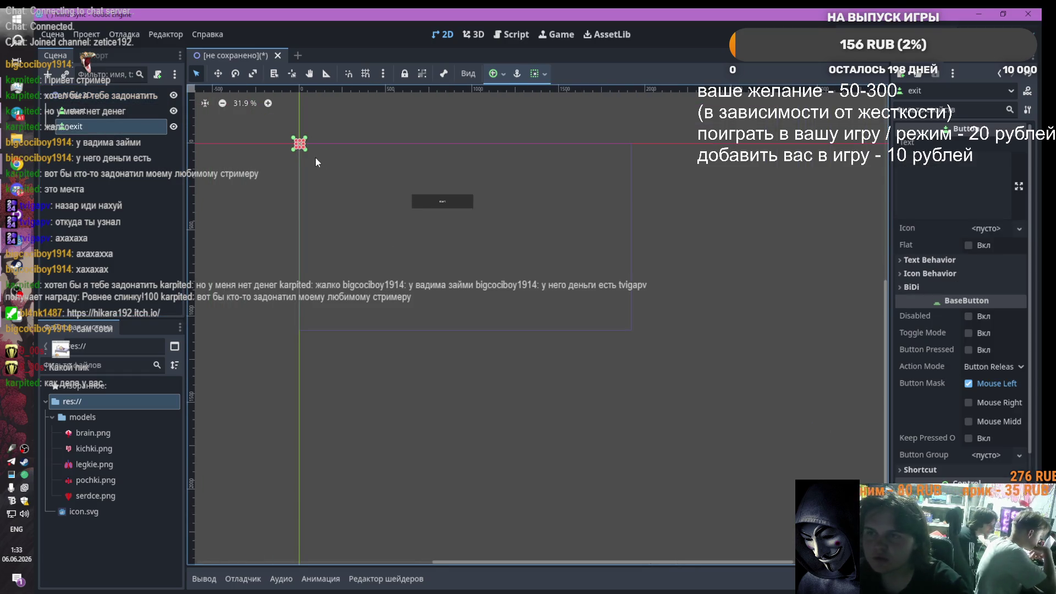
mouse_move(329, 166)
mouse_down()
mouse_move(440, 230)
mouse_move(476, 231)
mouse_move(432, 223)
mouse_up()
click(921, 160)
text(exit)
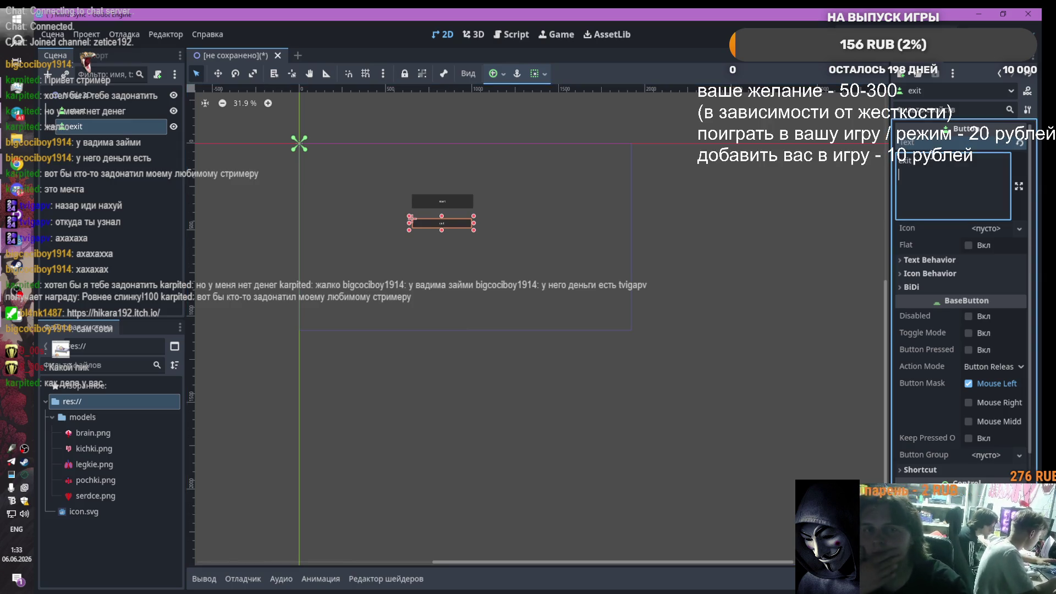
click(772, 238)
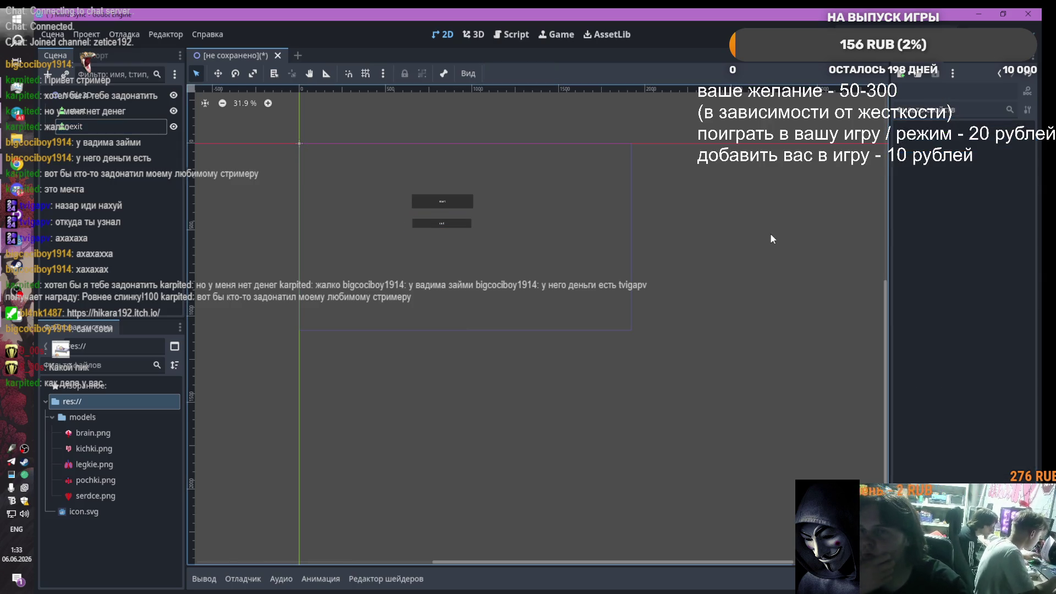
scroll(454, 228, up, 2)
click(122, 102)
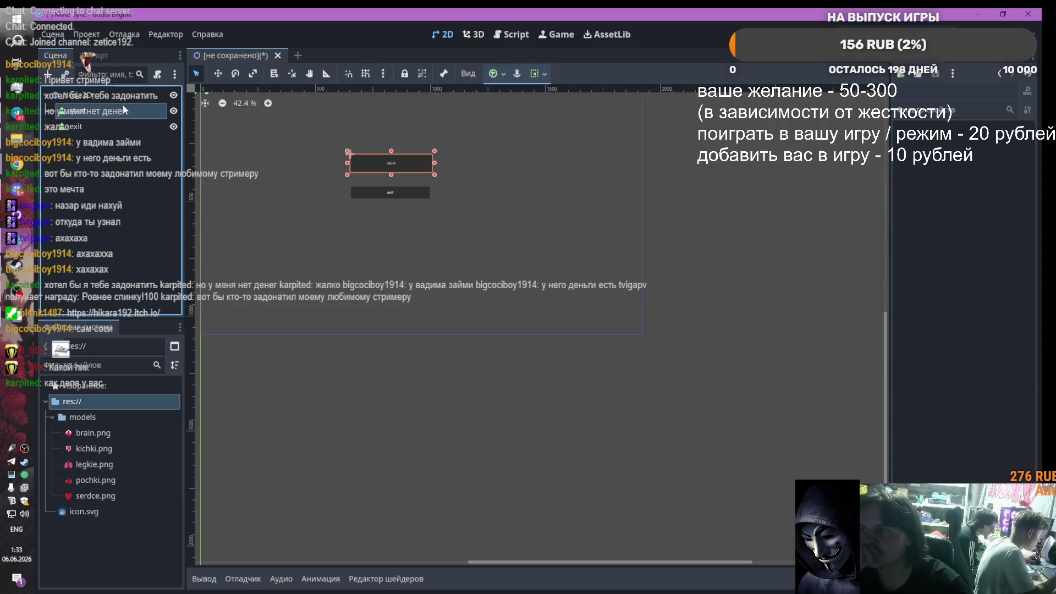
Step: Create a 'scripts' folder in res://
right_click(81, 400)
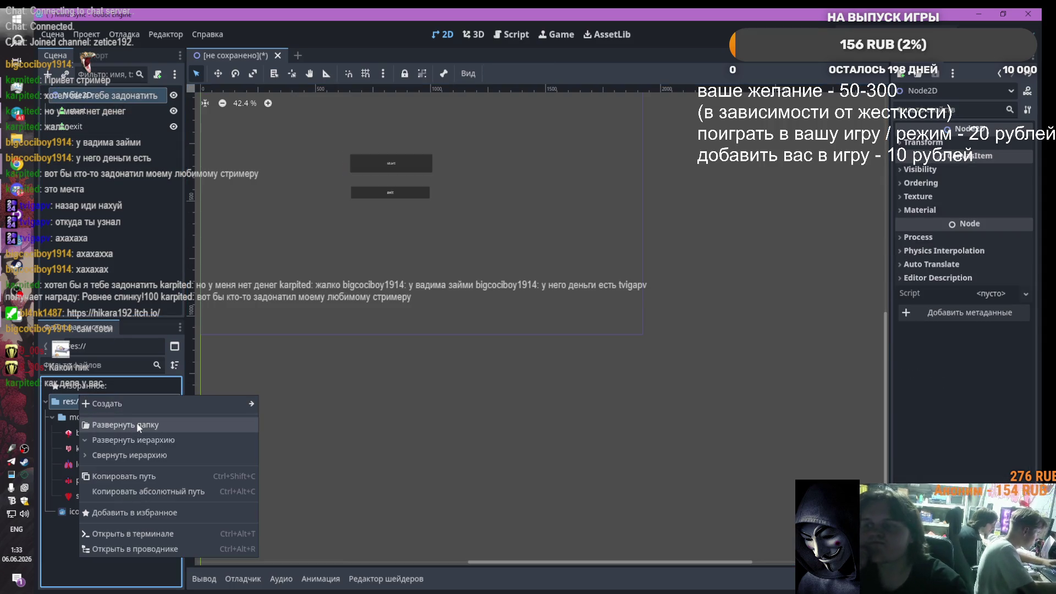
click(62, 405)
right_click(61, 402)
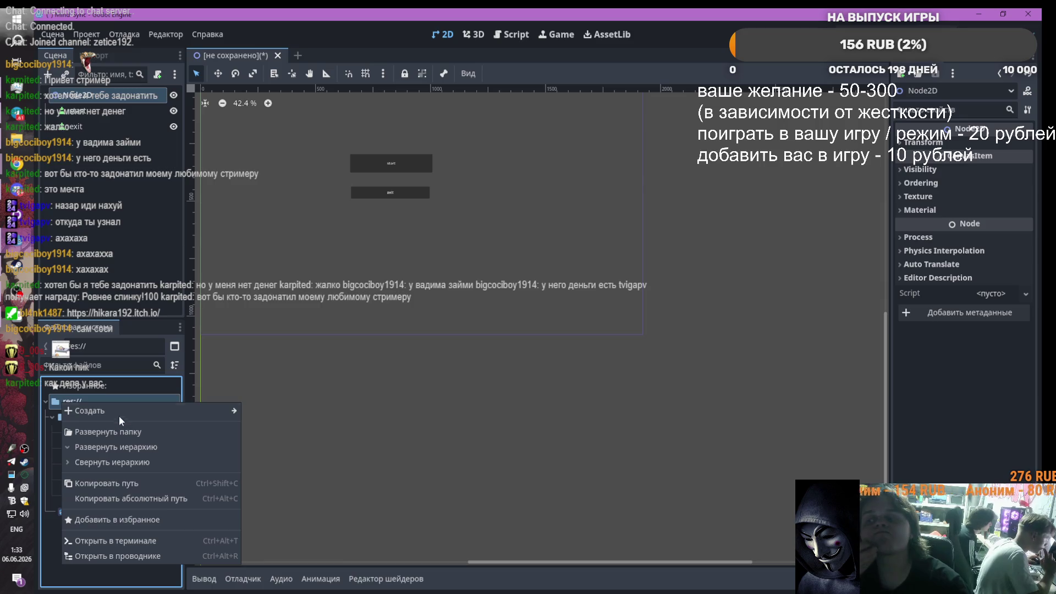
mouse_move(170, 411)
click(282, 412)
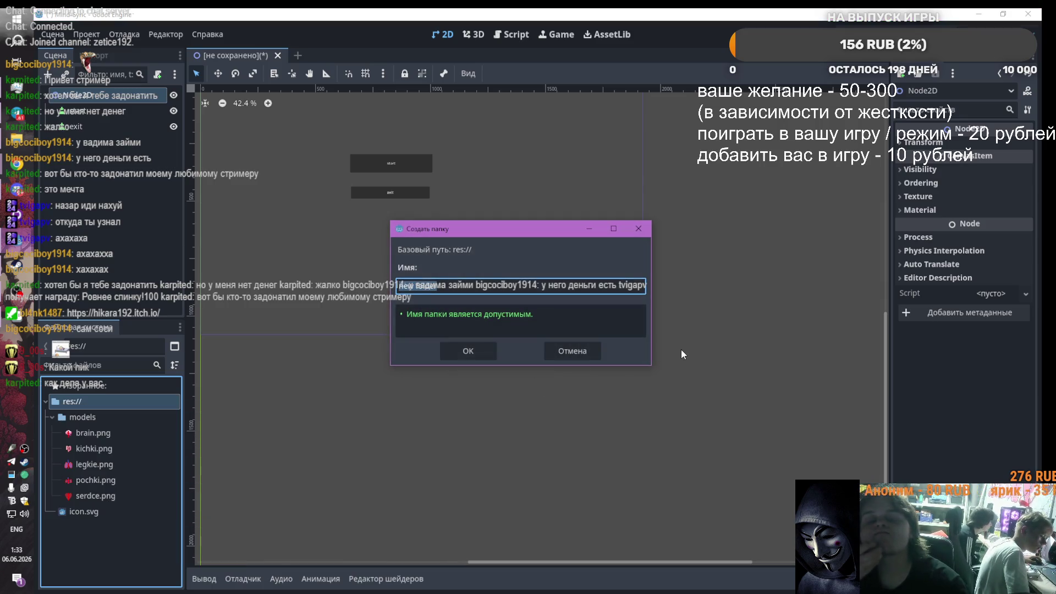
key(BackSpace)
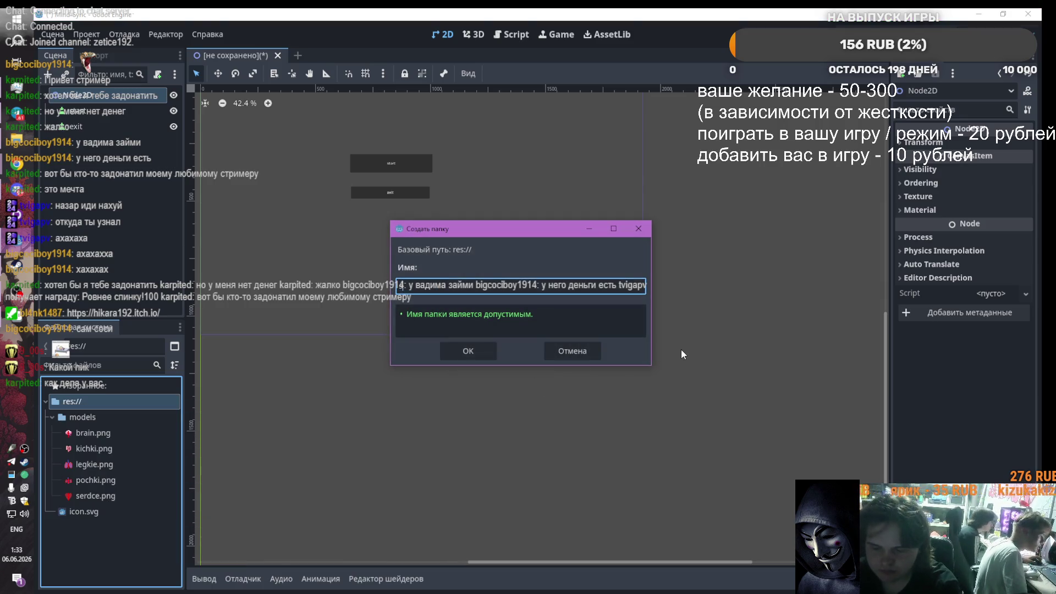
text(scripts)
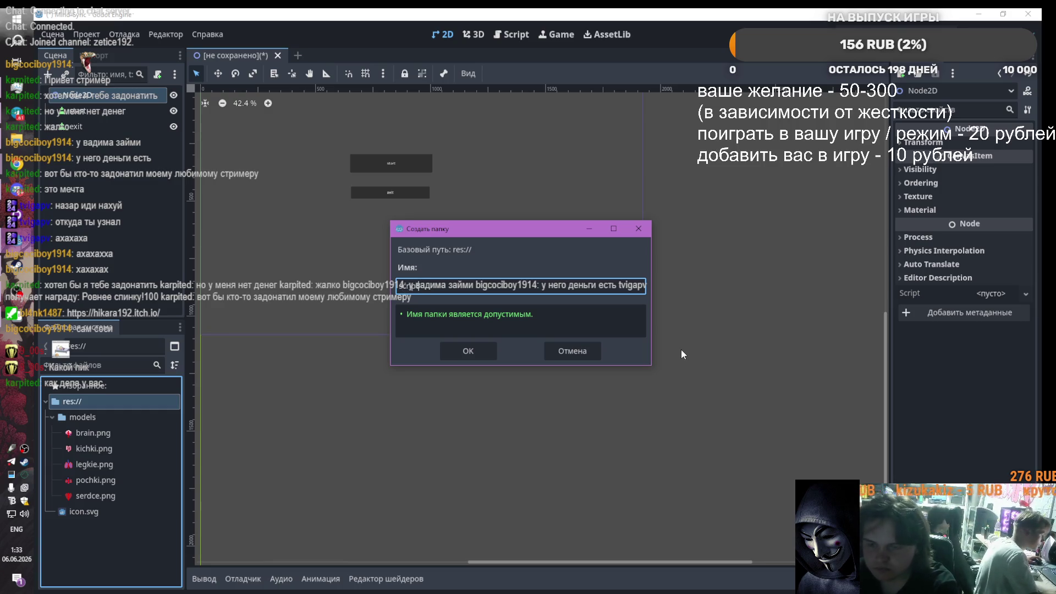
key(Return)
Step: Attach new script res://scripts/mainmenu.gd to Node2D and delete its template code
right_click(92, 514)
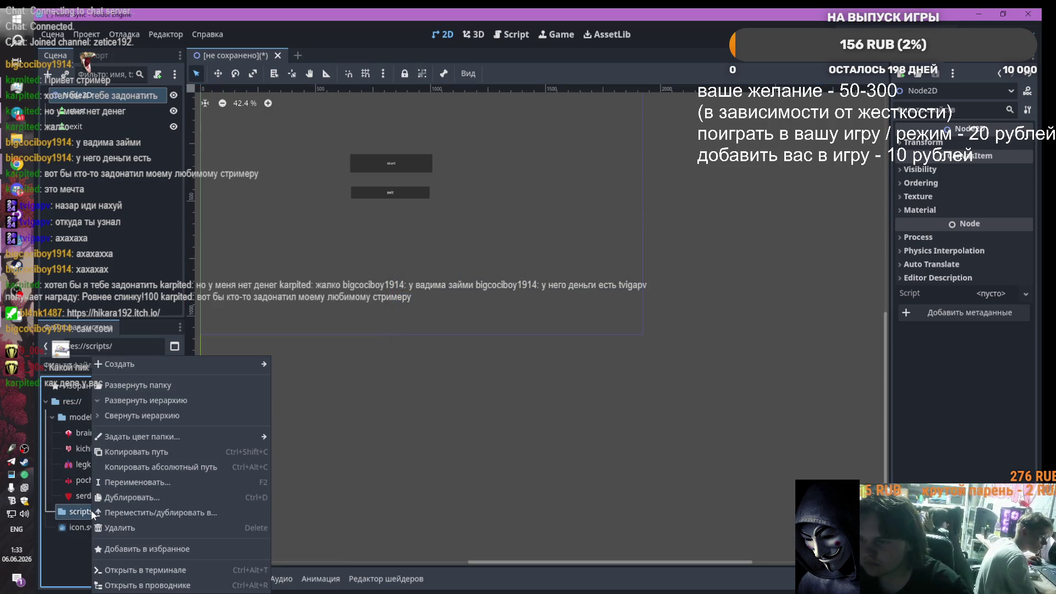
click(85, 107)
click(158, 73)
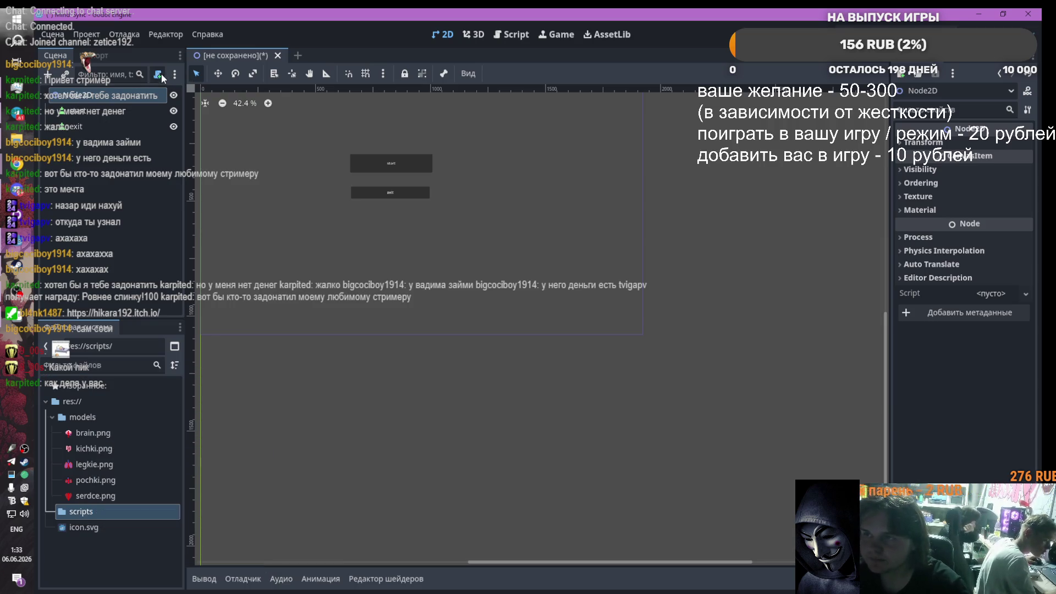
click(649, 267)
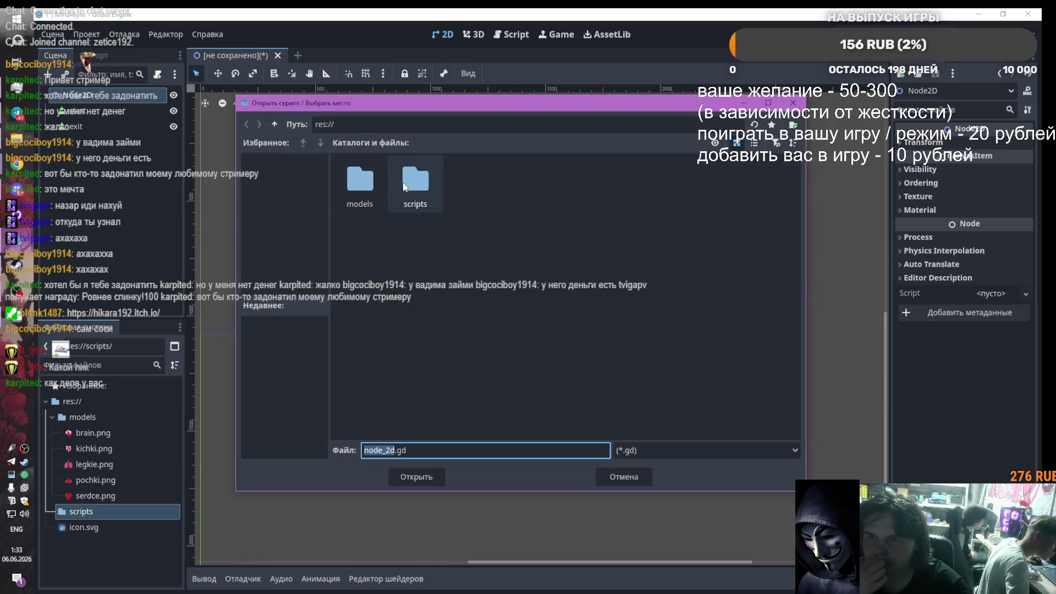
double_click(416, 181)
click(417, 475)
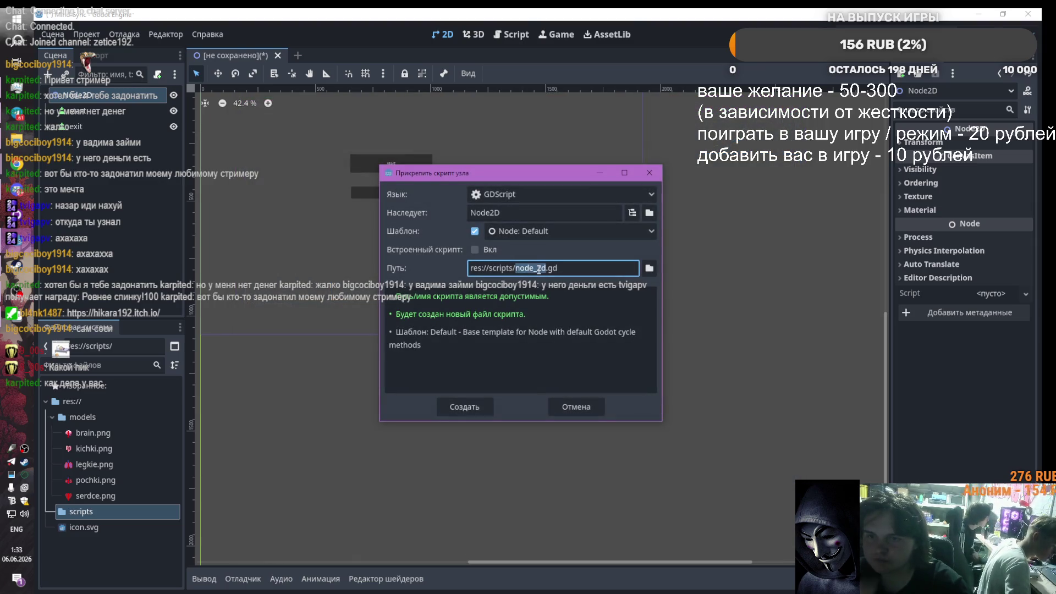
key(BackSpace)
text(mainmenu)
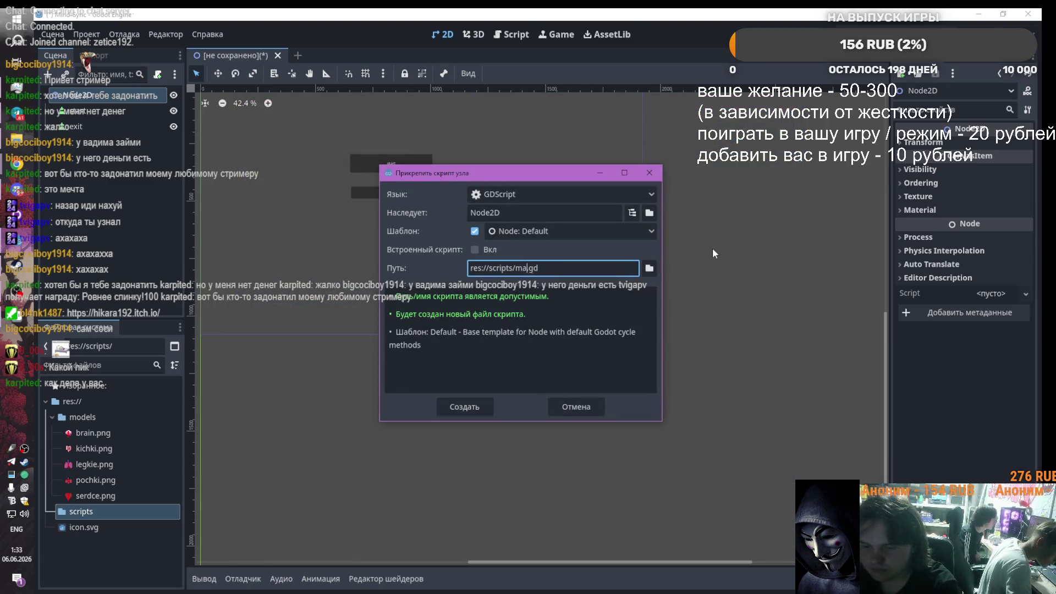
key(Return)
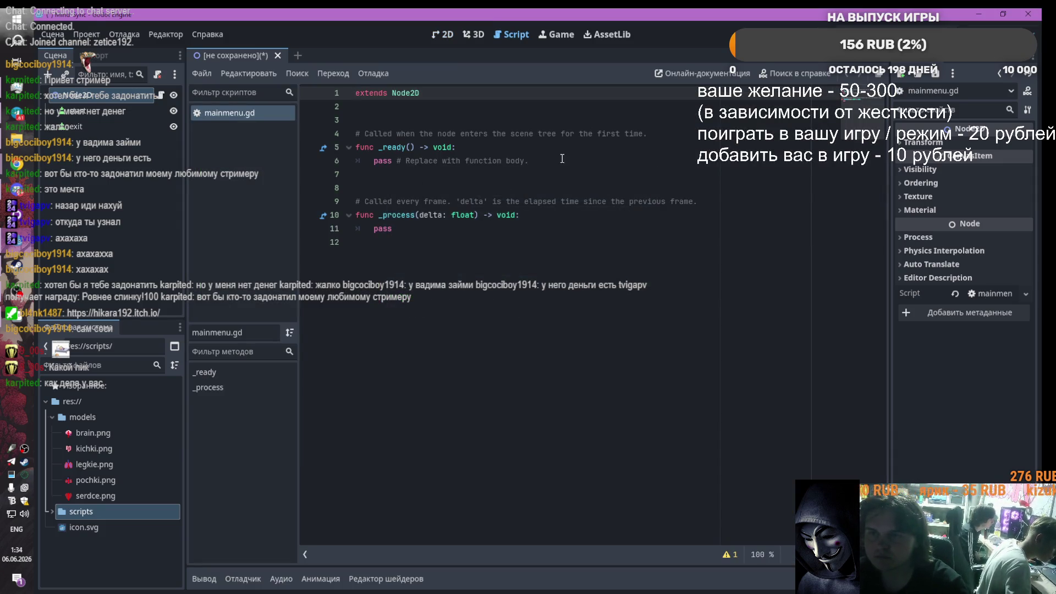
mouse_move(568, 252)
mouse_down()
mouse_move(519, 160)
mouse_move(350, 119)
mouse_up()
key(BackSpace)
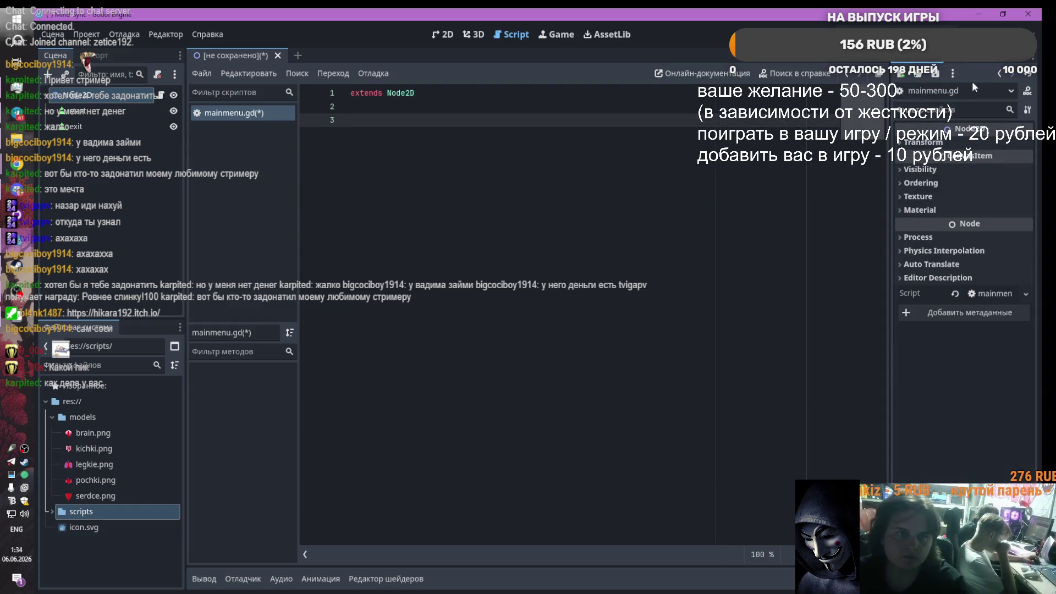
Step: Look over the start node and Node2D's signals, then return to line 3 of the script
click(95, 112)
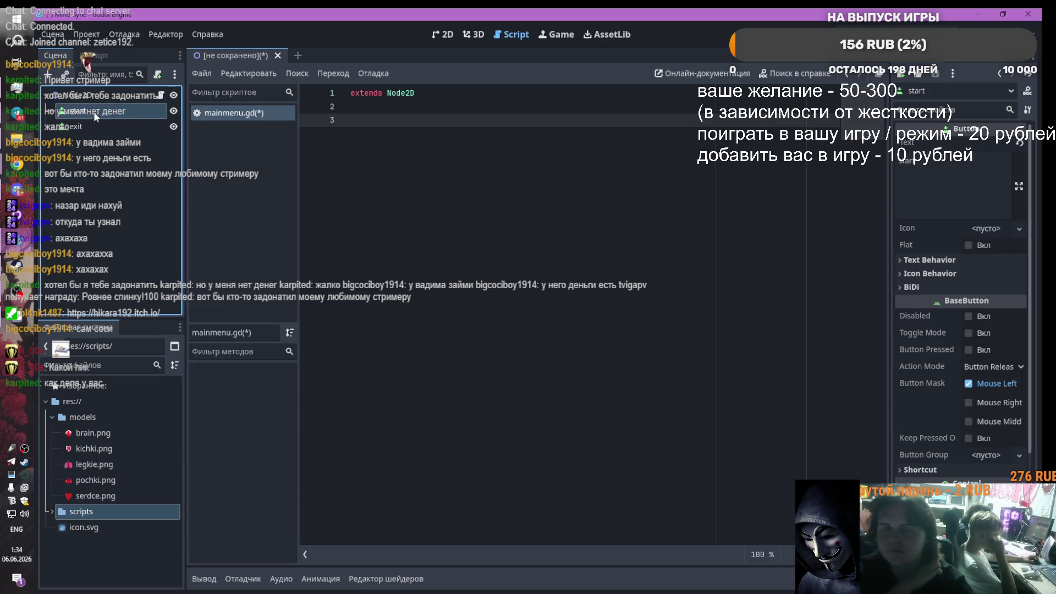
click(232, 114)
click(405, 132)
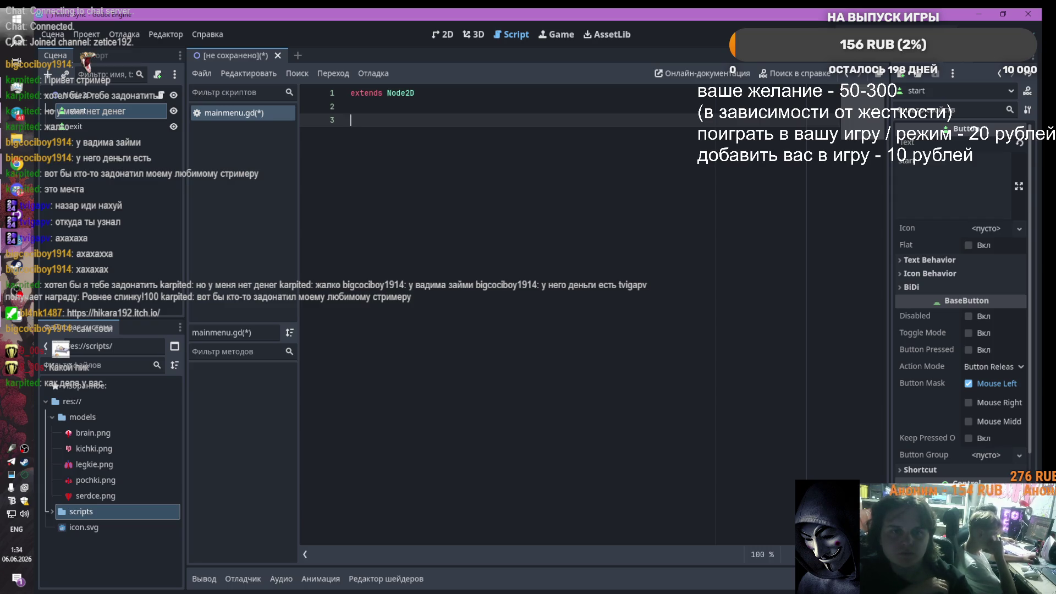
click(115, 96)
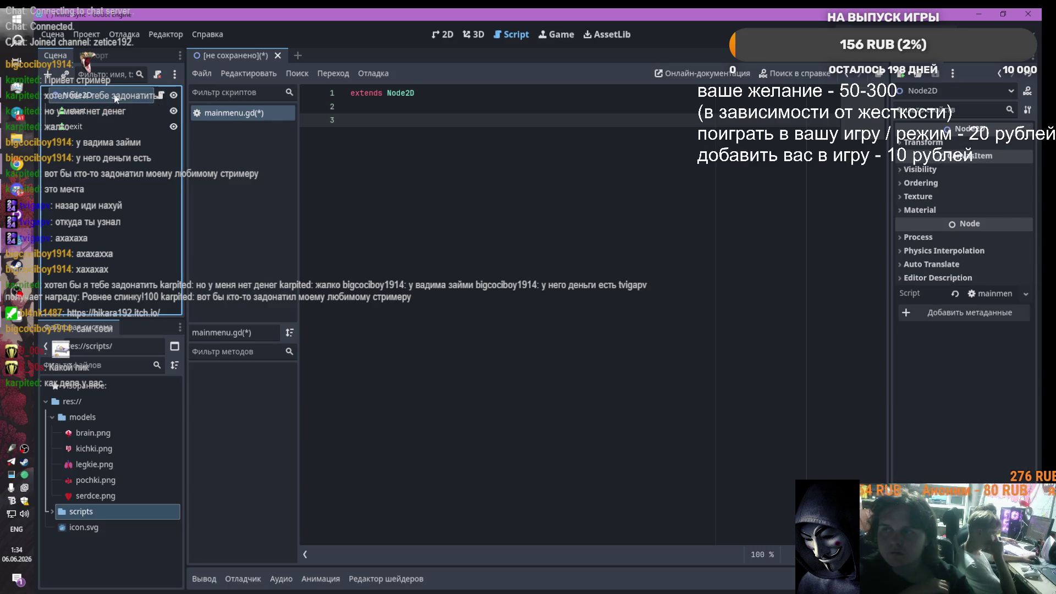
click(973, 60)
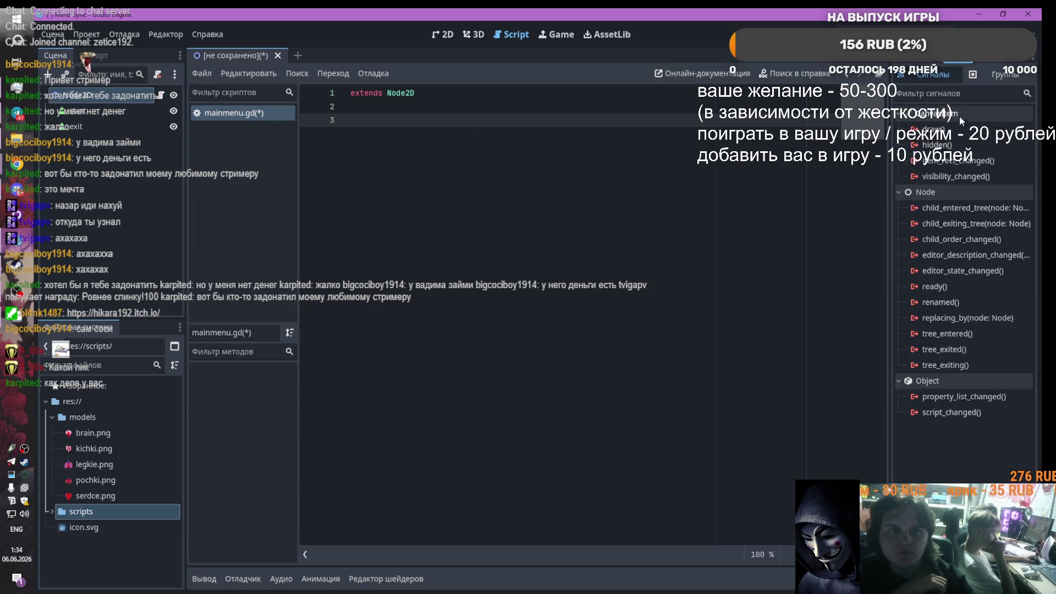
right_click(100, 112)
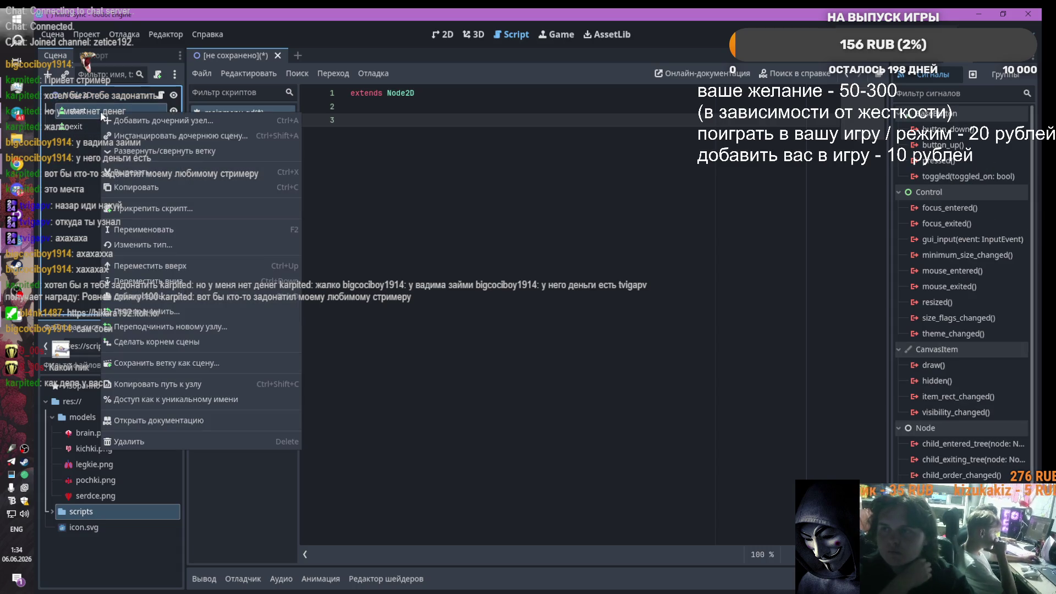
click(71, 160)
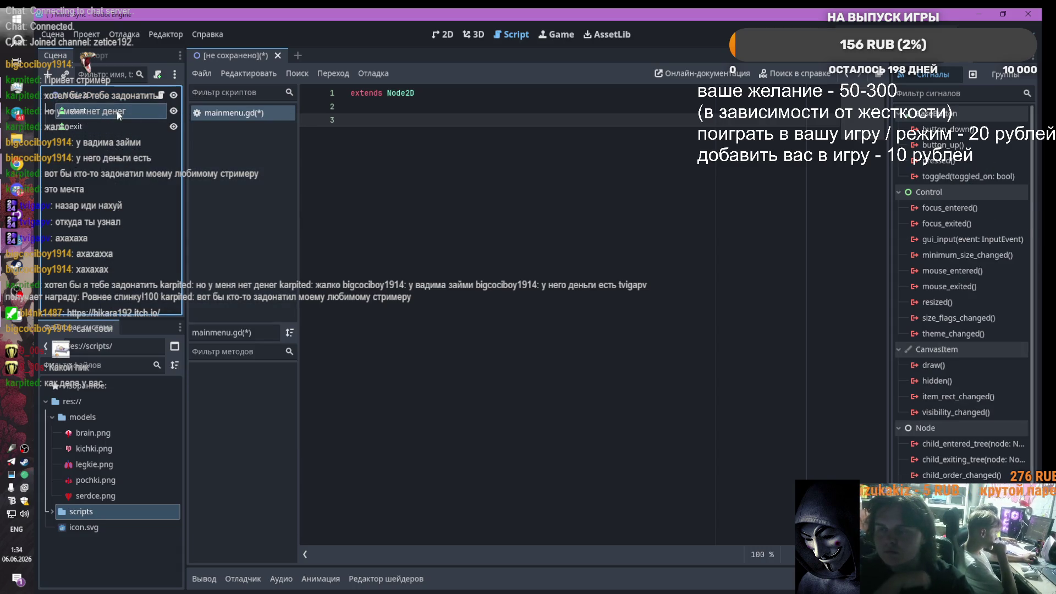
click(380, 111)
click(403, 125)
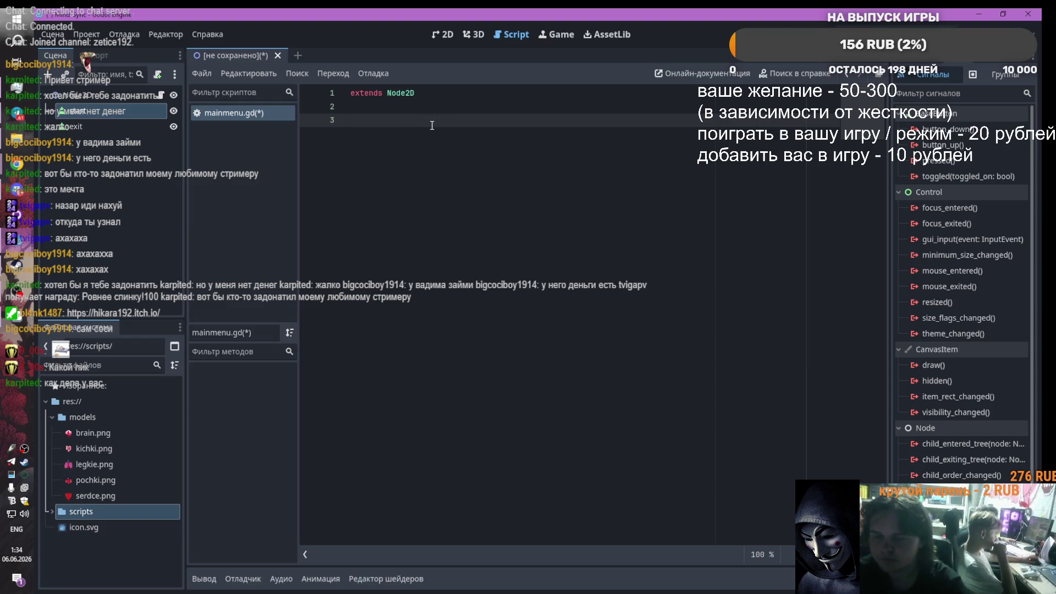
Step: Add 'var exit' and 'var start' node-reference lines, then delete them again
text(var )
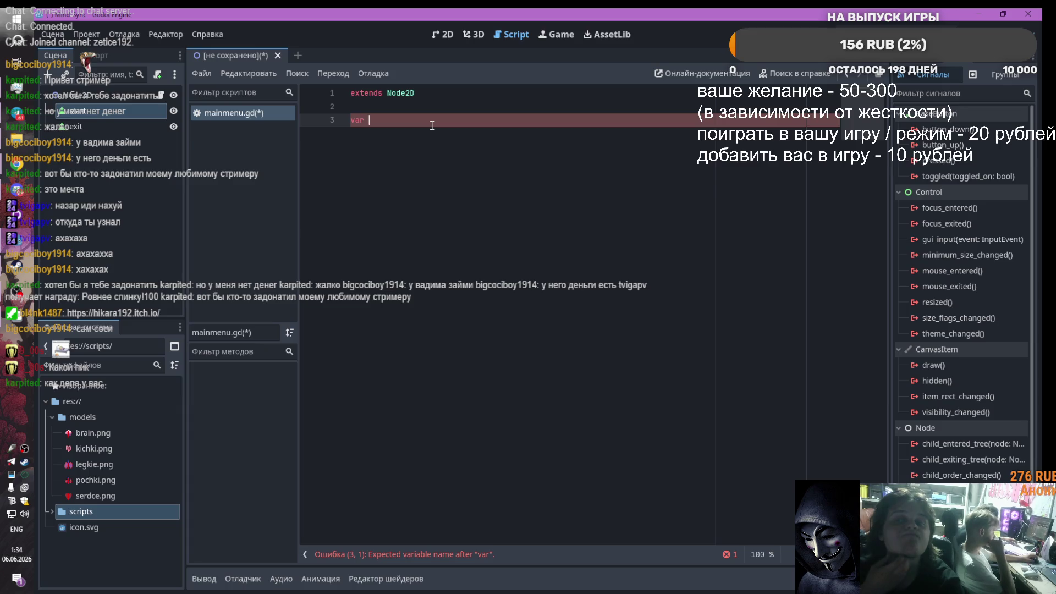
text(exit)
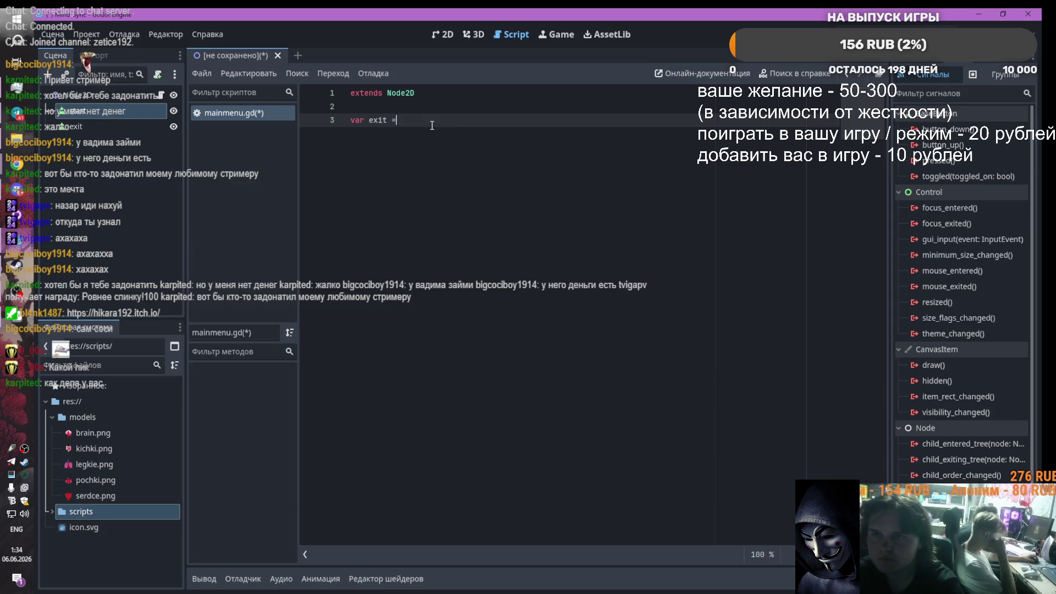
text( = $)
key(Return)
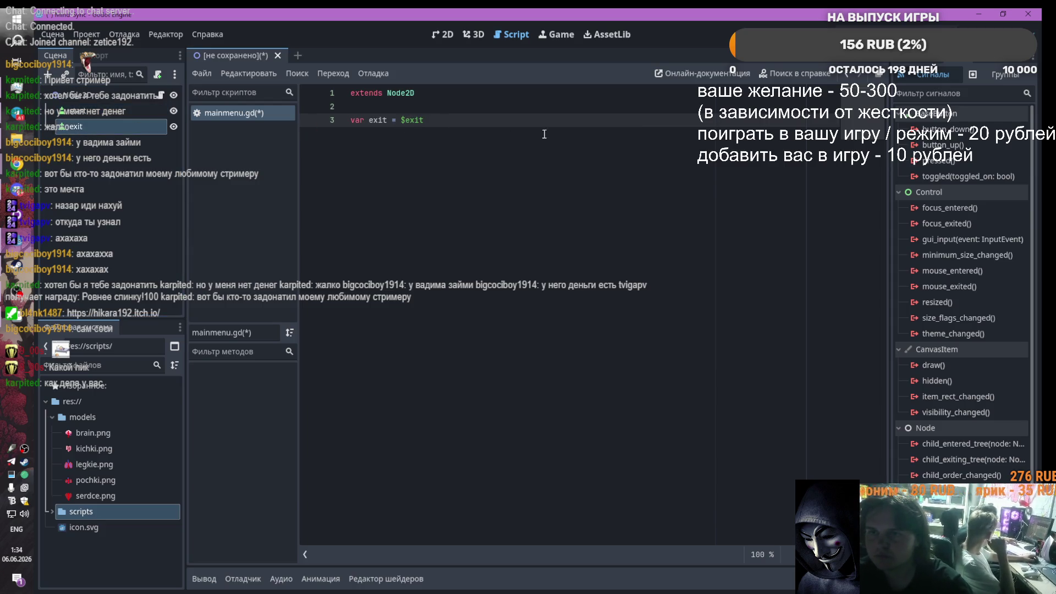
key(Return)
text(var )
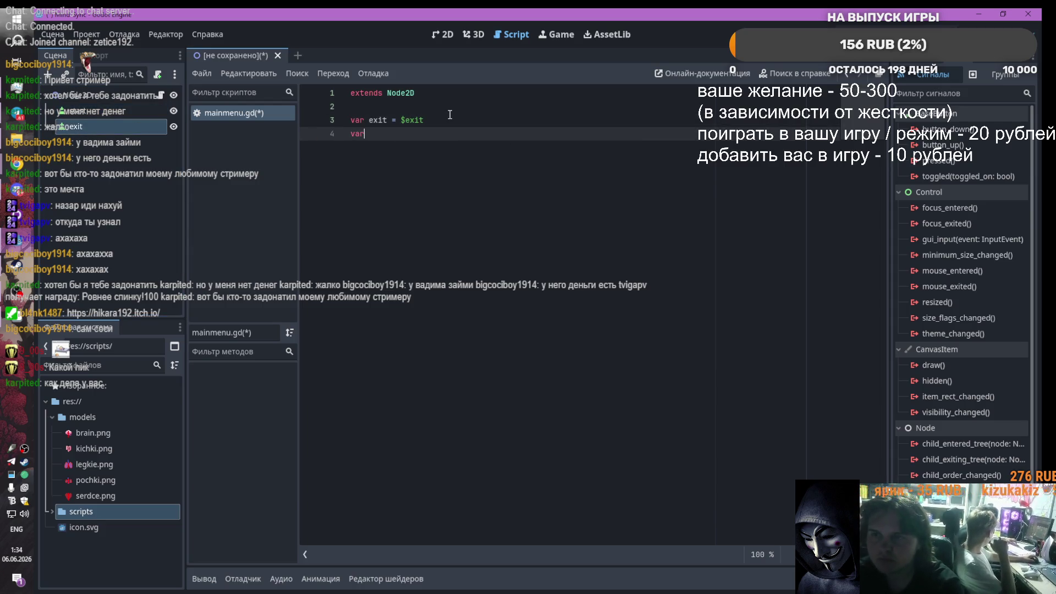
text(start =)
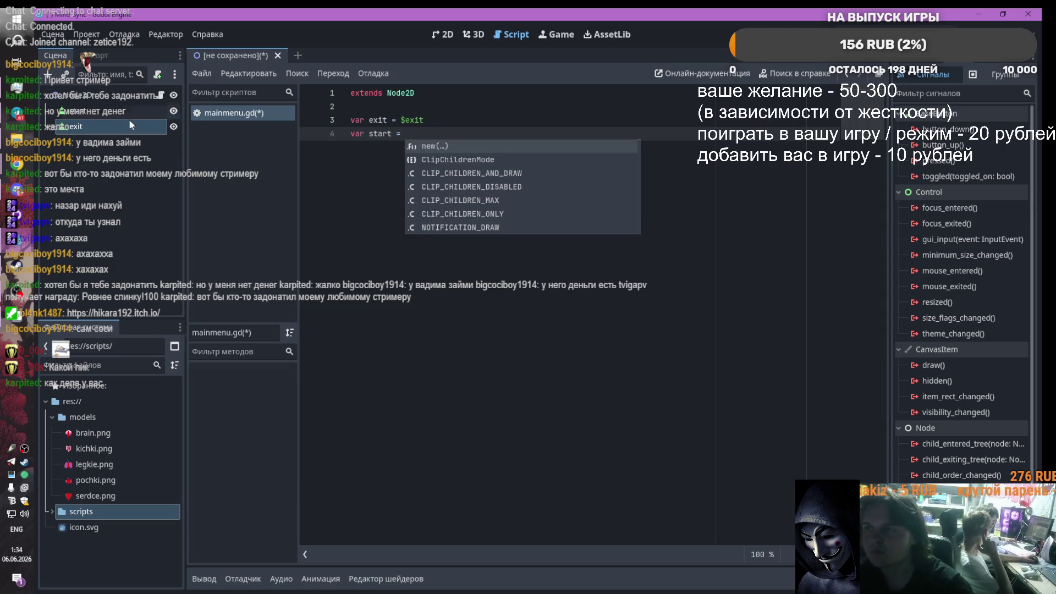
drag(129, 113, 506, 137)
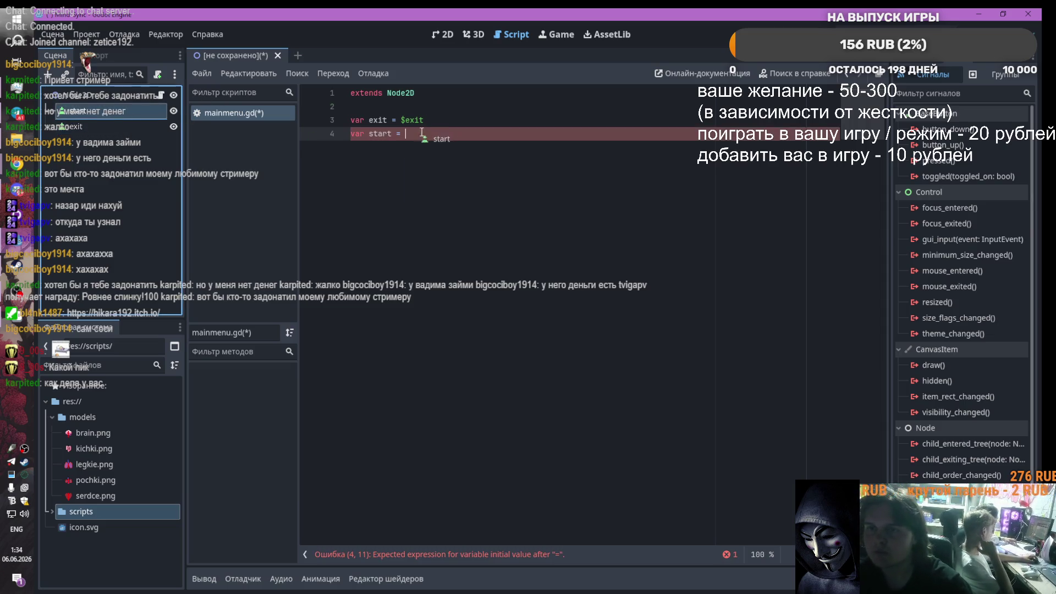
drag(424, 119, 351, 120)
key(BackSpace)
key(BackSpace)
key(BackSpace)
key(BackSpace)
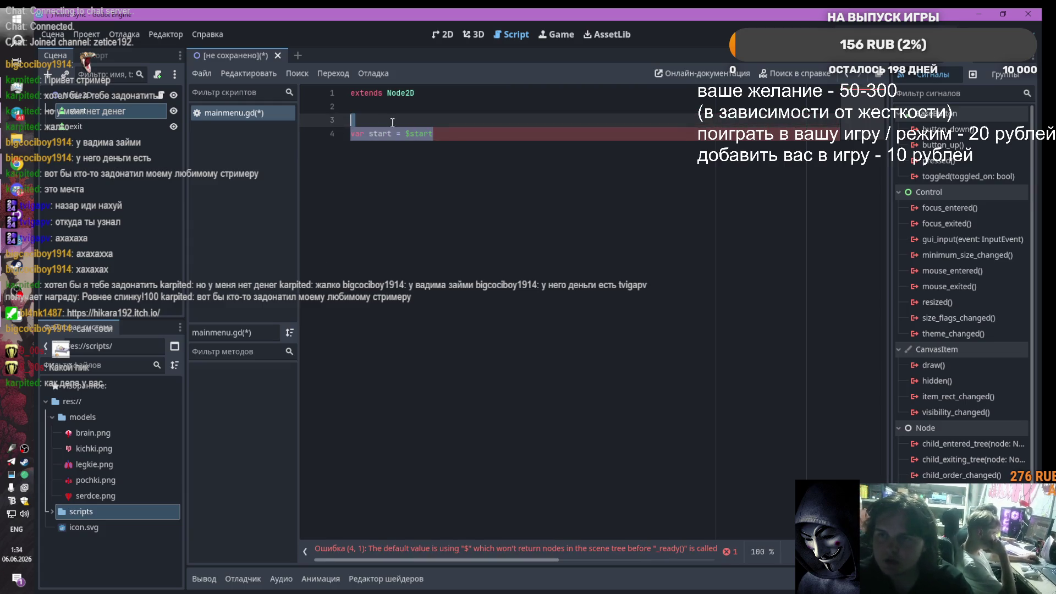
Step: Open the reclava game project and view its mainmenu.gd script for reference
mouse_move(16, 241)
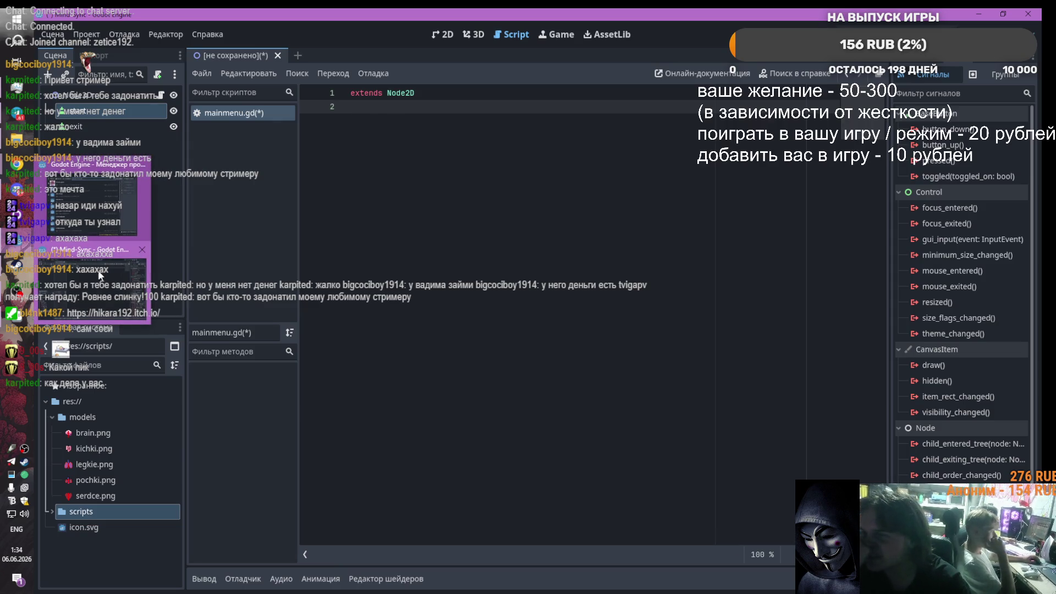
click(66, 207)
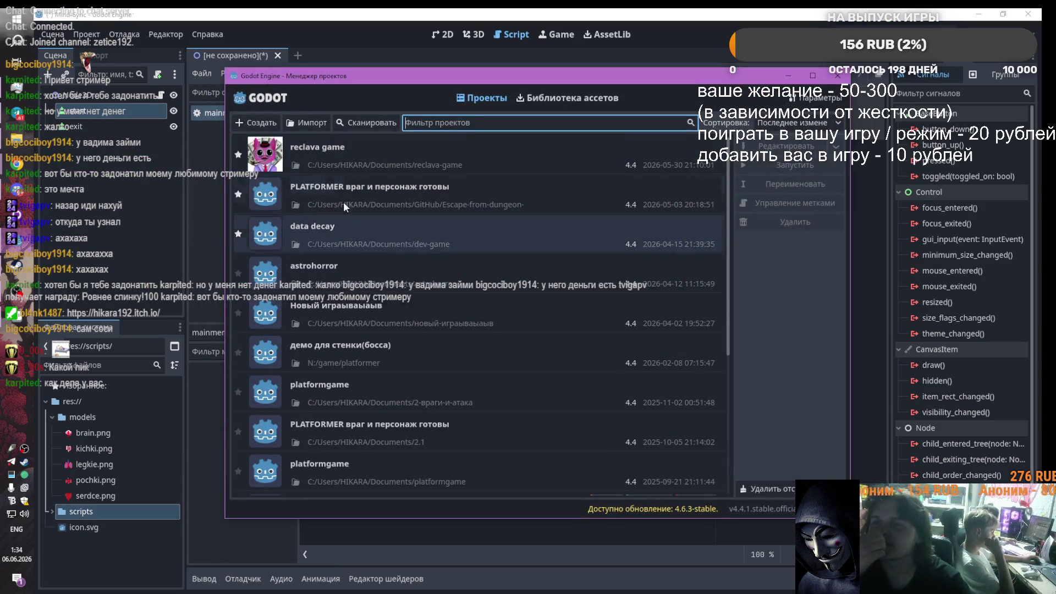
double_click(333, 149)
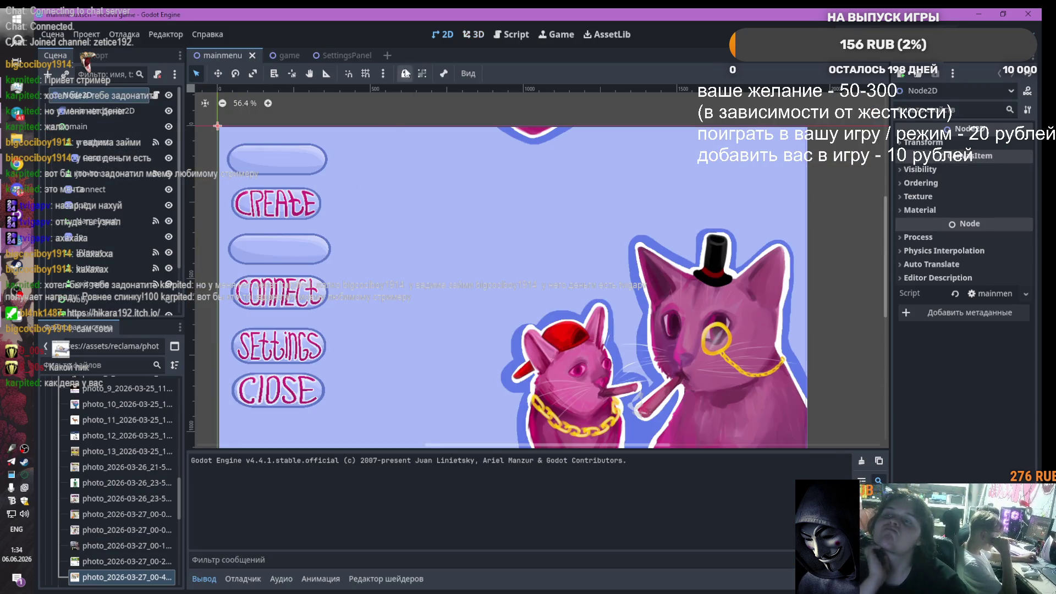
click(154, 95)
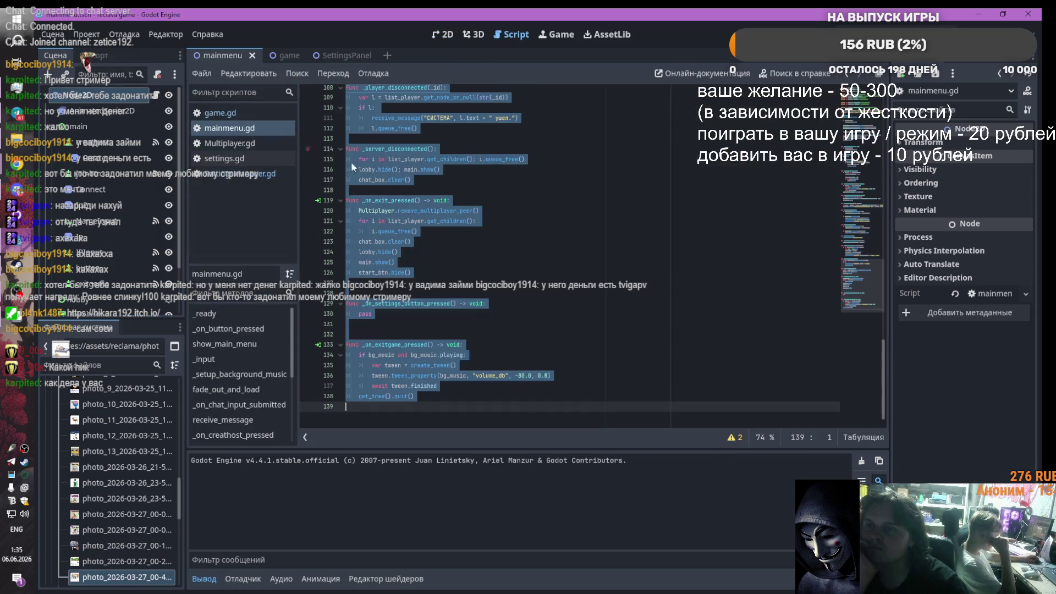
click(471, 193)
scroll(476, 247, up, 20)
text(@om)
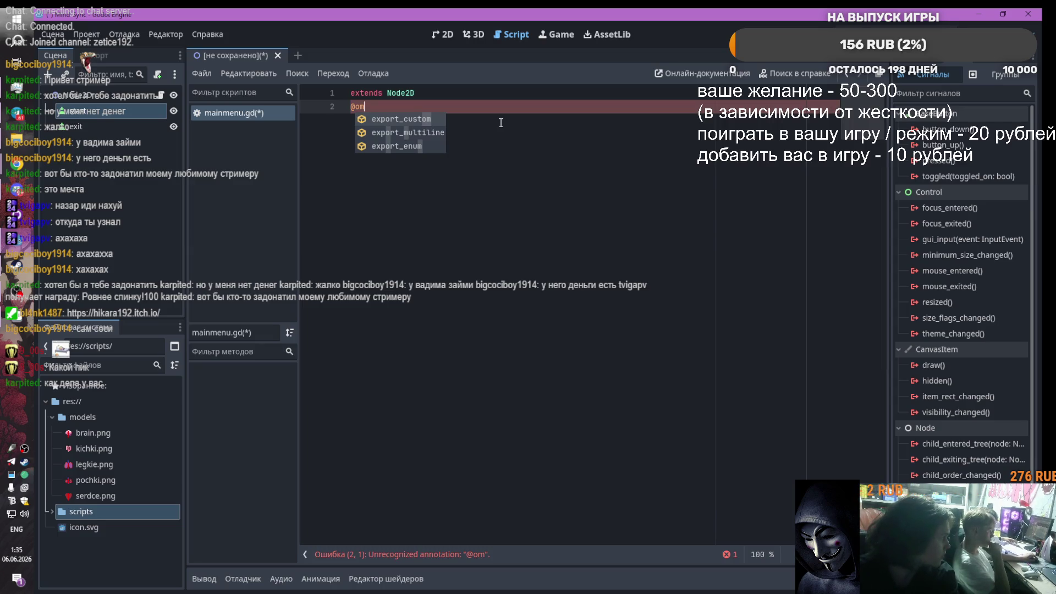
text(re)
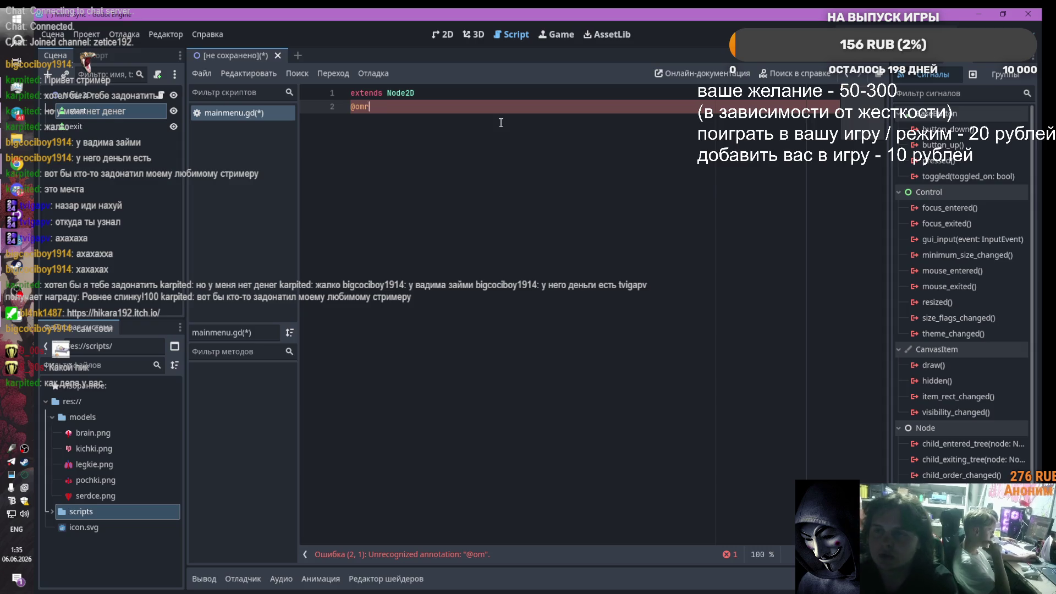
key(BackSpace)
key(BackSpace)
text(re)
key(Return)
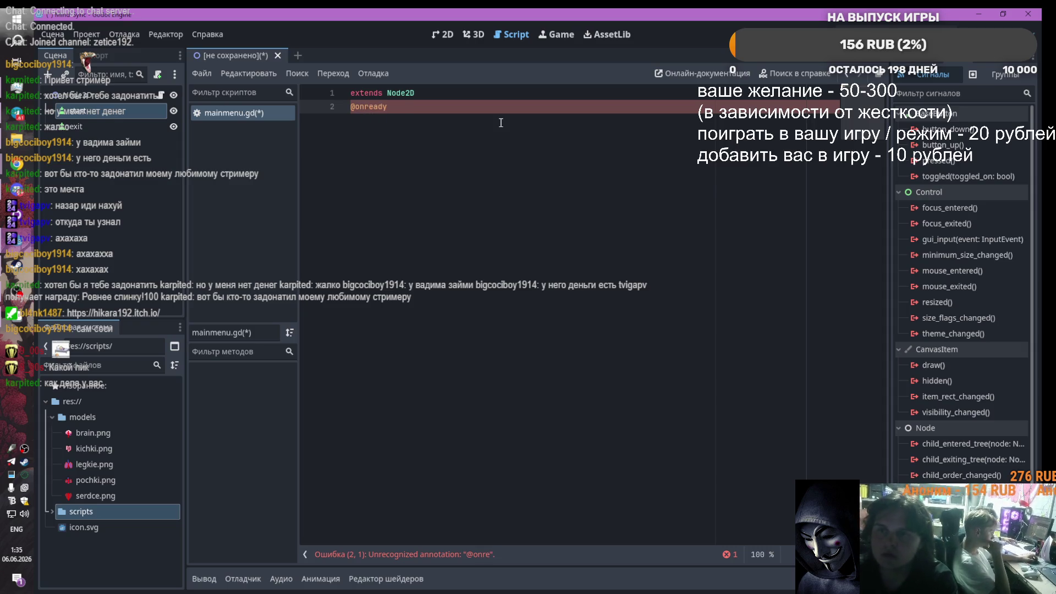
text( var)
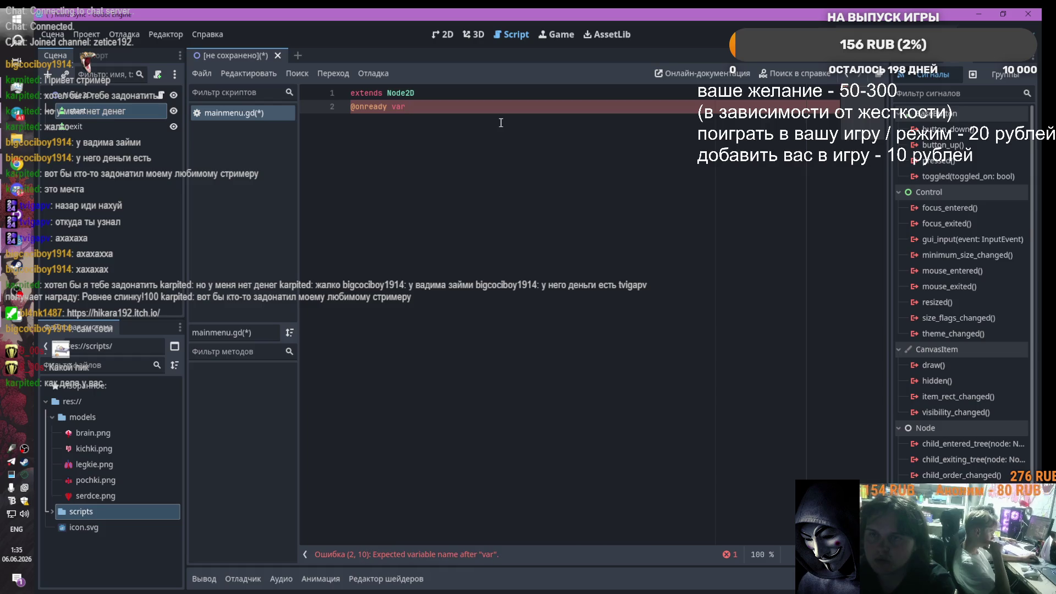
key(alt+Tab)
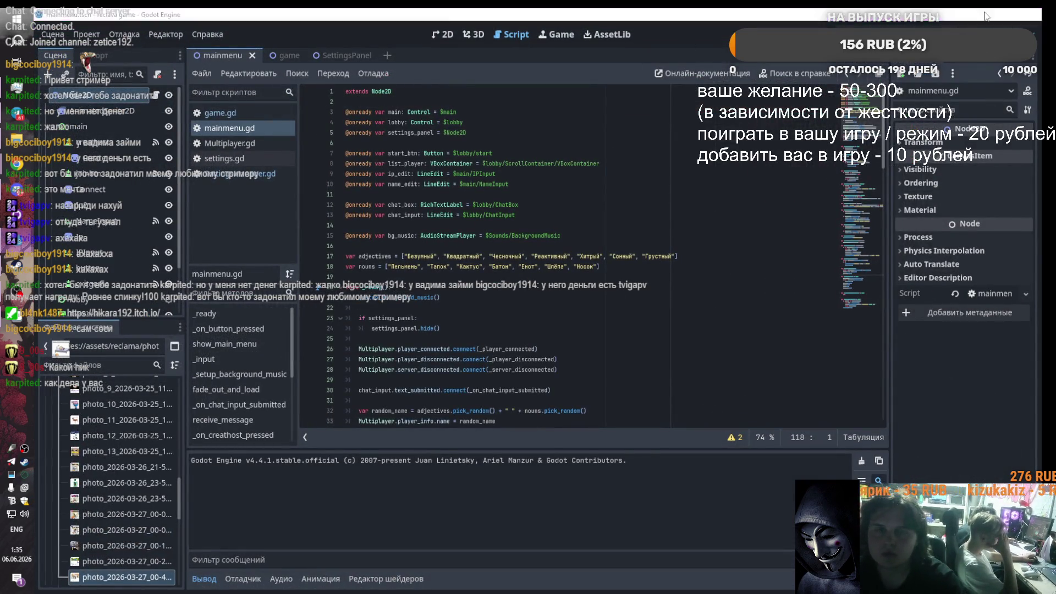
click(982, 12)
text(start)
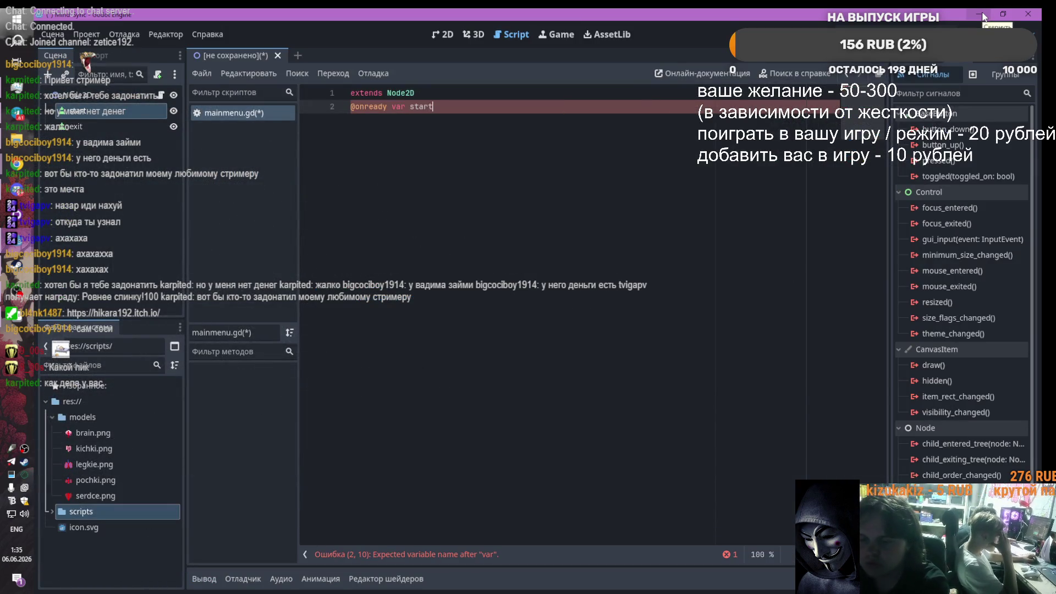
text(game =)
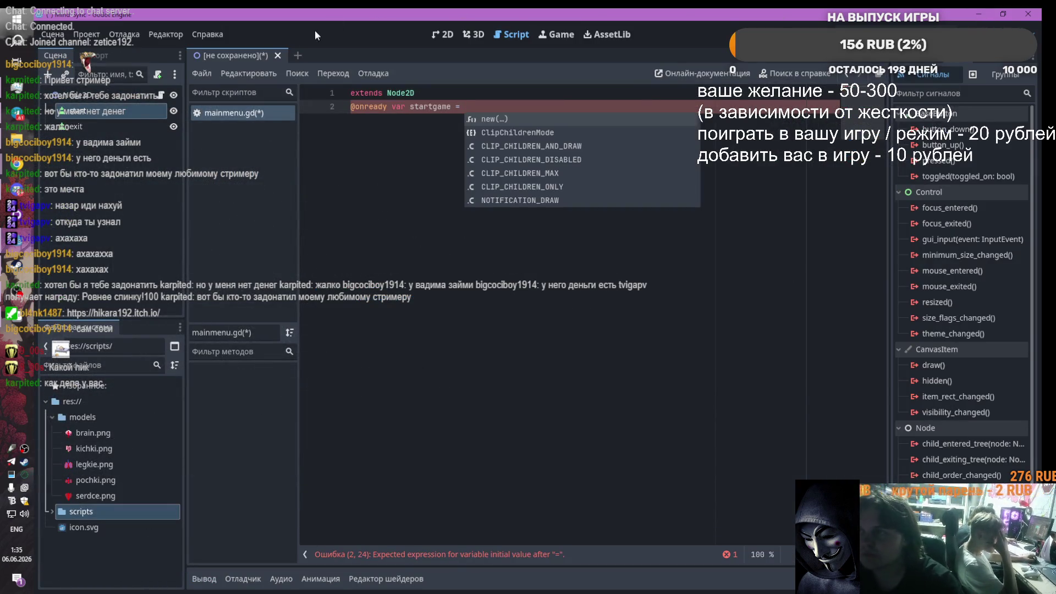
drag(77, 111, 472, 105)
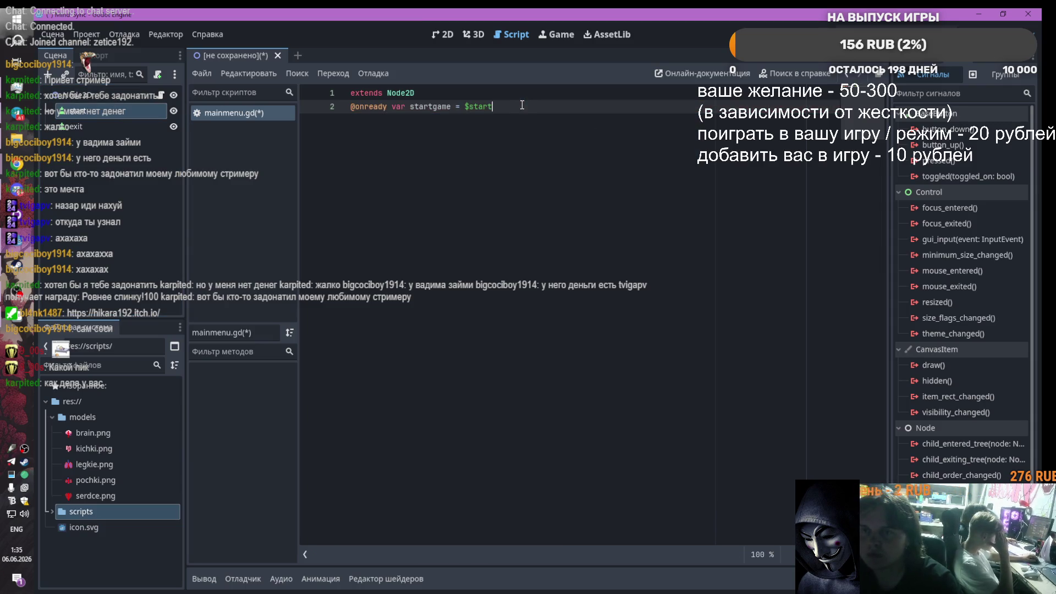
key(Return)
text(@)
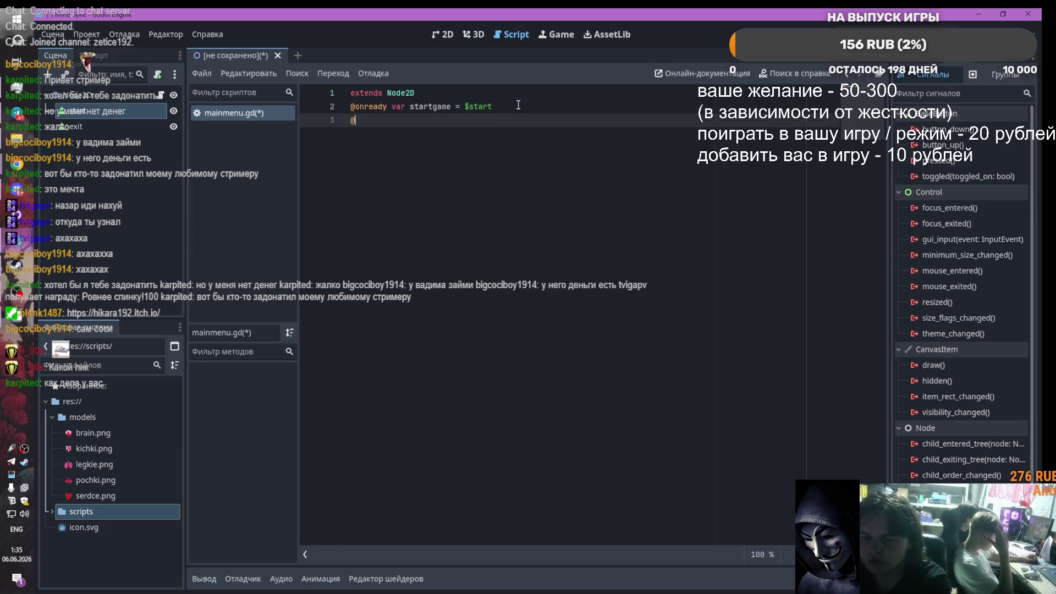
text(onready var exitg)
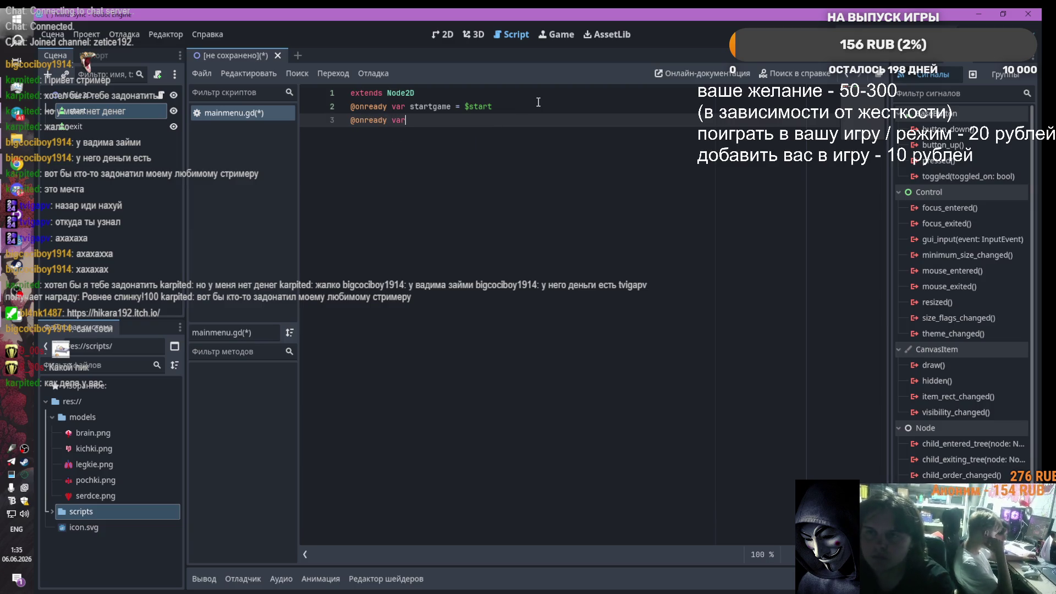
text(ame =)
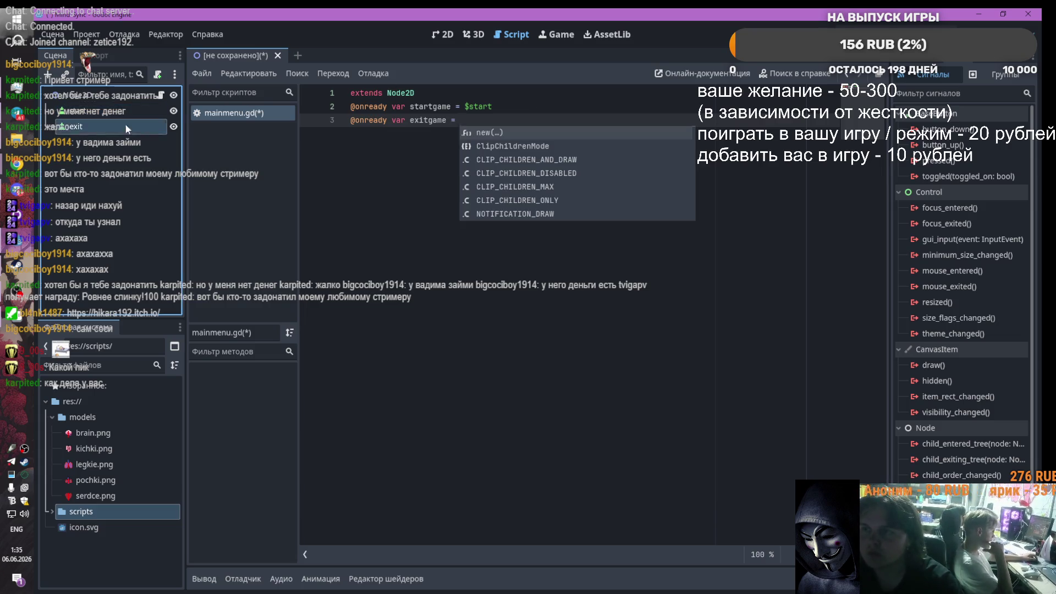
drag(124, 124, 471, 120)
key(Return)
key(Return)
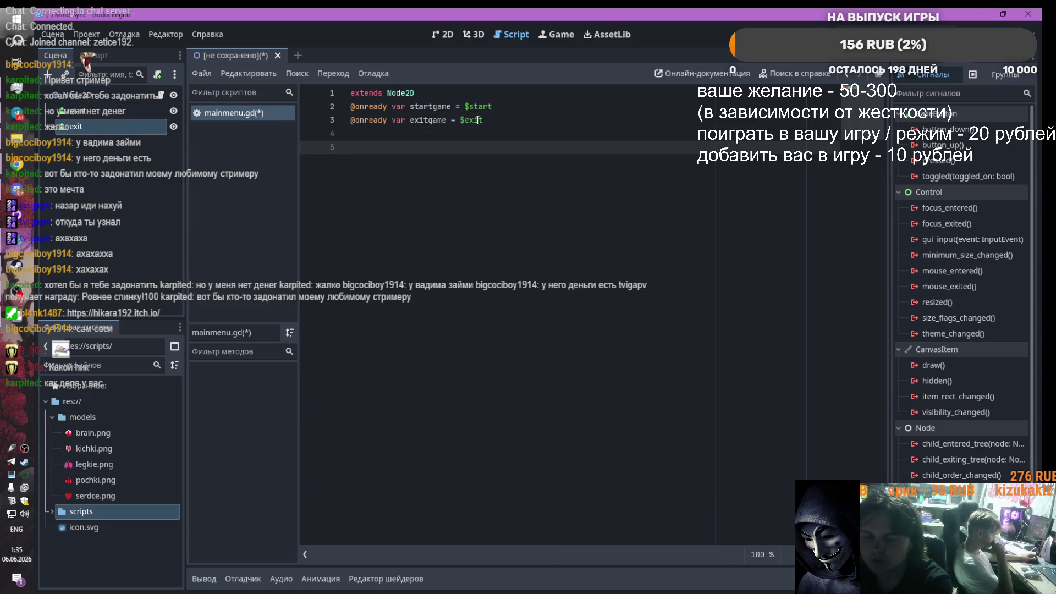
text(func re)
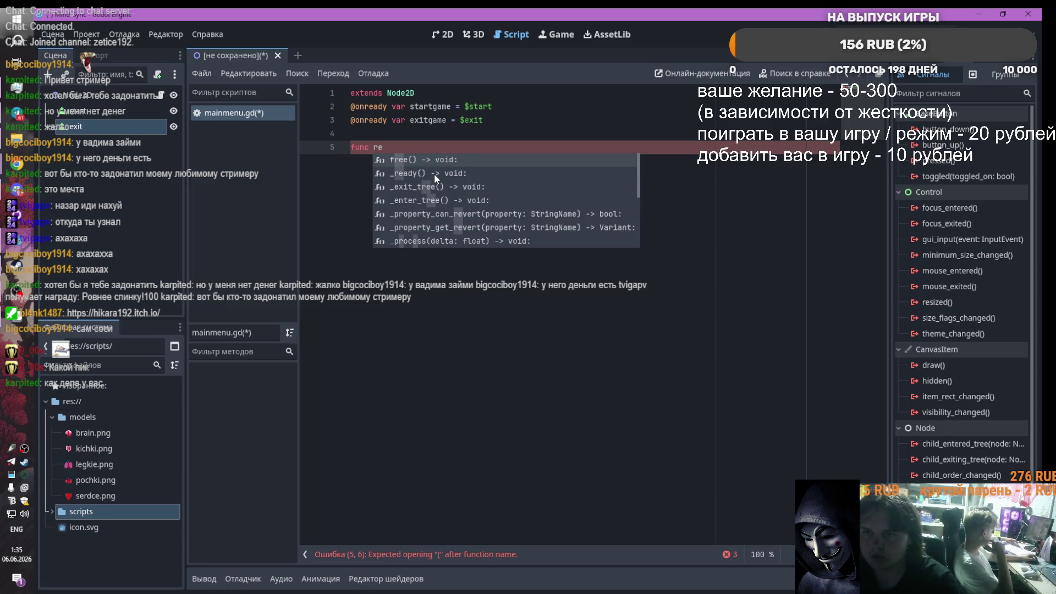
click(434, 174)
key(Return)
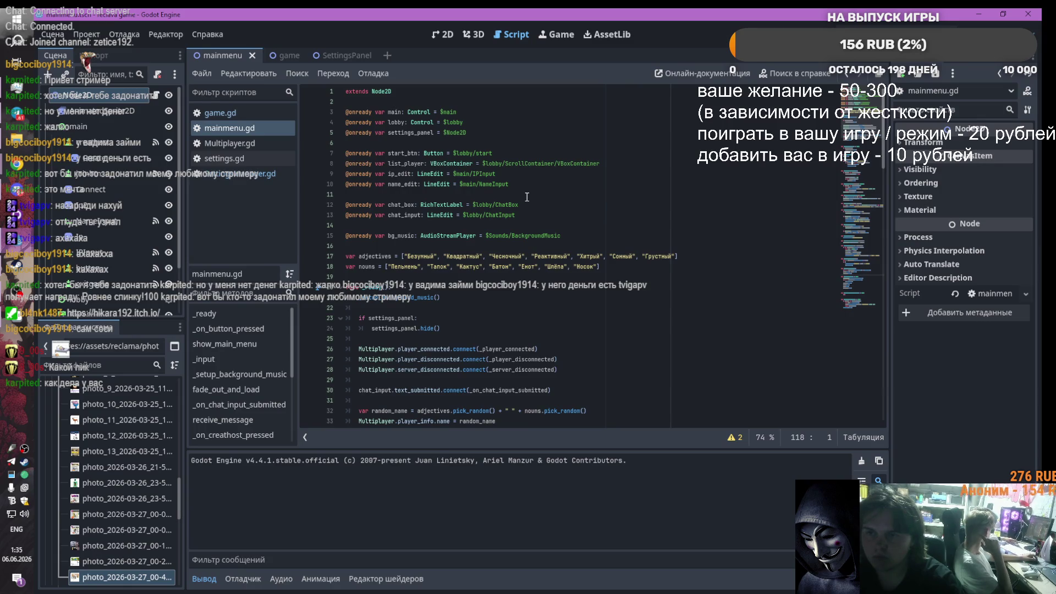
Step: Strip the return type and then delete the _ready declaration line
scroll(542, 208, down, 1)
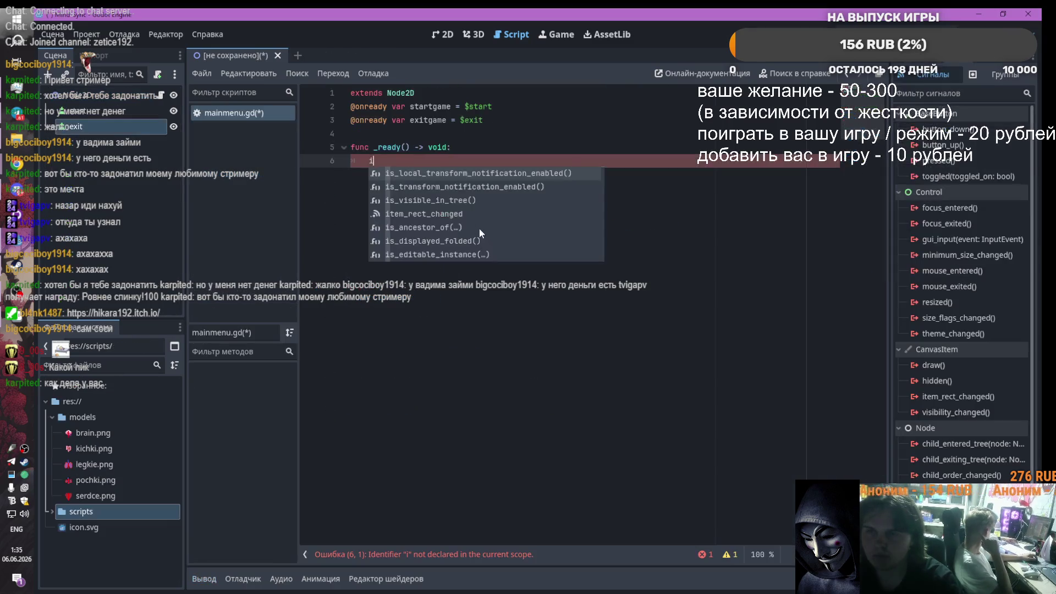
drag(465, 148, 421, 148)
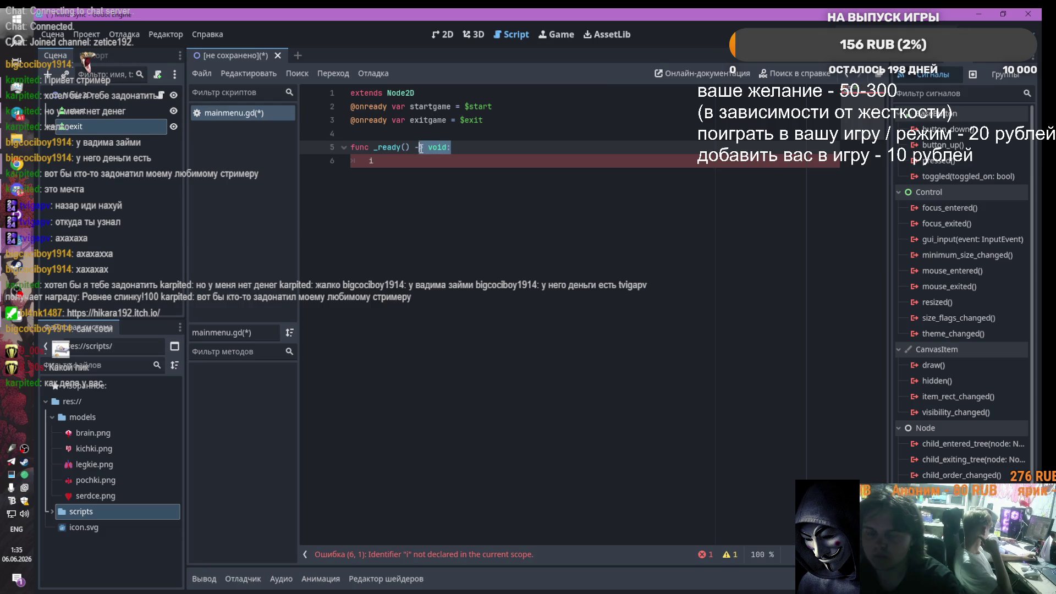
key(BackSpace)
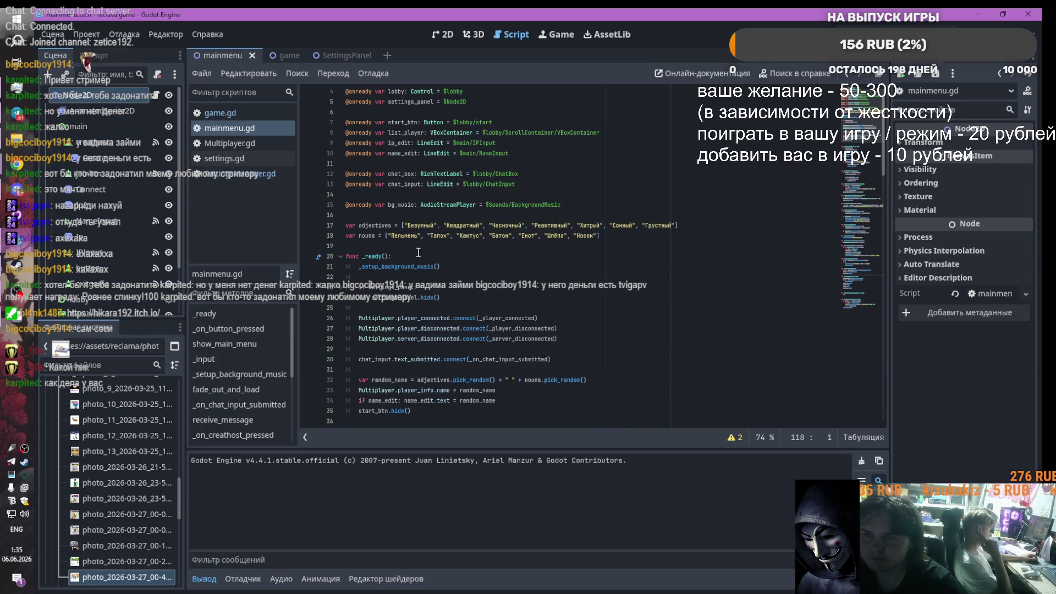
scroll(418, 252, down, 3)
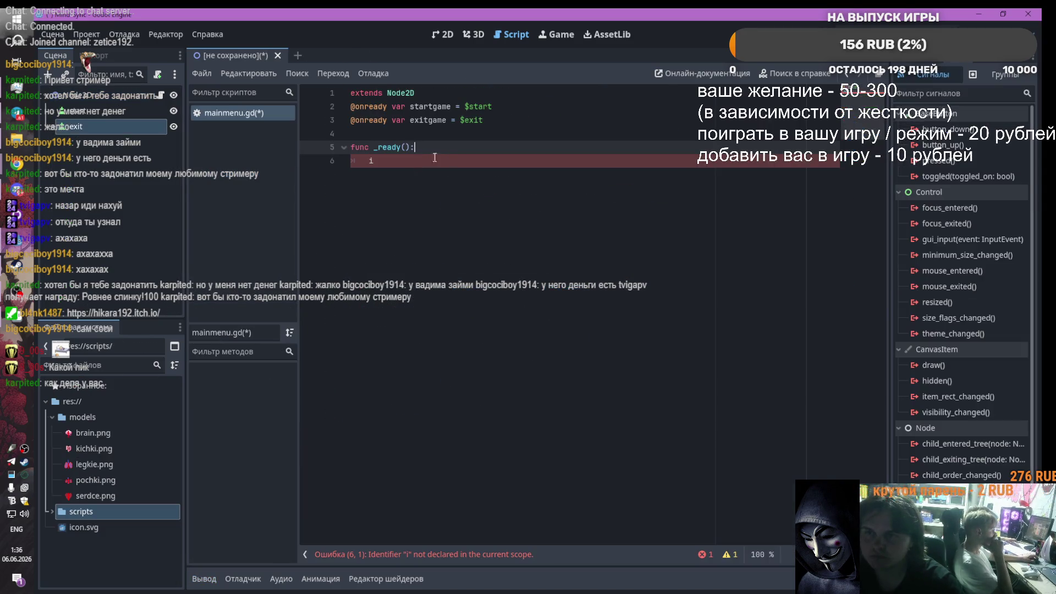
key(ctrl+shift+Left)
key(ctrl+shift+Left)
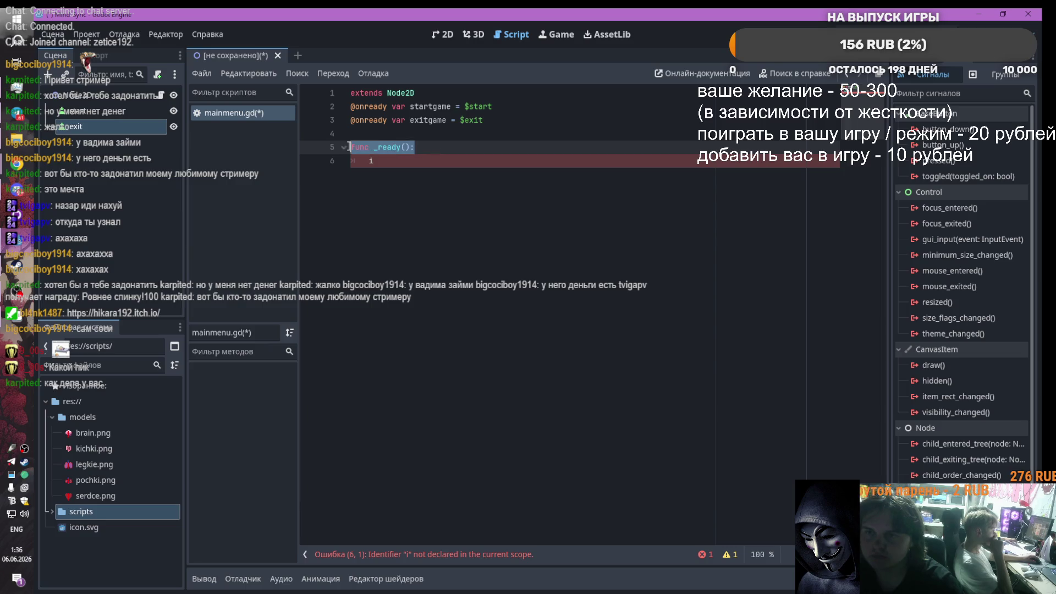
key(BackSpace)
Step: Declare 'func _on_button_pressed() -> void:' with an indented body, checking the reference handler
click(409, 162)
text(fun)
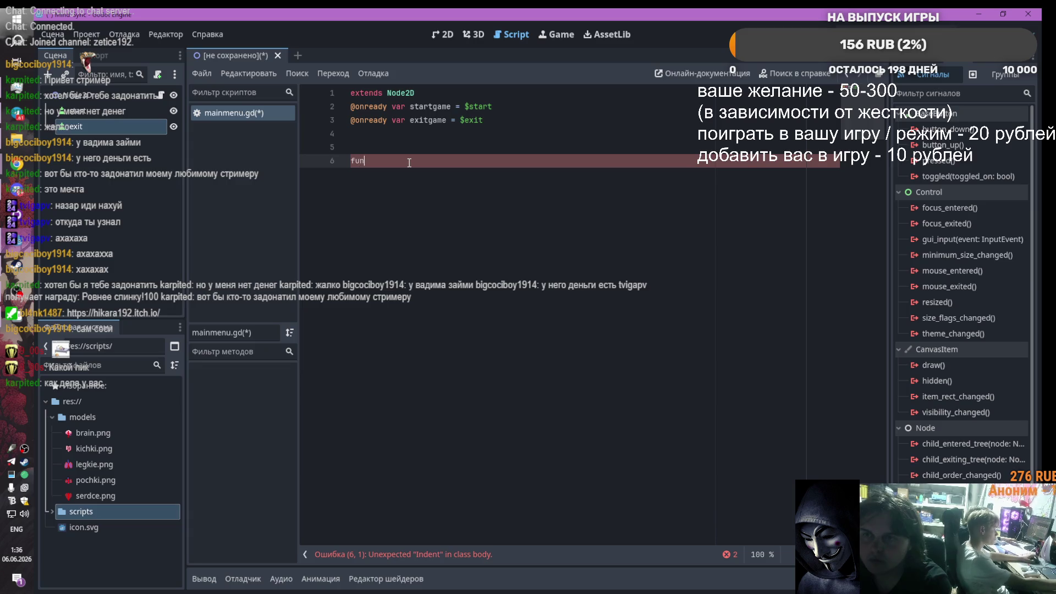
text(c on)
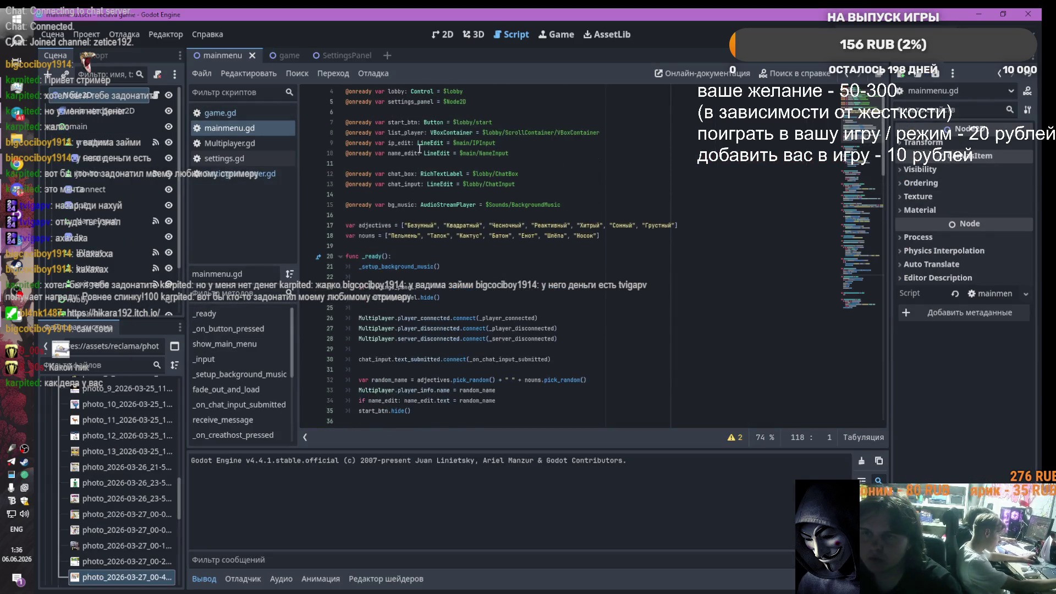
scroll(419, 148, up, 1)
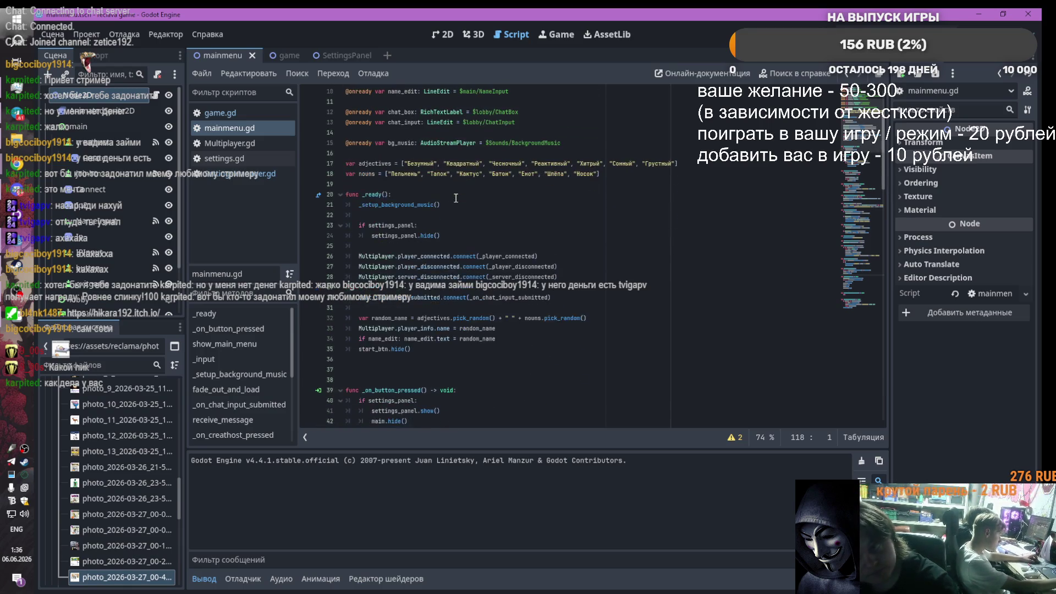
scroll(455, 198, down, 7)
click(366, 257)
key(Down)
key(Down)
key(Down)
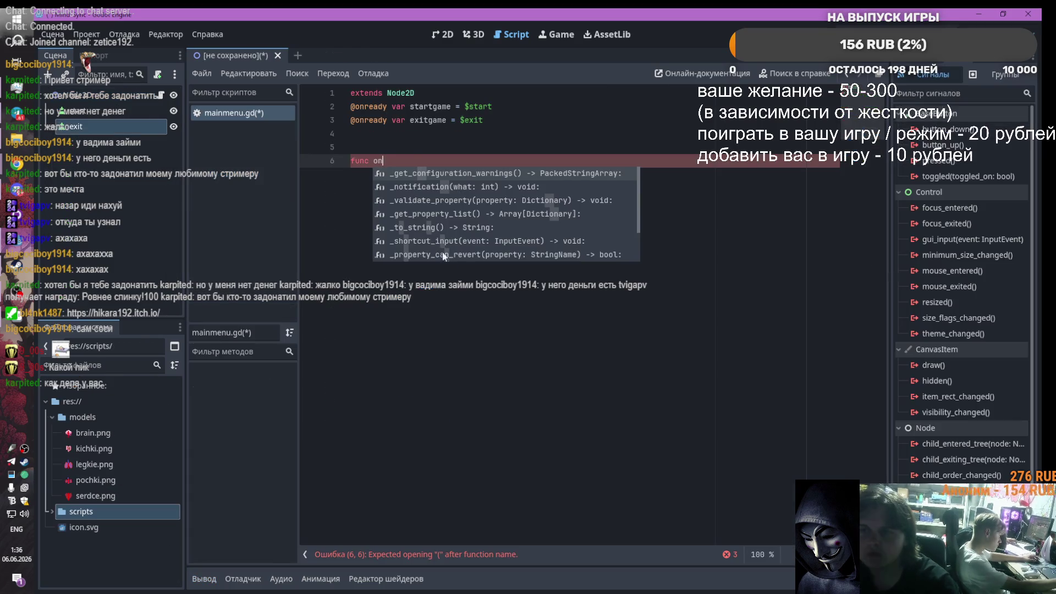
key(Escape)
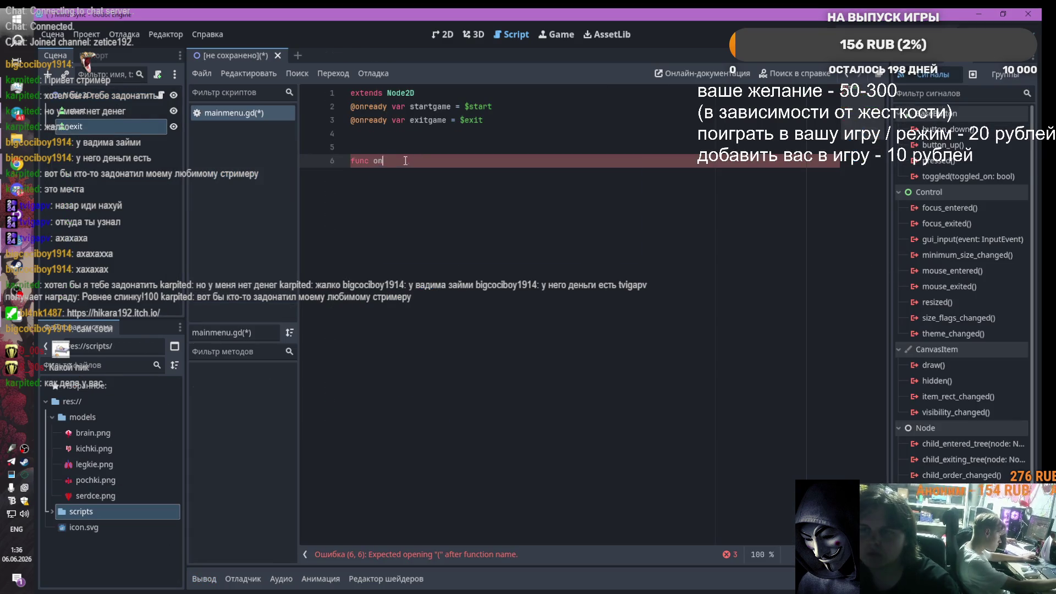
key(shift+Home)
text(func _on_button_pressed() -> void:)
key(Return)
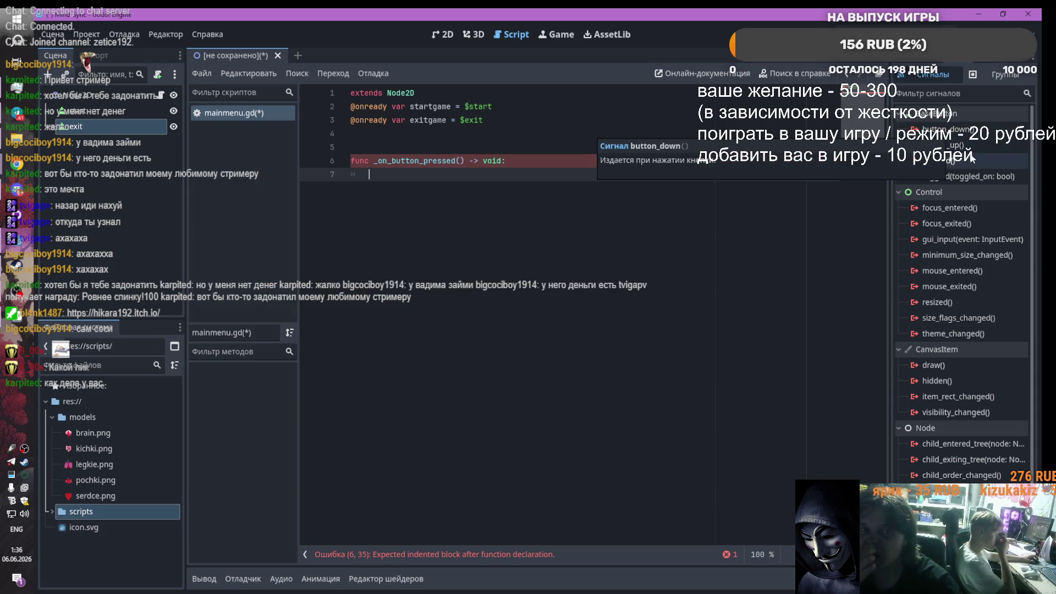
click(110, 113)
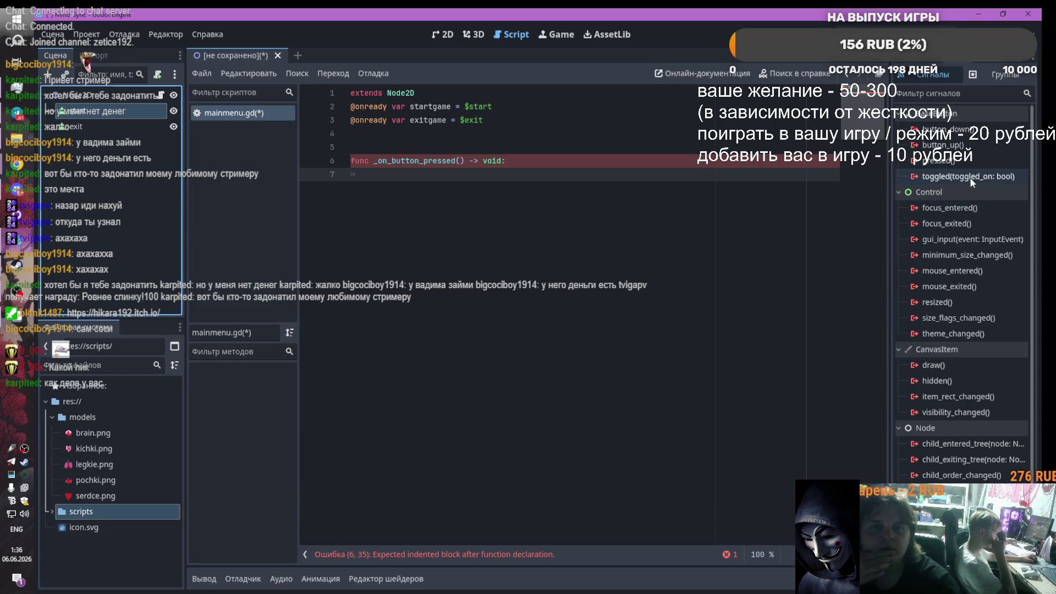
Step: Connect the start button's pressed signal to Node2D, retrying after an error message
double_click(966, 161)
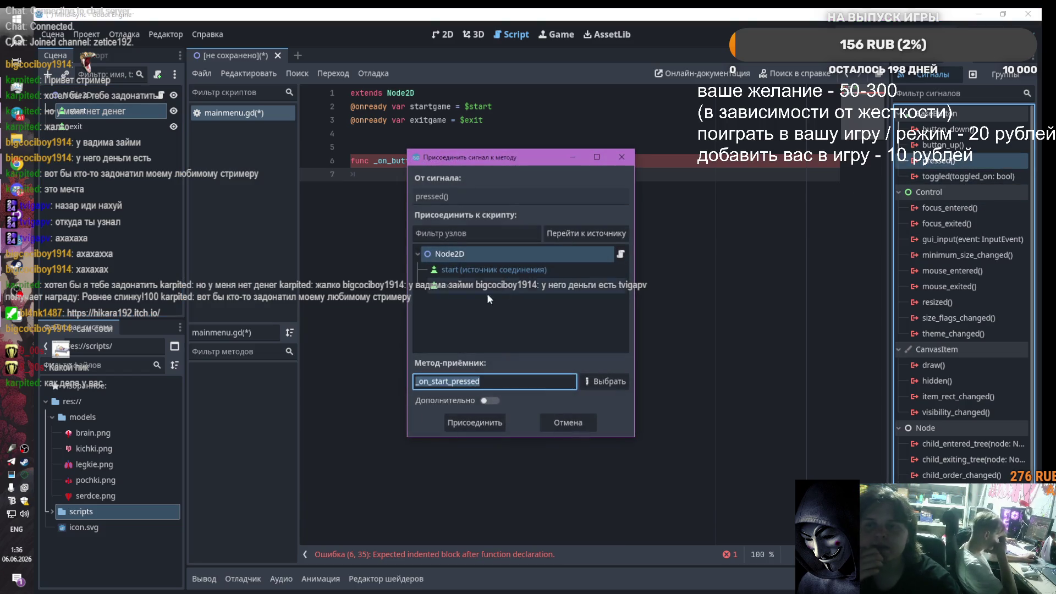
click(484, 270)
click(475, 421)
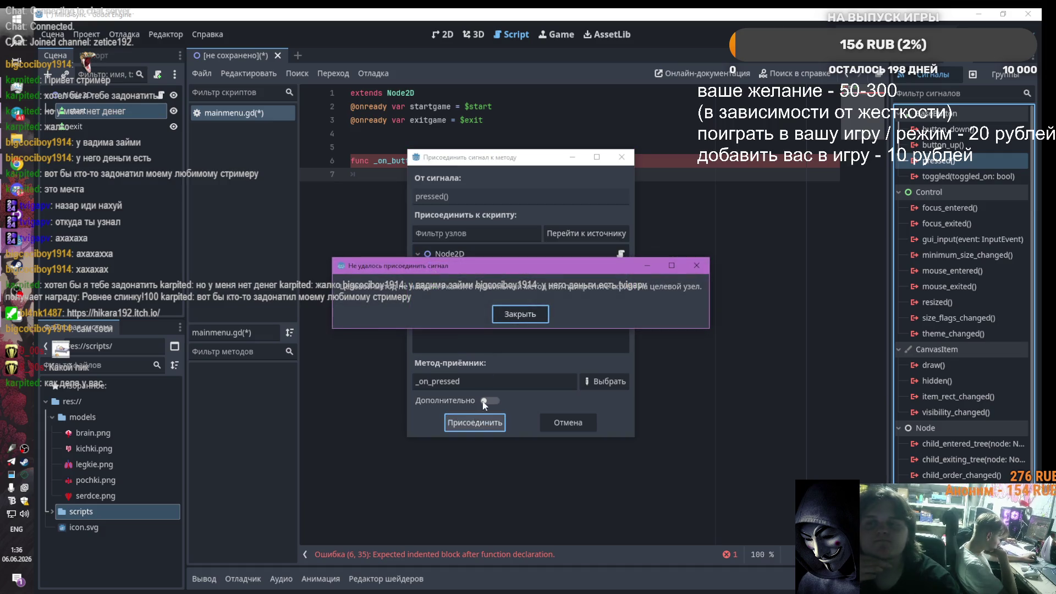
click(520, 315)
click(471, 251)
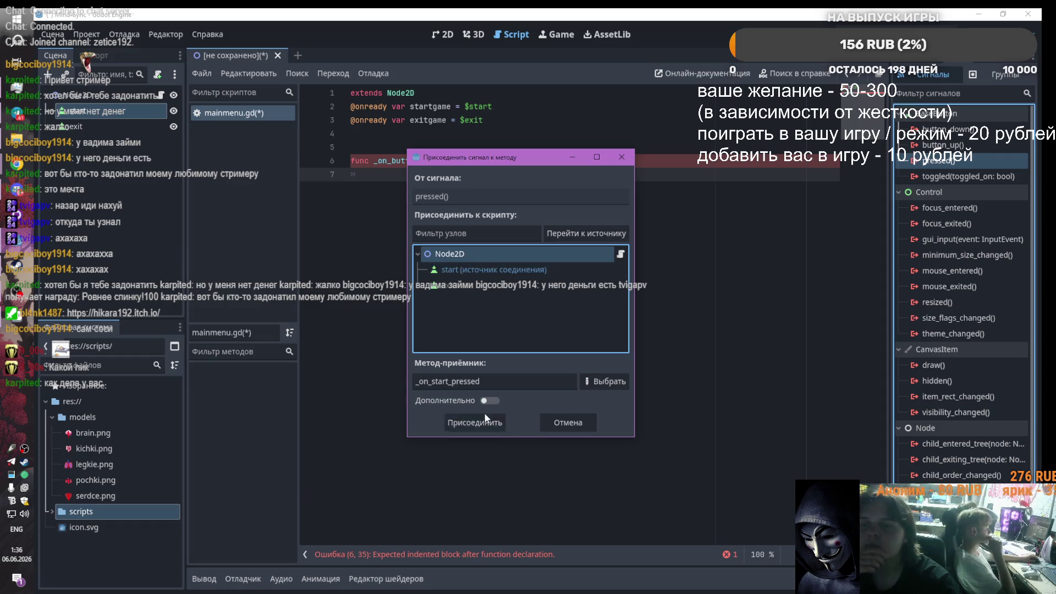
click(474, 422)
drag(548, 161, 380, 166)
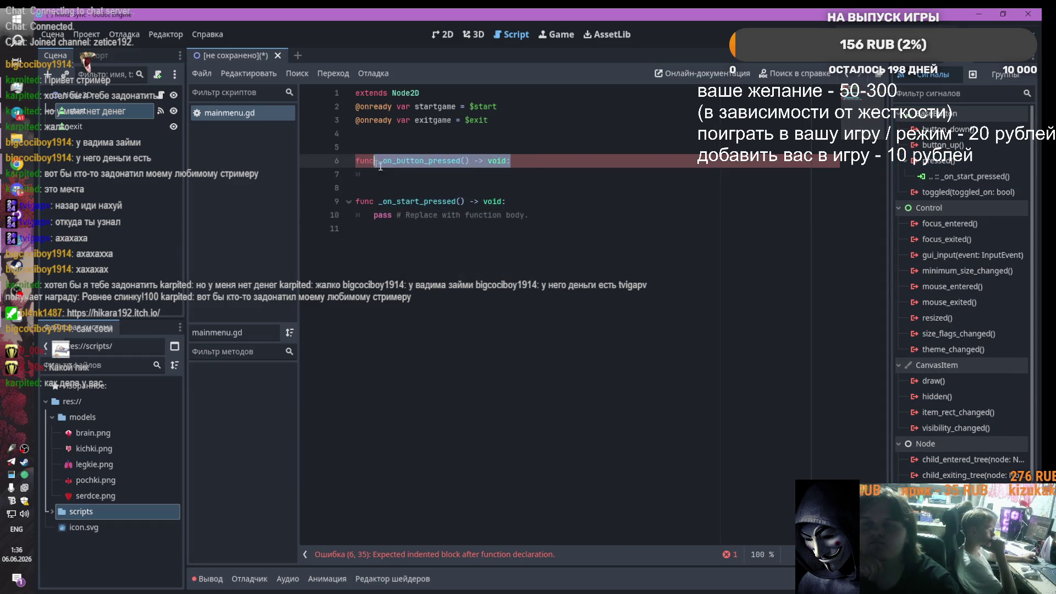
Step: Delete the broken _on_button_pressed function header on line 6
key(BackSpace)
key(BackSpace)
key(BackSpace)
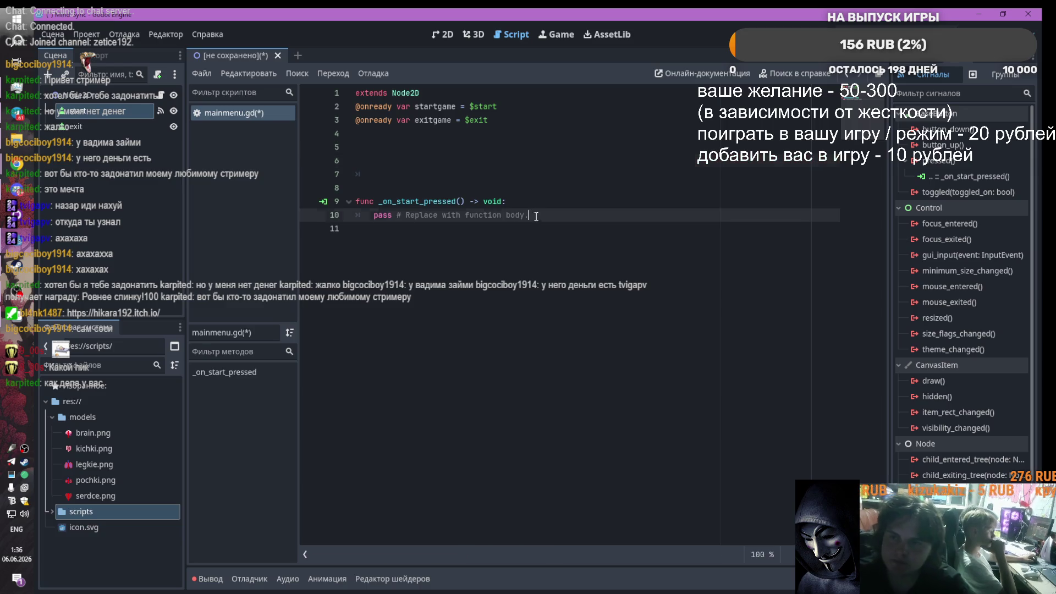
drag(530, 214, 371, 214)
click(373, 214)
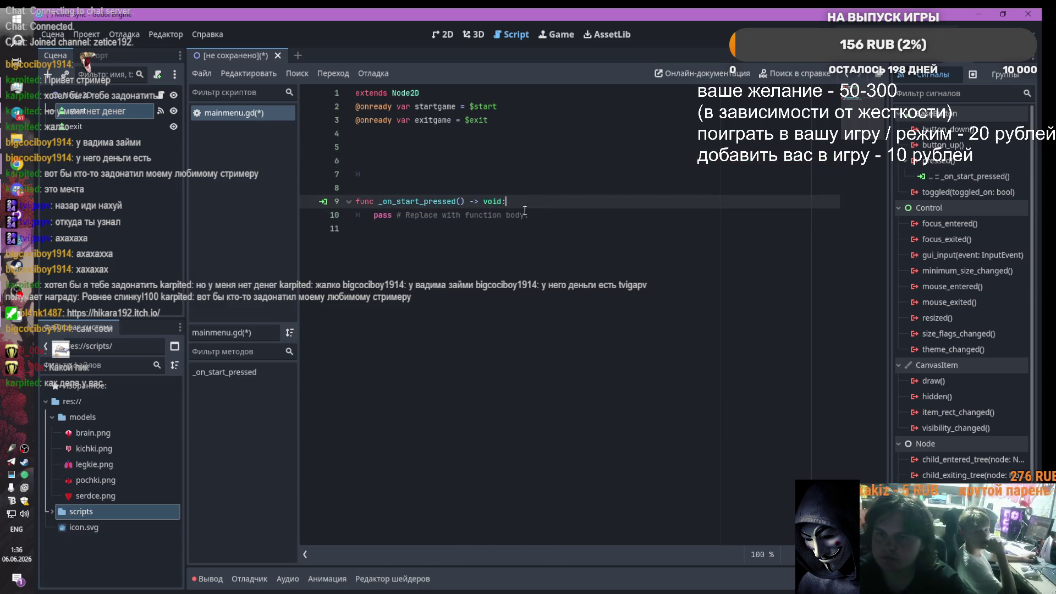
Step: Connect the exit button's pressed signal to a new _on_exit_pressed handler that calls queue_free()
click(105, 128)
double_click(945, 160)
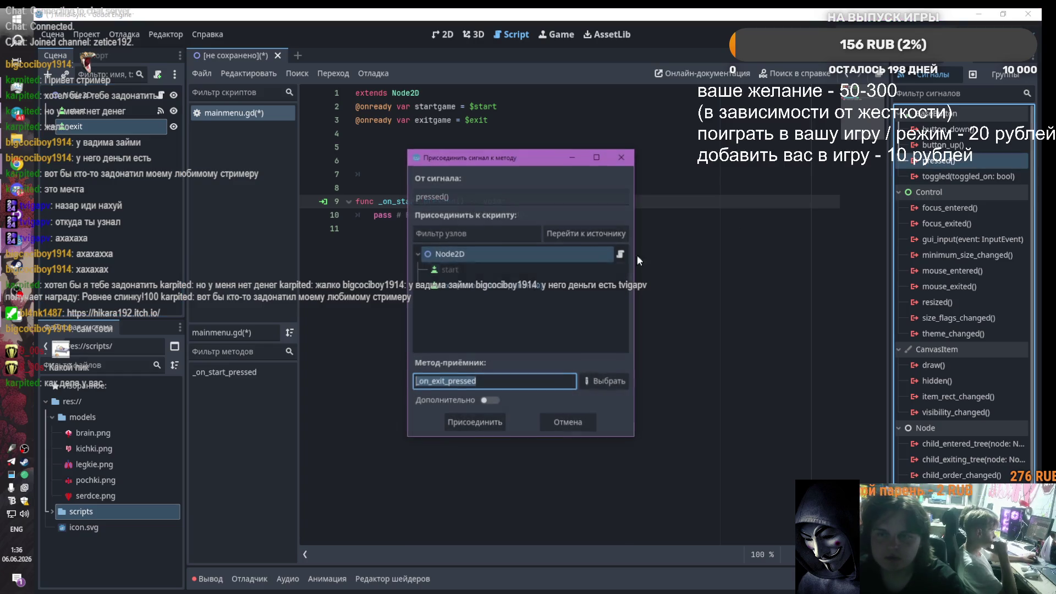
click(475, 423)
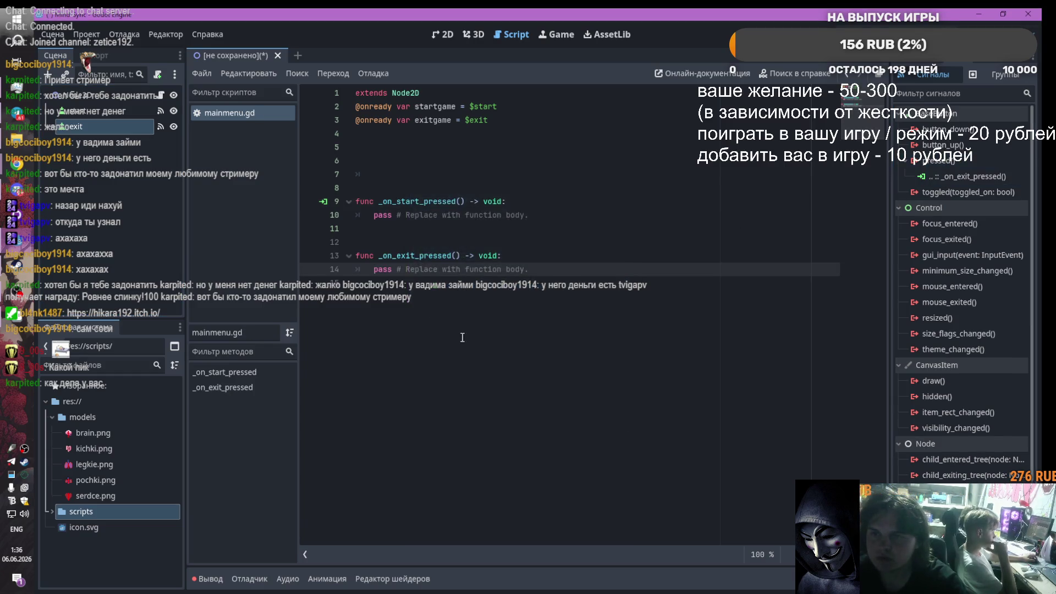
drag(557, 277, 375, 269)
text(pqu)
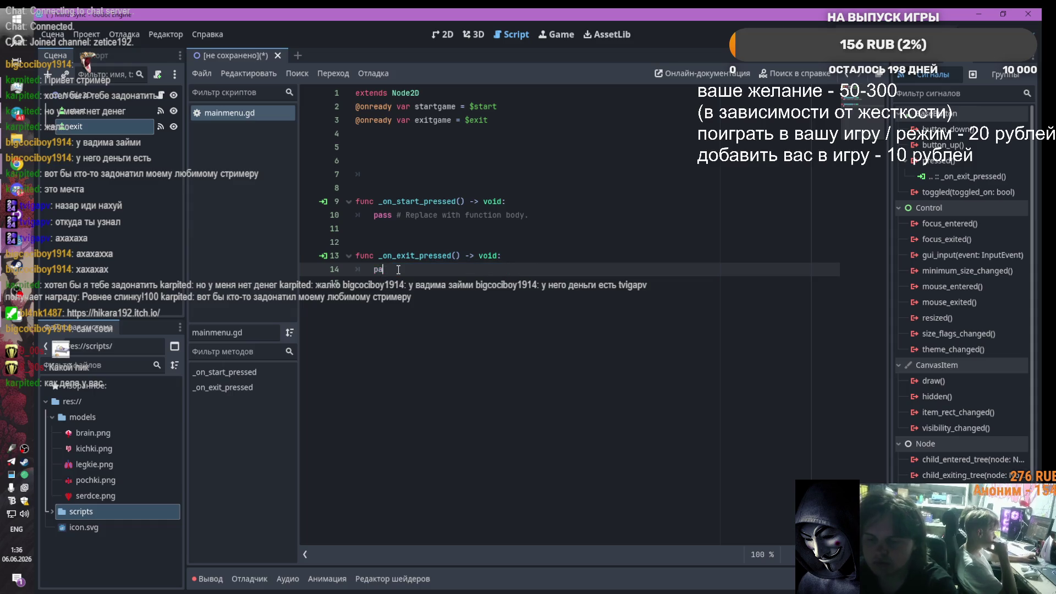
key(BackSpace)
key(BackSpace)
key(BackSpace)
text(qu)
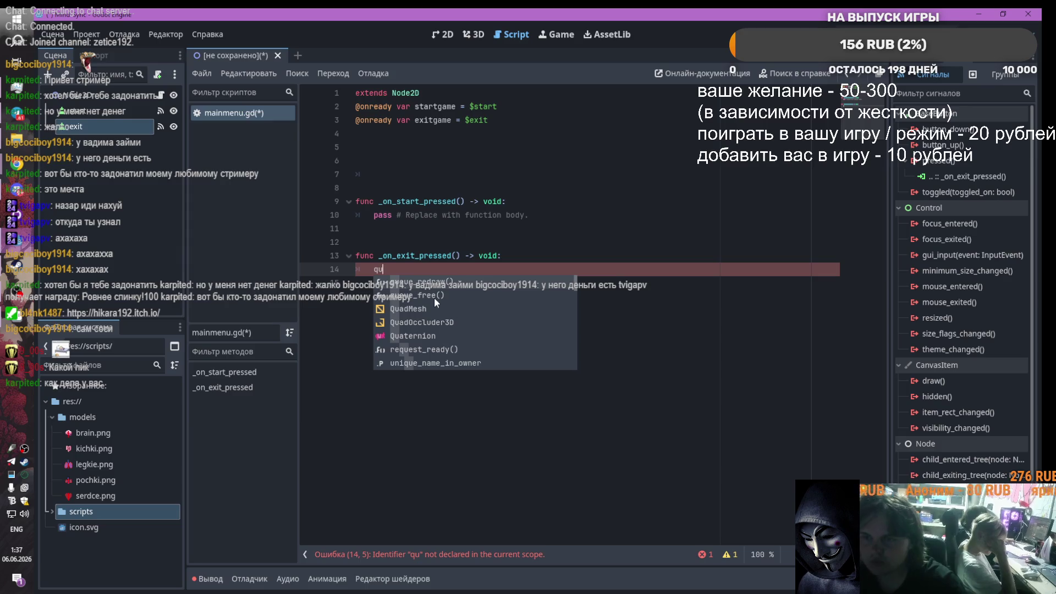
click(434, 299)
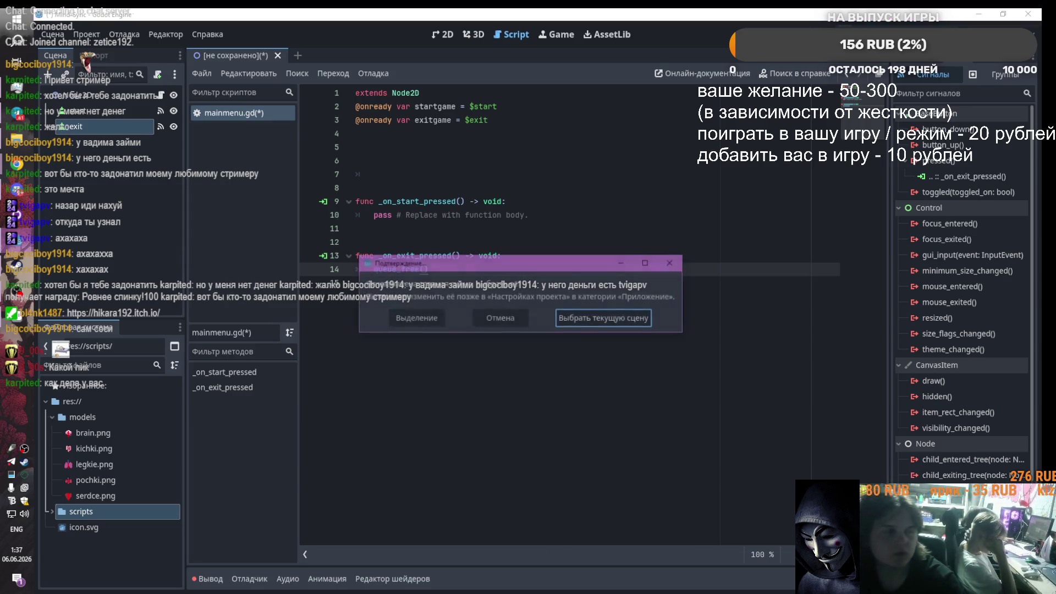
Step: Run the game with F5, using the current scene as main, saved as node_2d.tscn in a new 'scene' folder
key(F5)
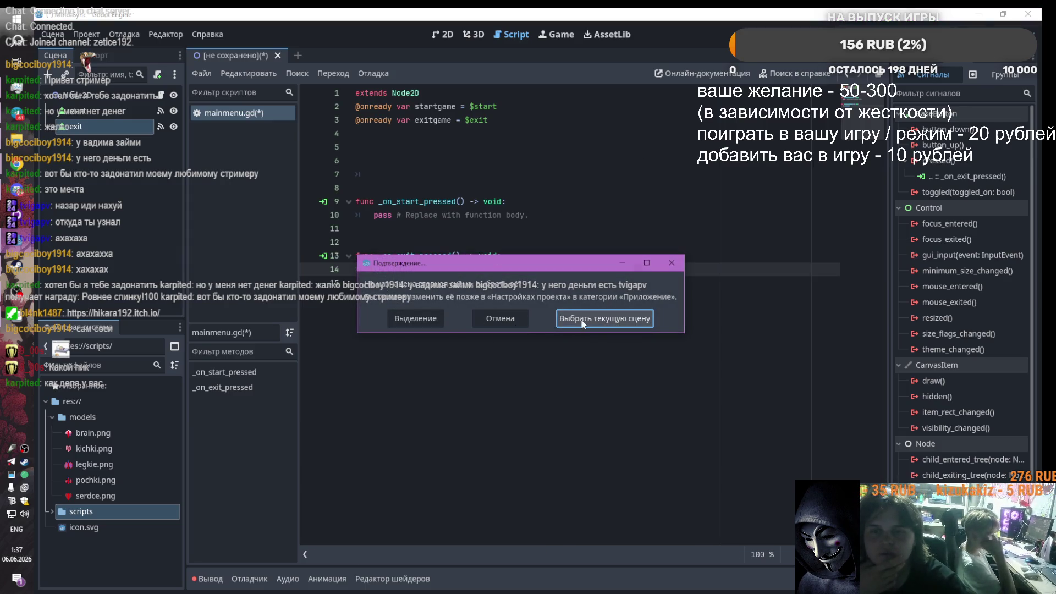
click(582, 318)
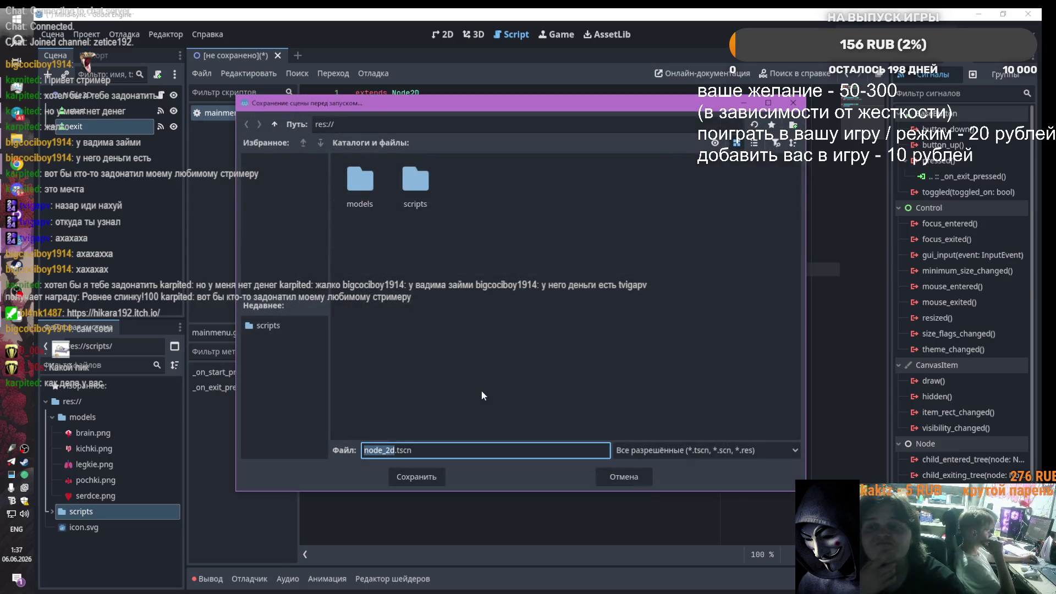
right_click(466, 182)
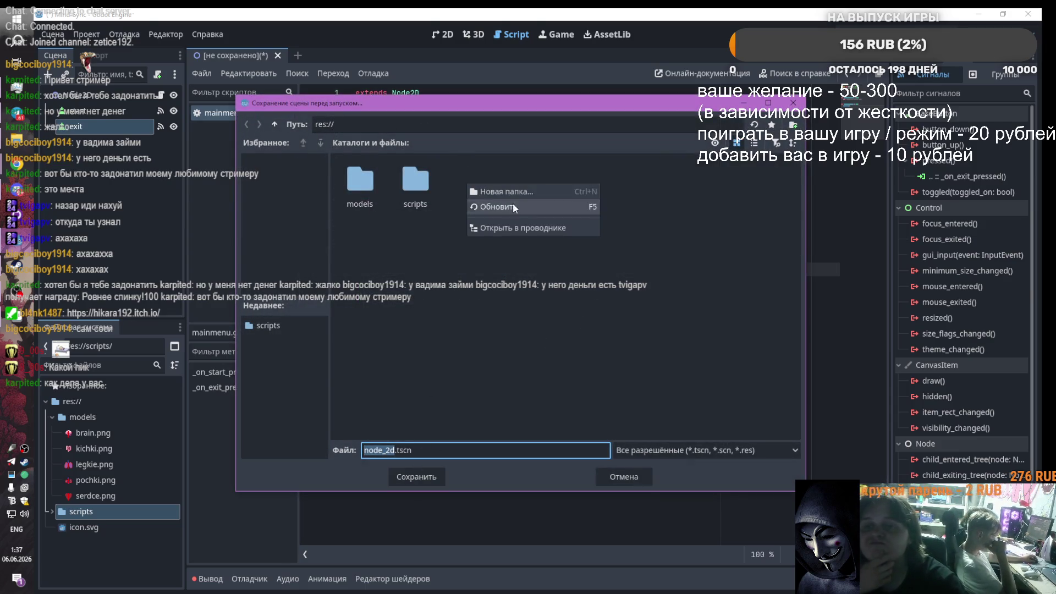
click(515, 194)
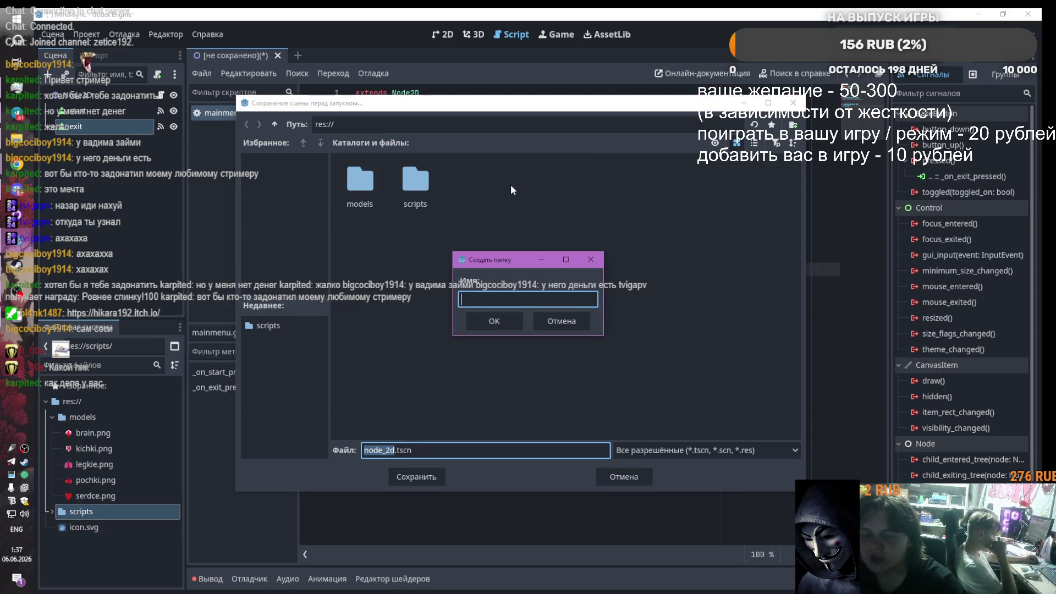
text(scene)
key(Return)
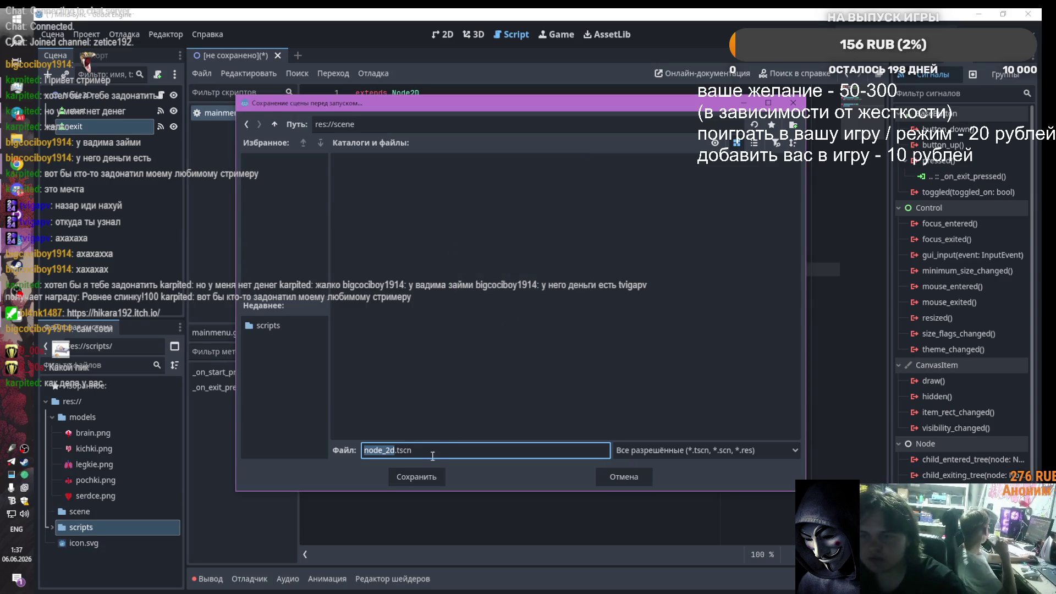
click(418, 476)
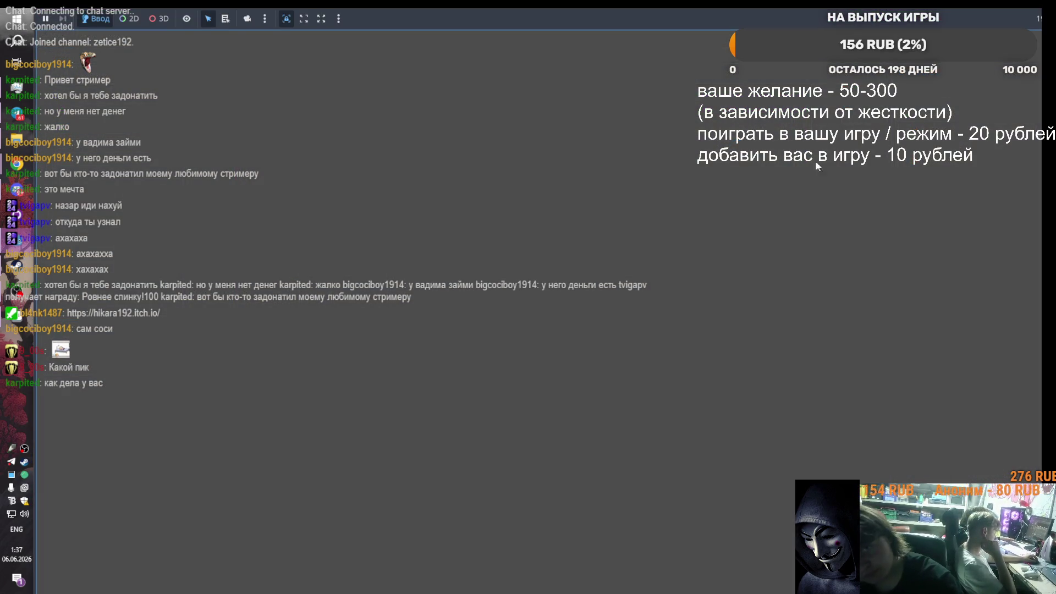
Step: Close the running game, enlarge the exit button in the 2D view, and create a new Node2D-rooted scene
mouse_move(16, 266)
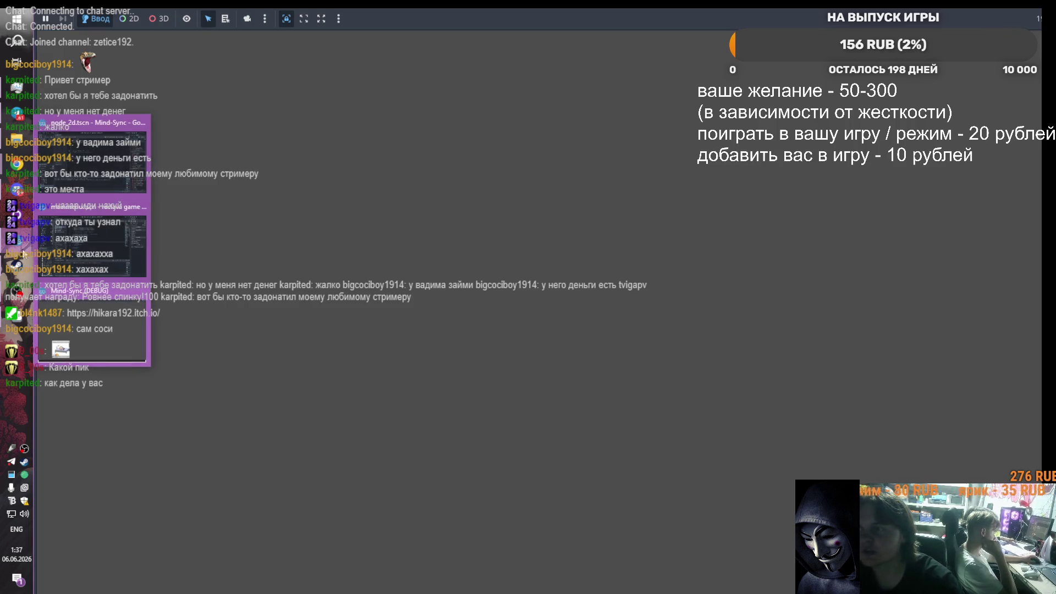
click(141, 291)
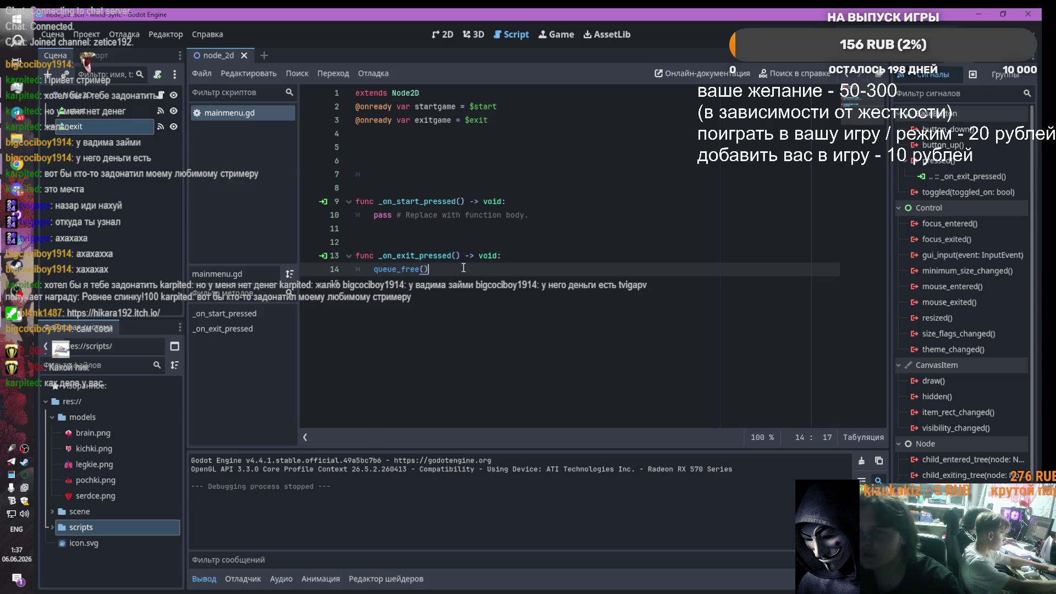
click(443, 34)
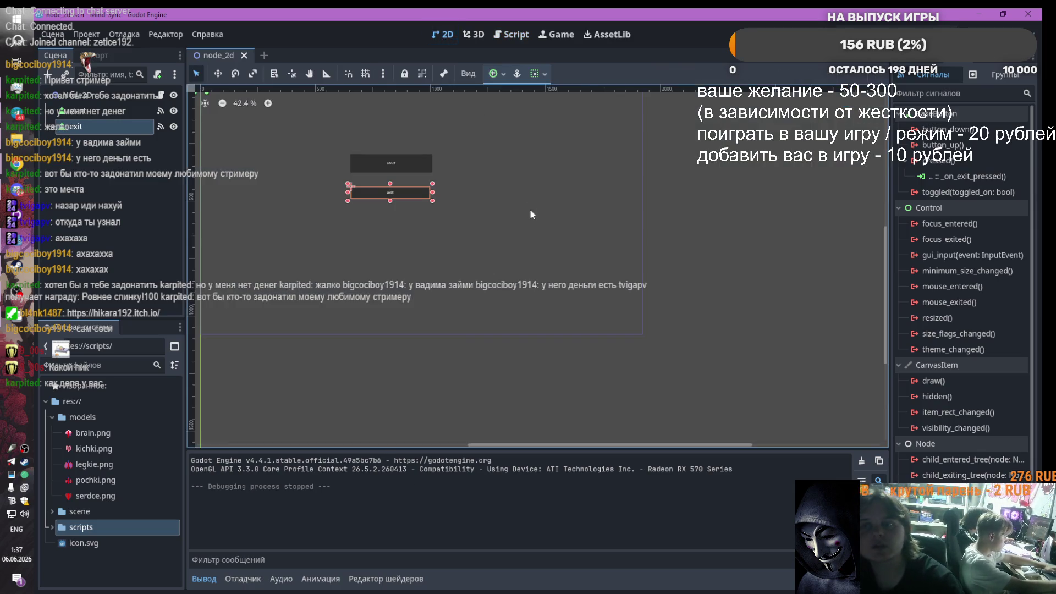
scroll(368, 215, up, 3)
drag(480, 194, 486, 203)
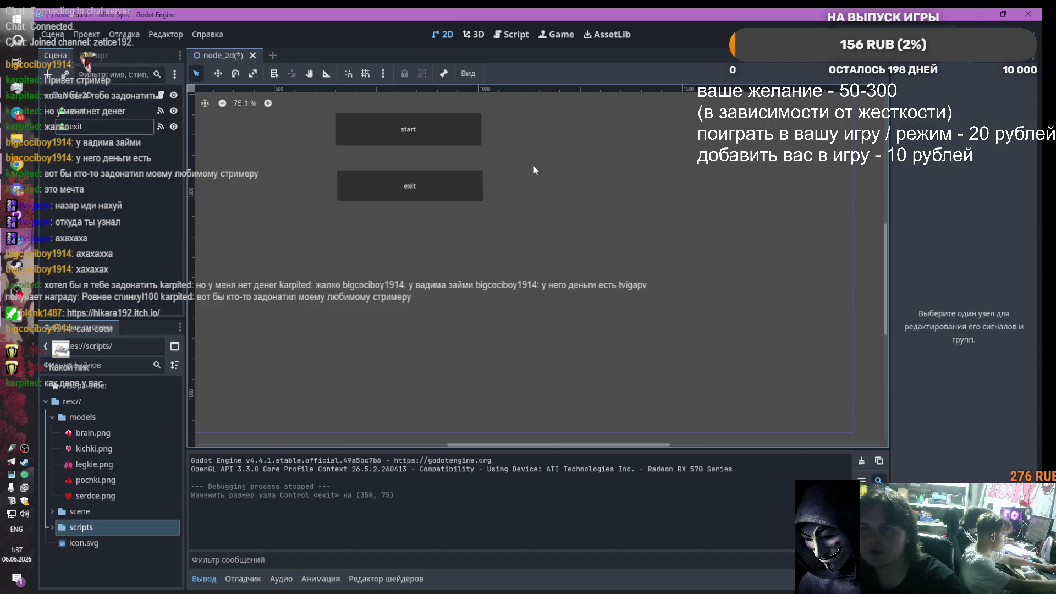
click(265, 55)
click(77, 111)
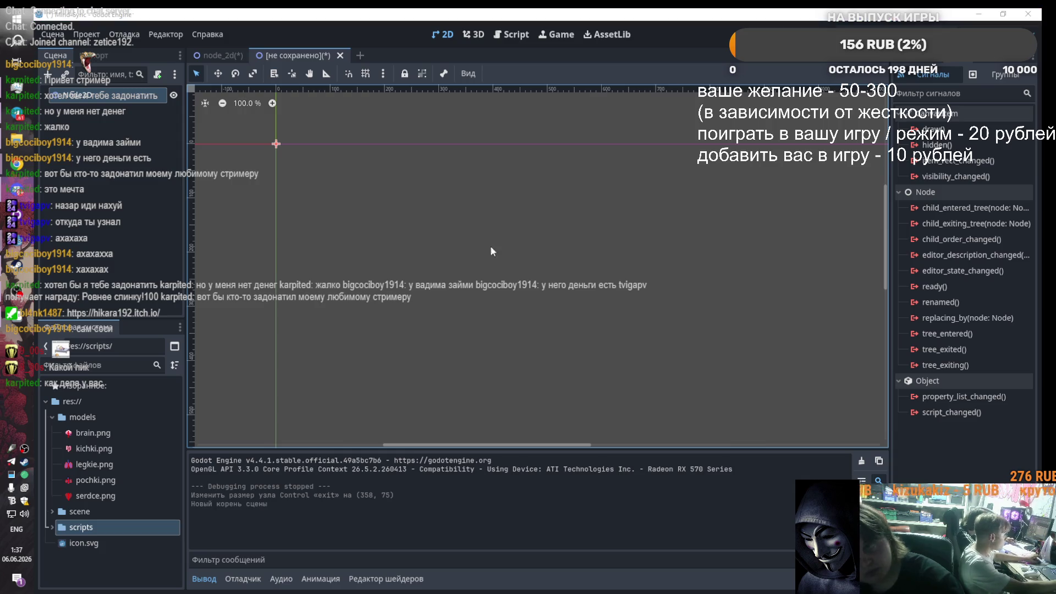
Step: In the reclava game project, select the exitgame CLOSE button and view its signals
mouse_move(11, 242)
click(91, 278)
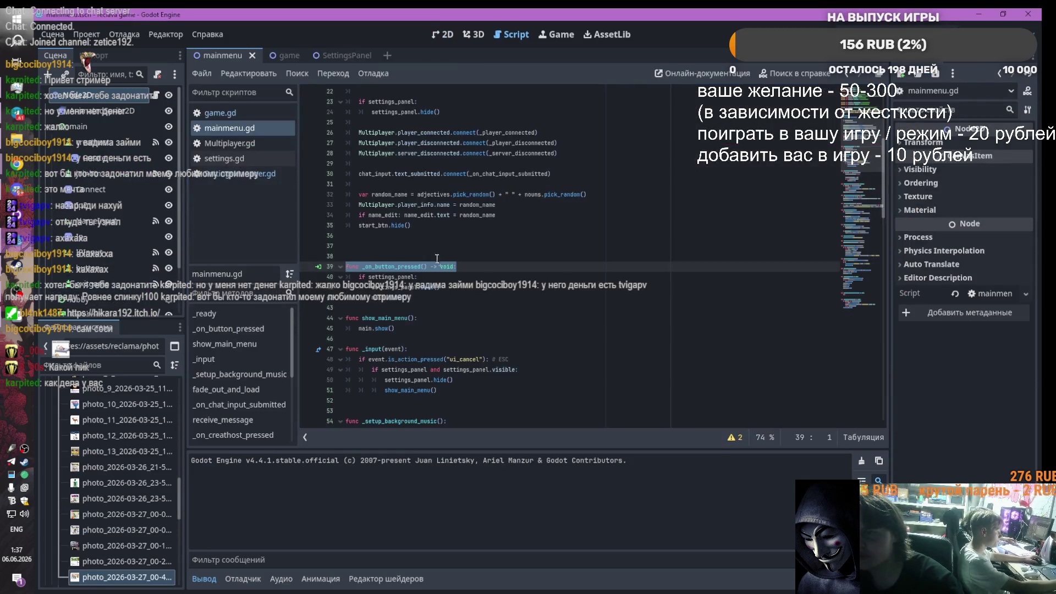
scroll(463, 270, down, 6)
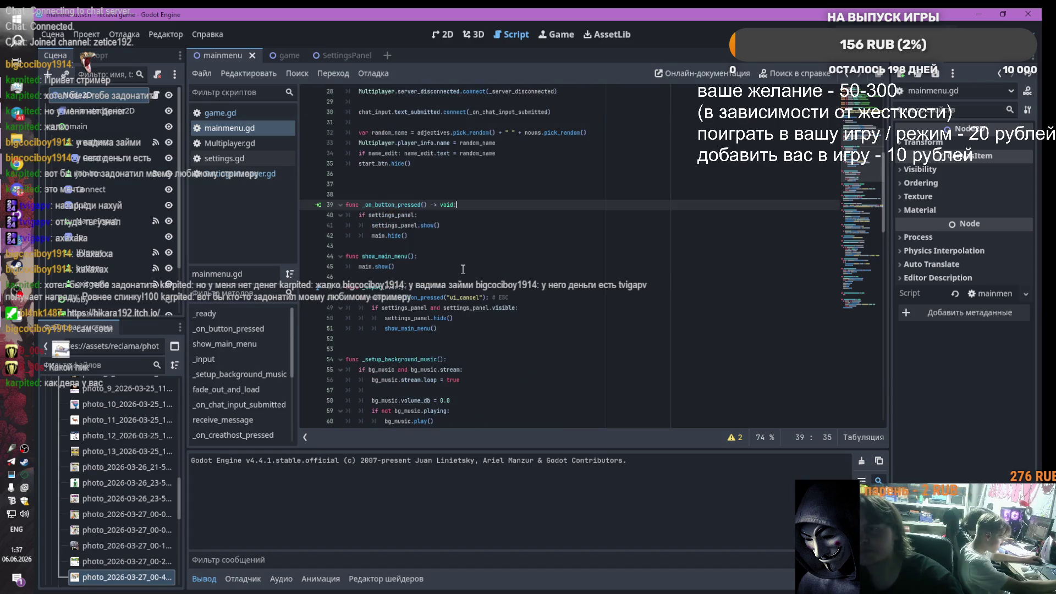
click(443, 34)
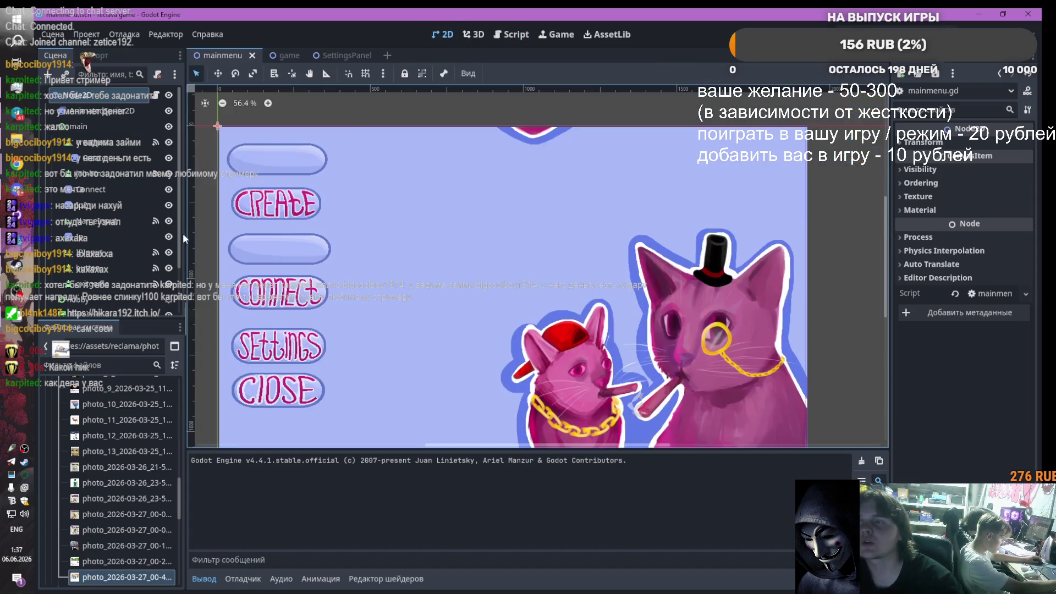
click(108, 229)
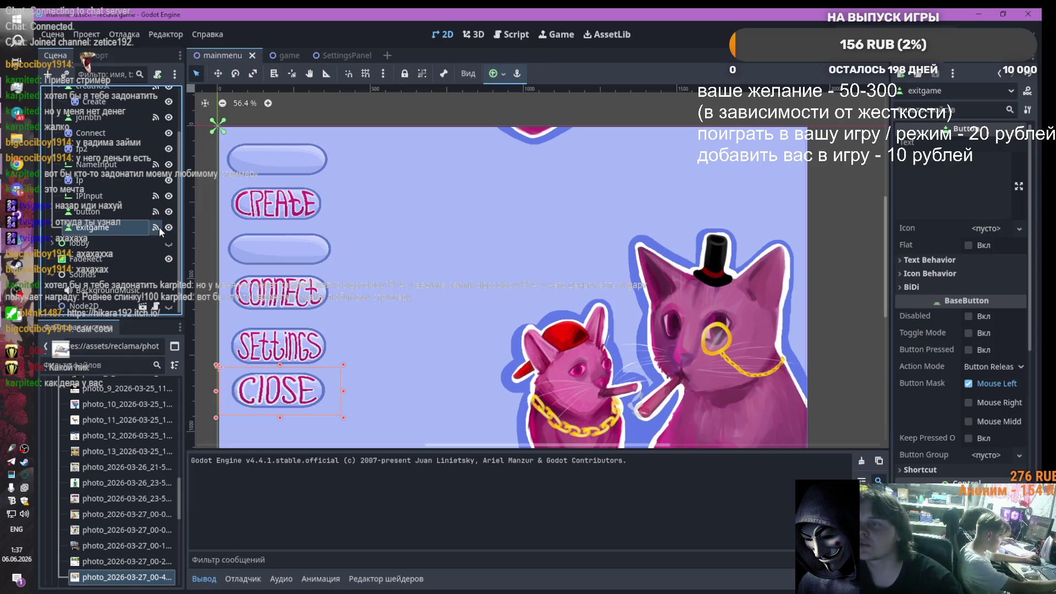
click(157, 227)
Step: Select the get_tree().quit() line in mainmenu.gd, then return to the Mind-Sync project
click(512, 34)
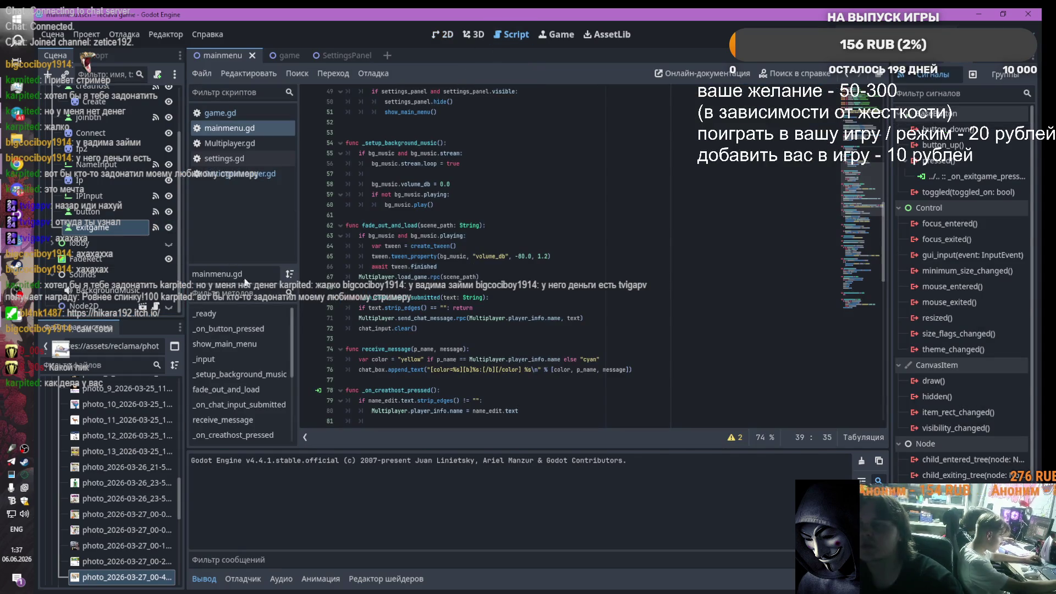
scroll(416, 371, down, 7)
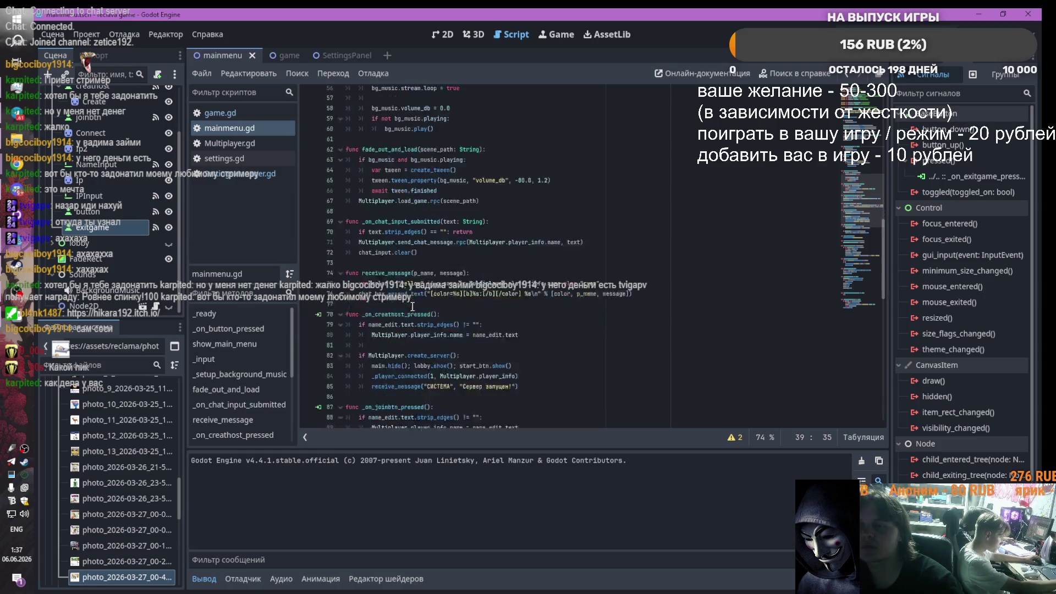
scroll(469, 274, down, 13)
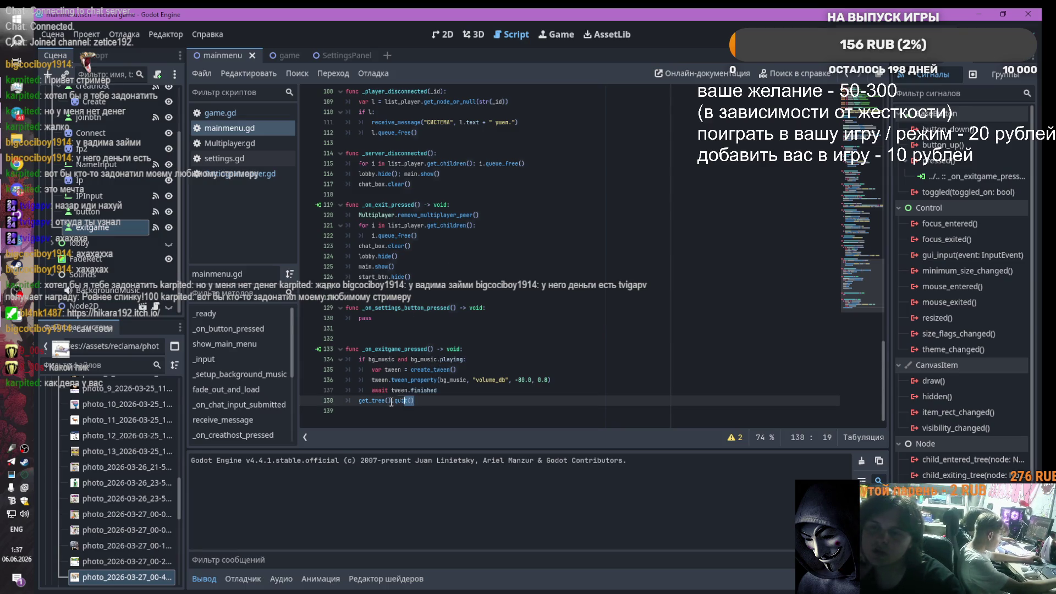
drag(432, 400, 355, 401)
key(ctrl+c)
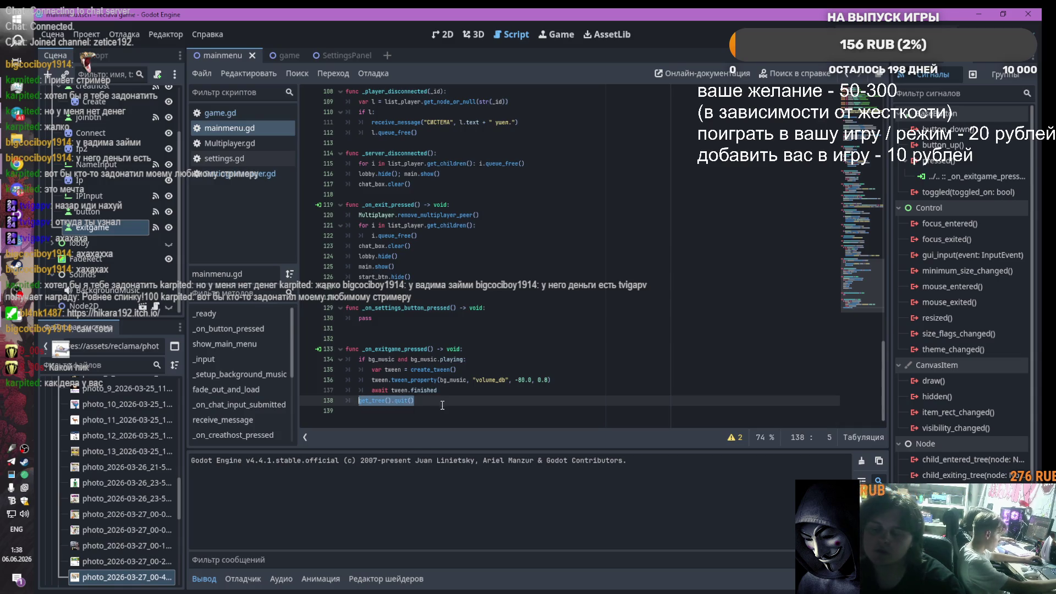
key(alt+Tab)
key(alt+Tab)
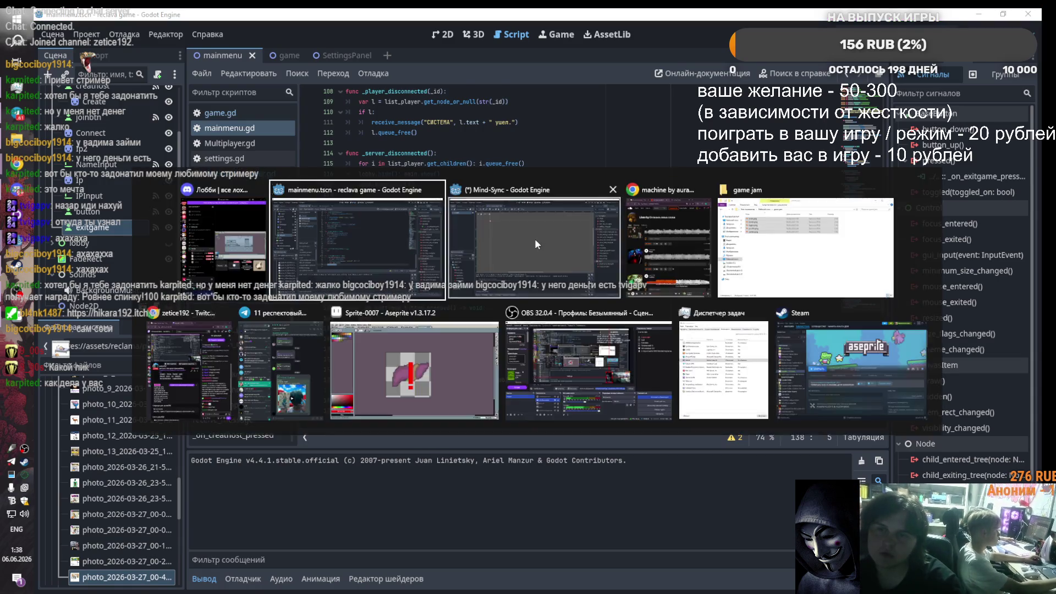
click(536, 244)
Step: Replace queue_free() on line 14 with the pasted get_tree().quit() call
click(512, 35)
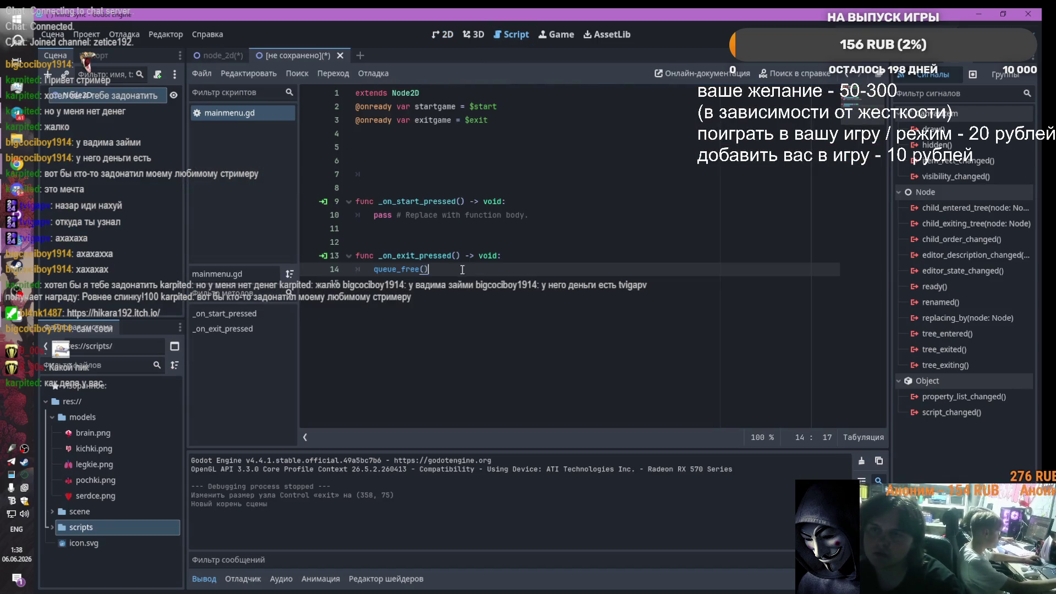
key(shift+Home)
key(ctrl+v)
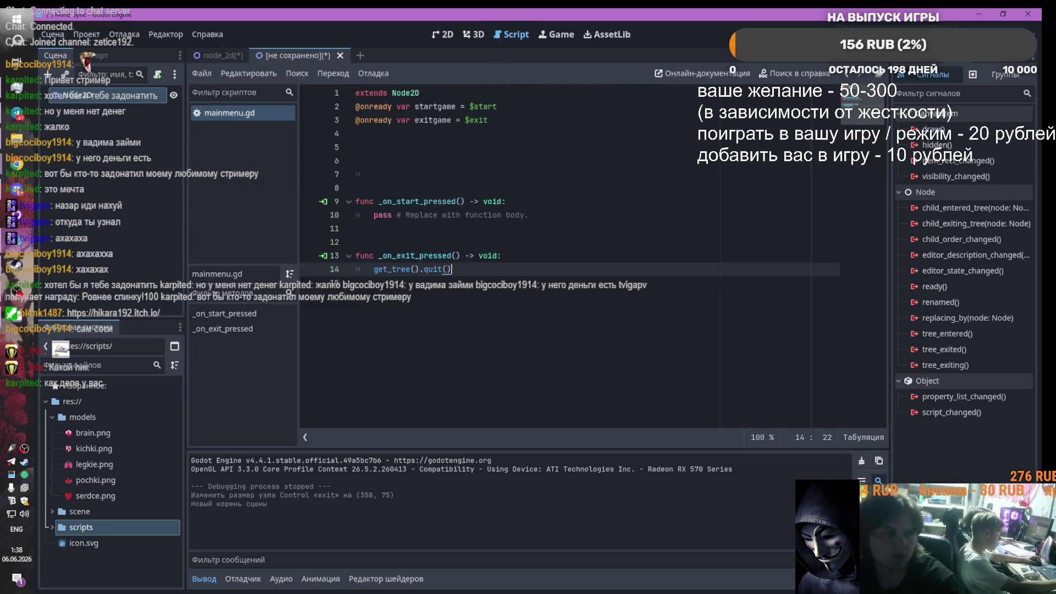
Step: Test-run the menu with F5, close the game, and return to the 2D scene view
key(F5)
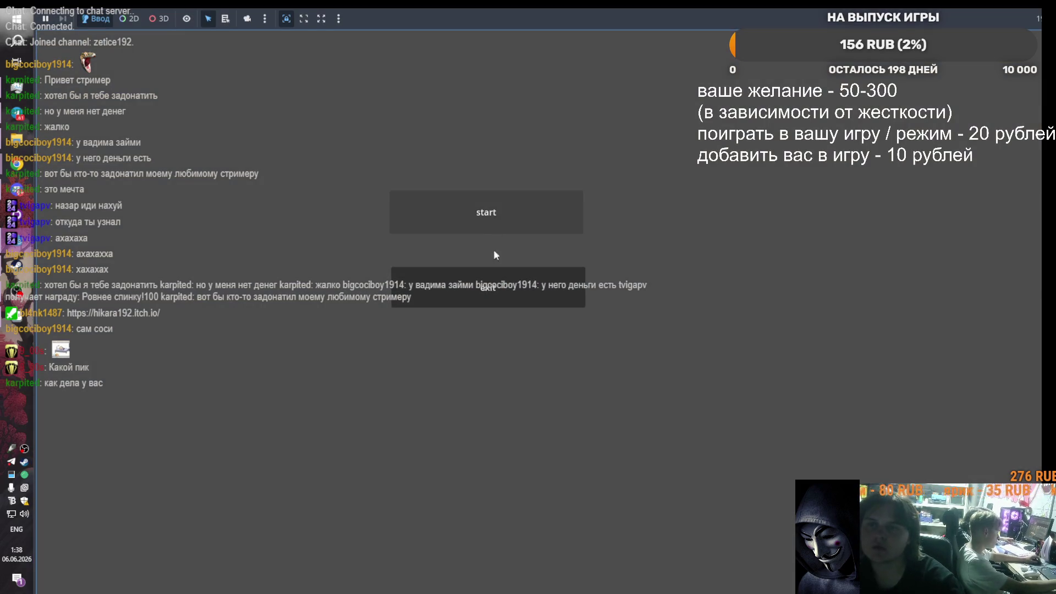
click(494, 274)
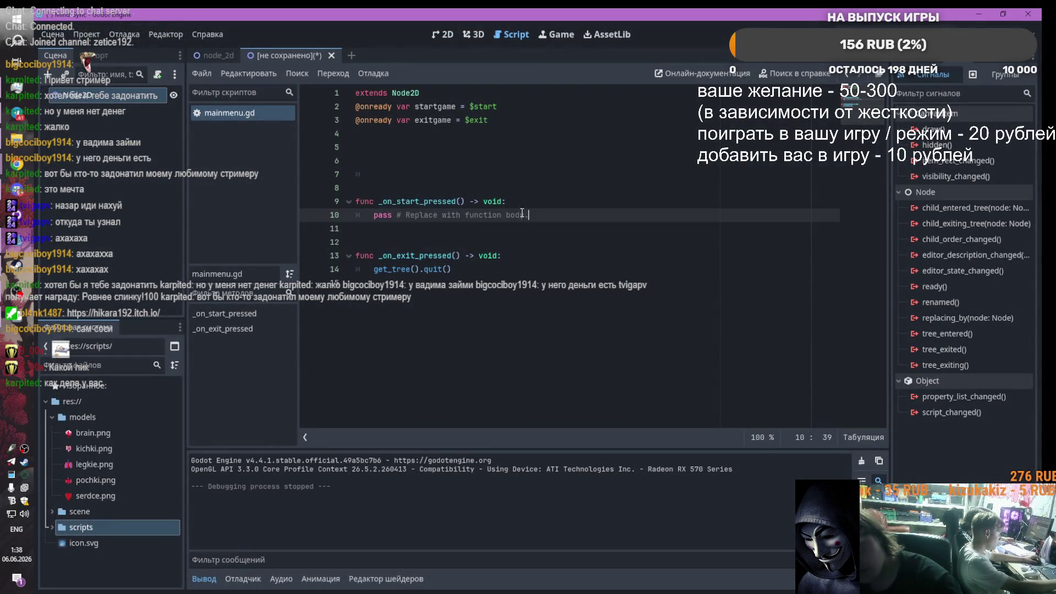
drag(528, 214, 383, 215)
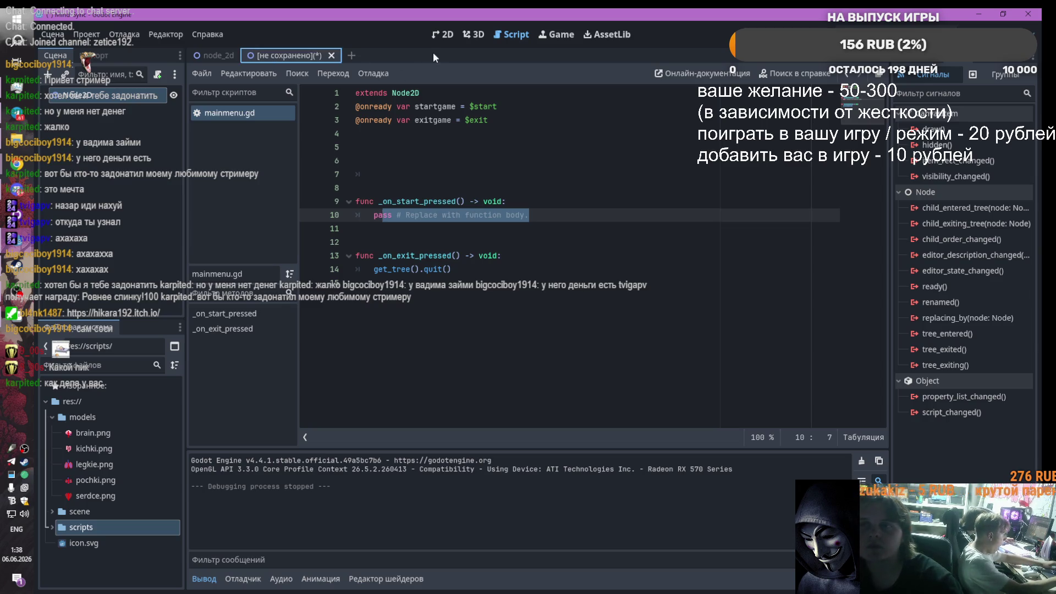
click(439, 34)
scroll(363, 154, down, 3)
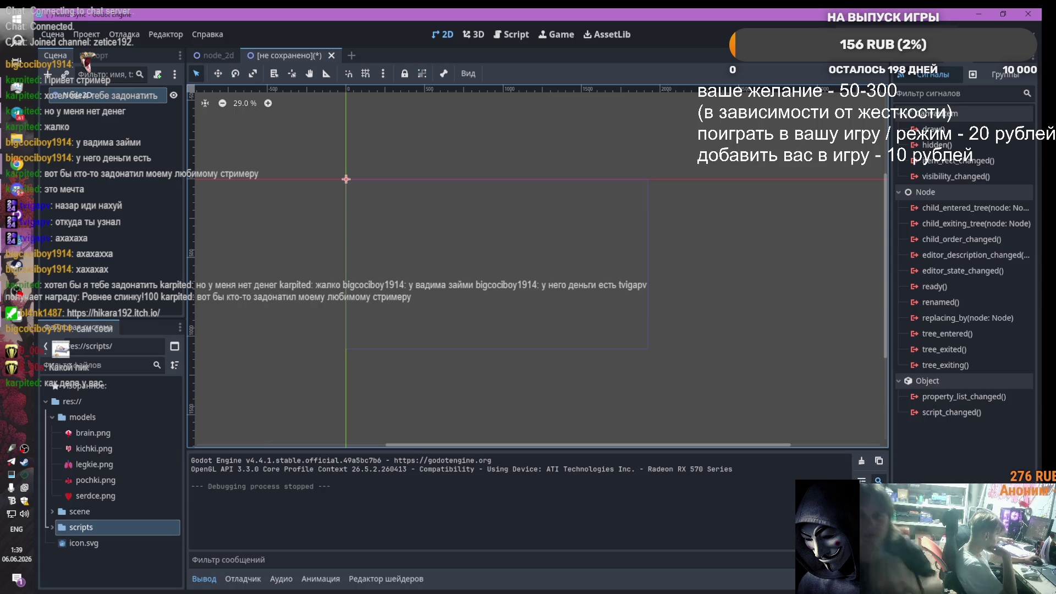
Step: Minimise the Mind-Sync Godot editor window
click(973, 15)
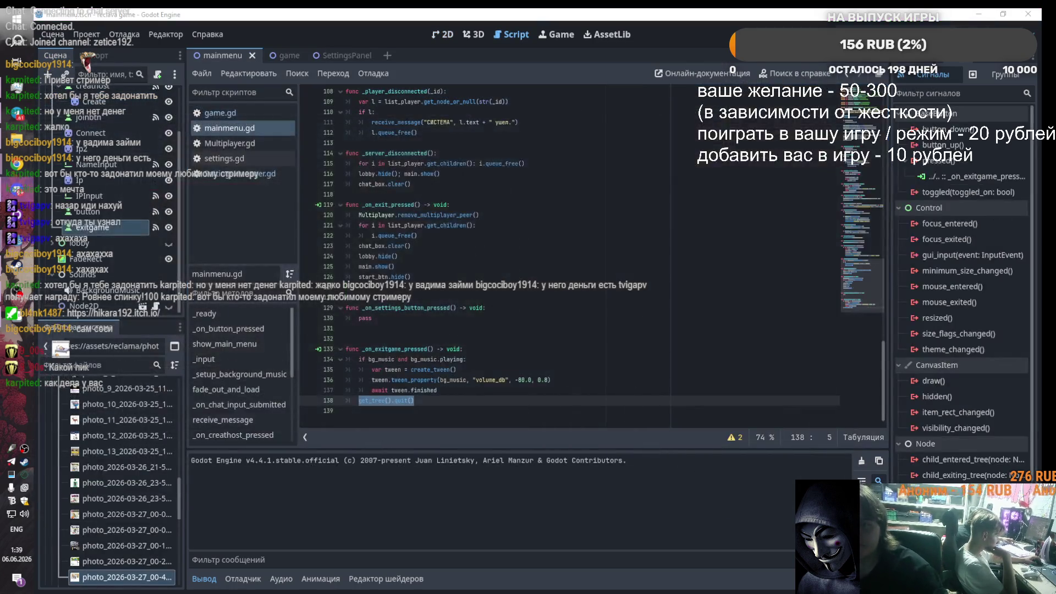
Step: Minimise the other Godot window and the game jam folder, then launch FL Studio 2024
click(979, 14)
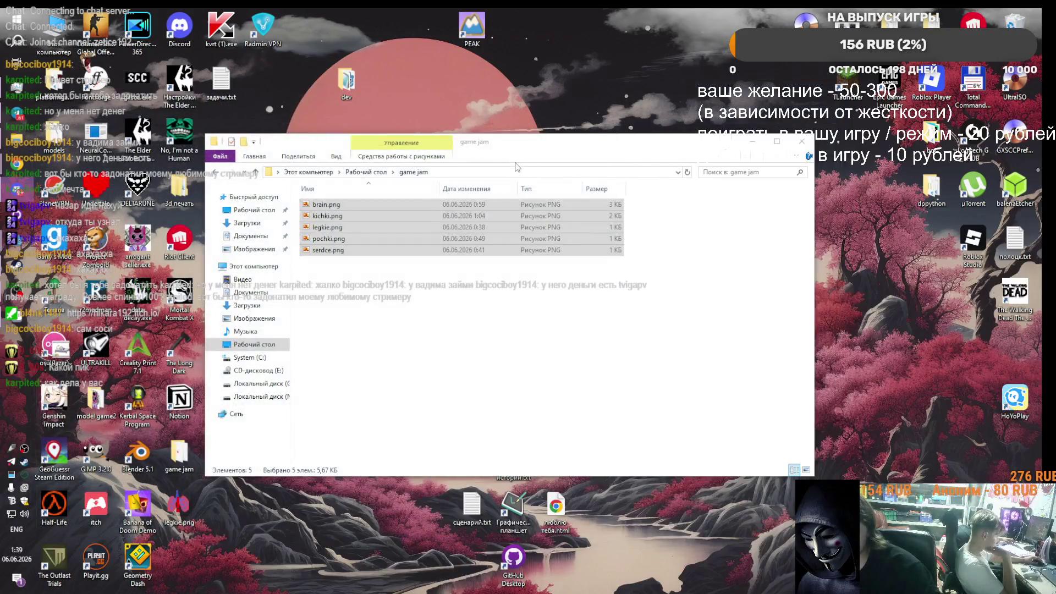
click(768, 148)
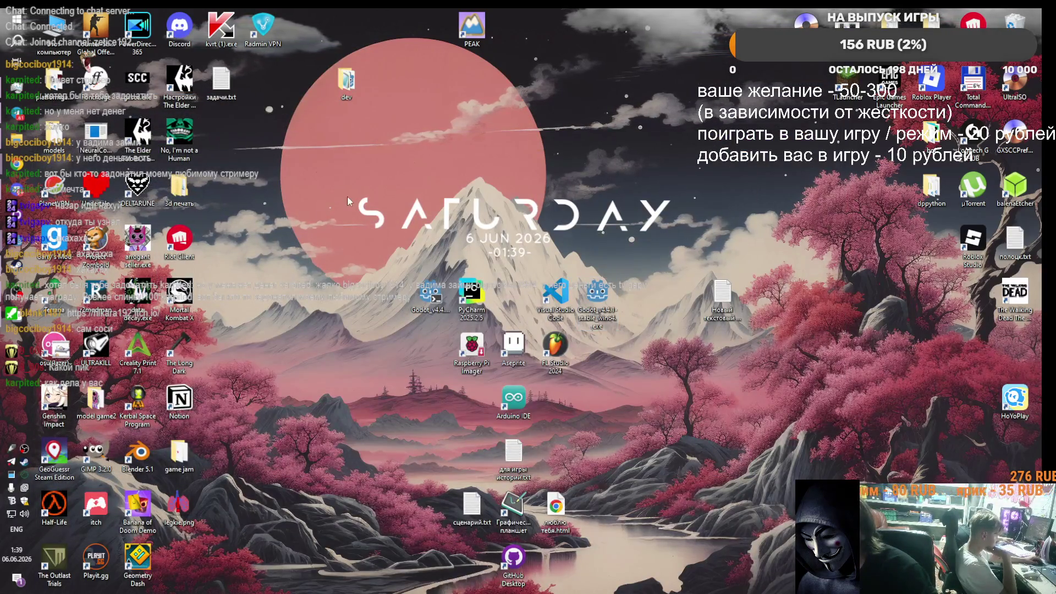
click(556, 349)
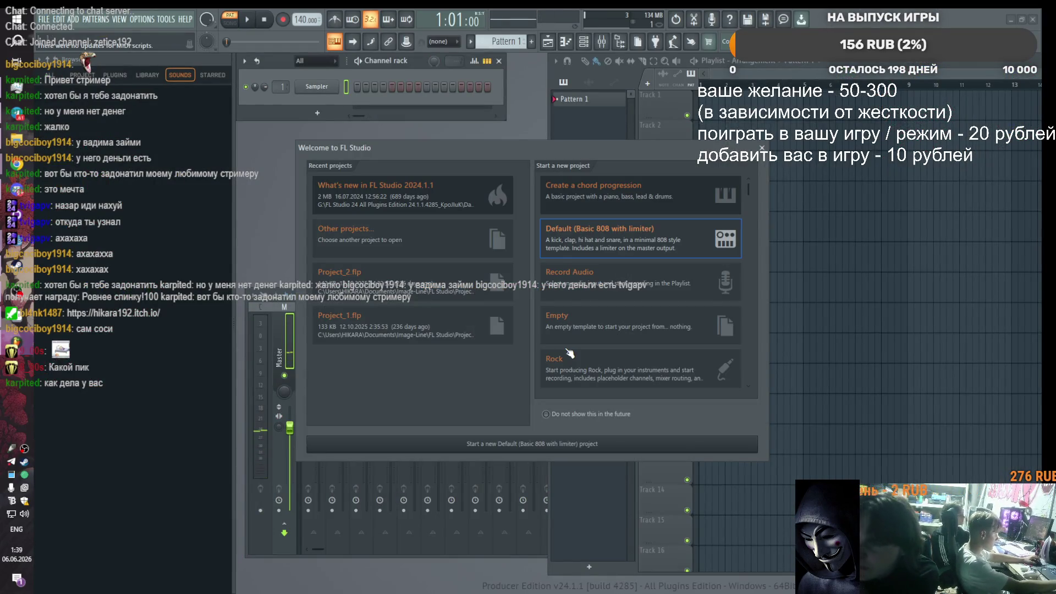
Step: Dismiss FL Studio's welcome screen, collapse the sound browser, and minimise FL Studio
key(Escape)
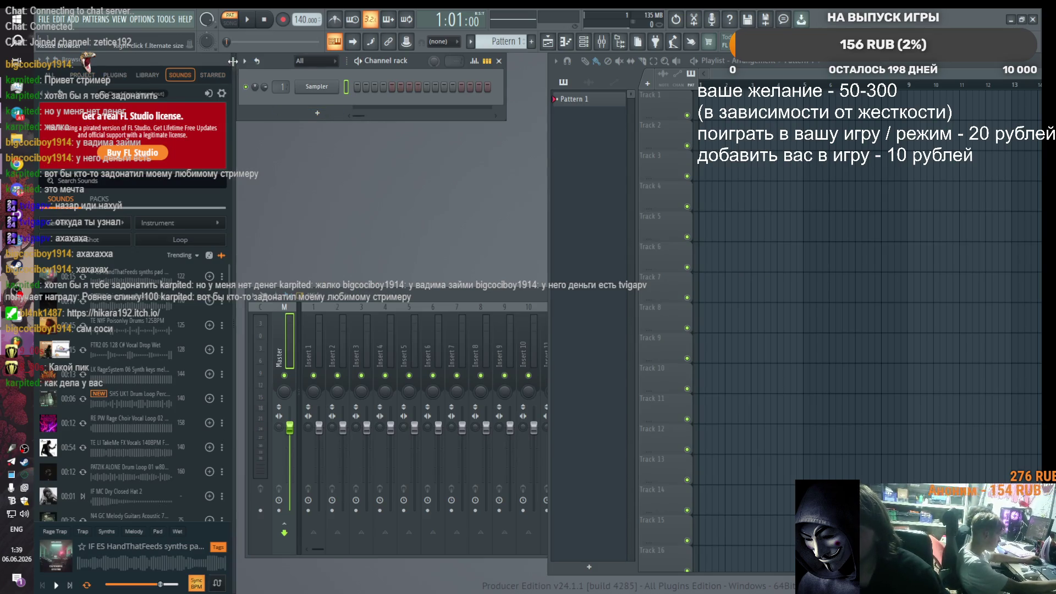
drag(234, 64, 36, 63)
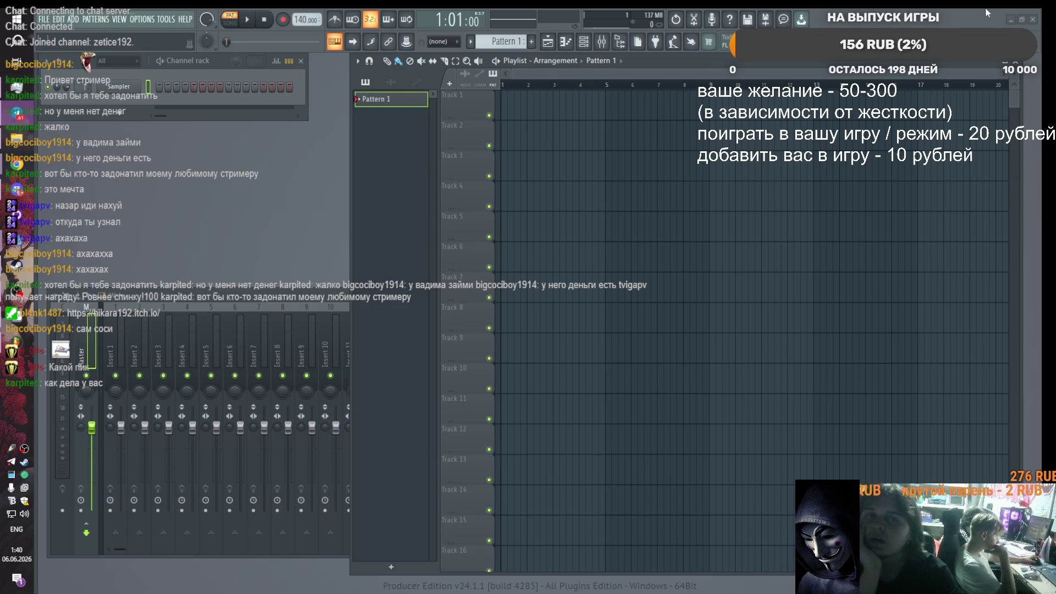
click(1014, 20)
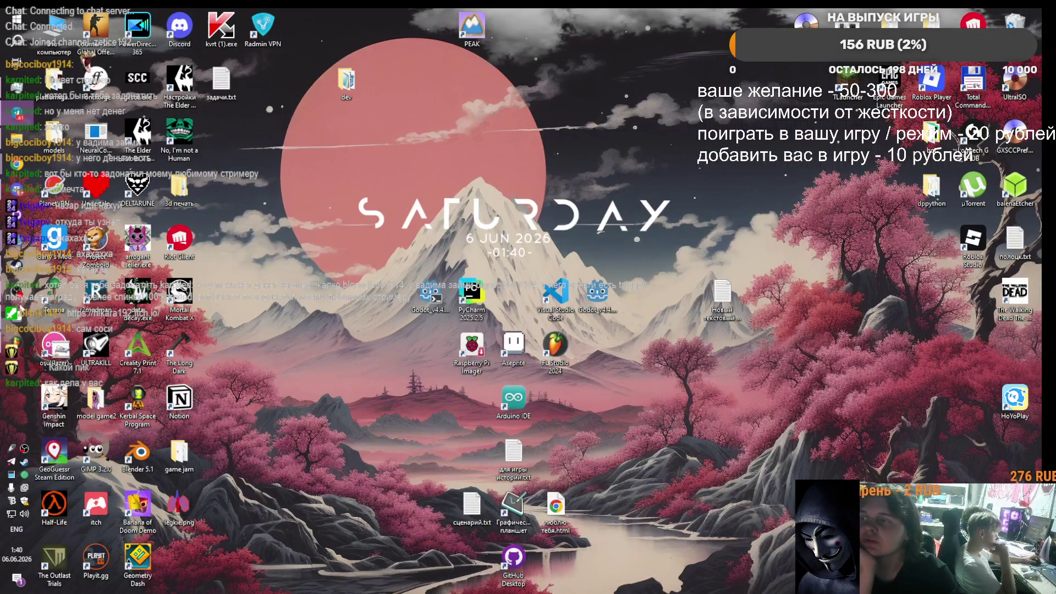
Step: Bring up the menu project's Godot window with the game jam folder window placed over it
mouse_move(19, 340)
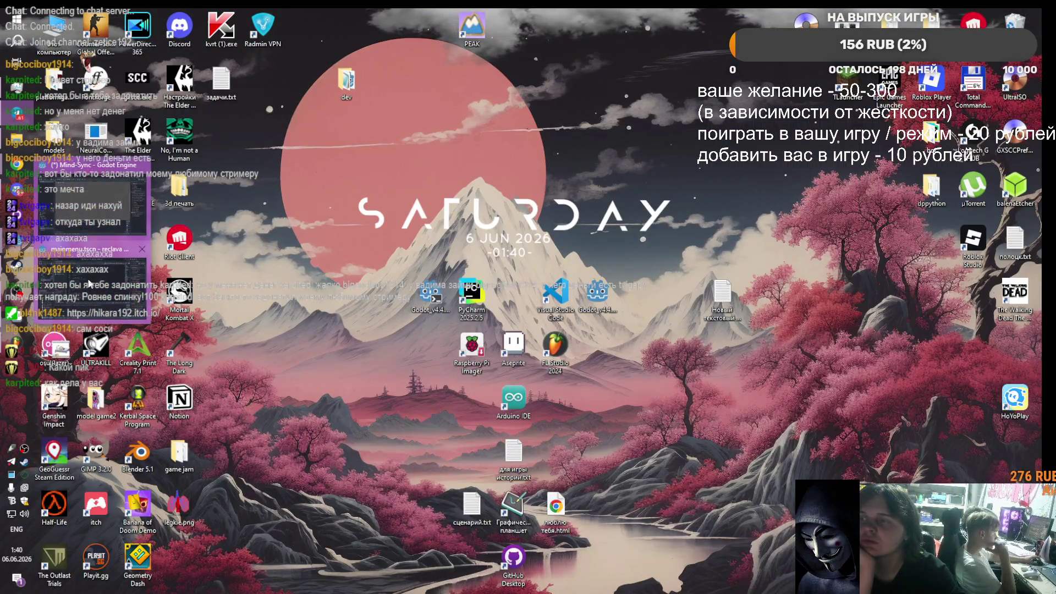
click(82, 220)
mouse_move(20, 216)
click(102, 206)
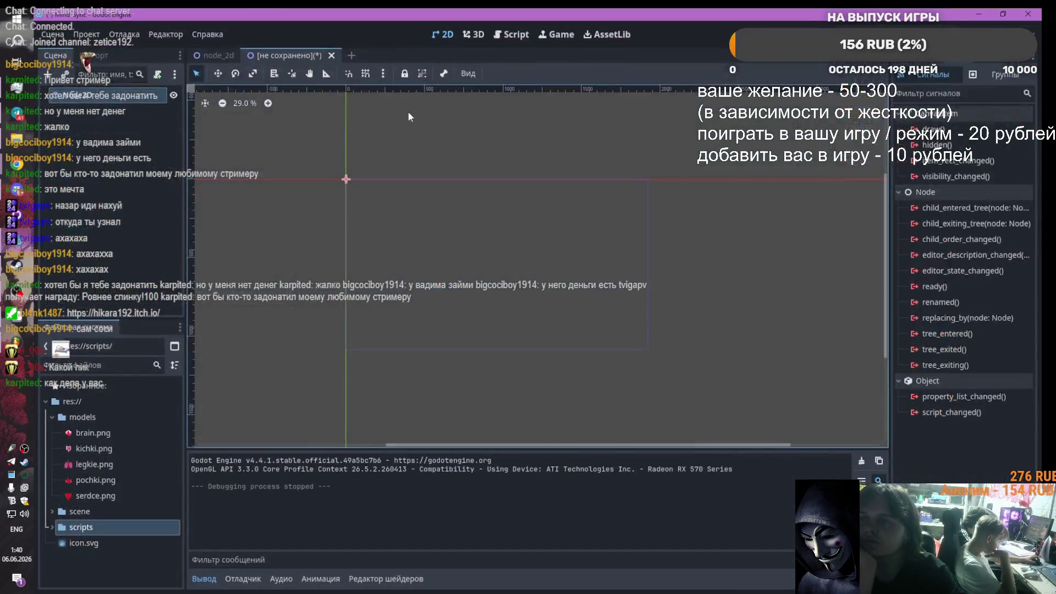
click(16, 138)
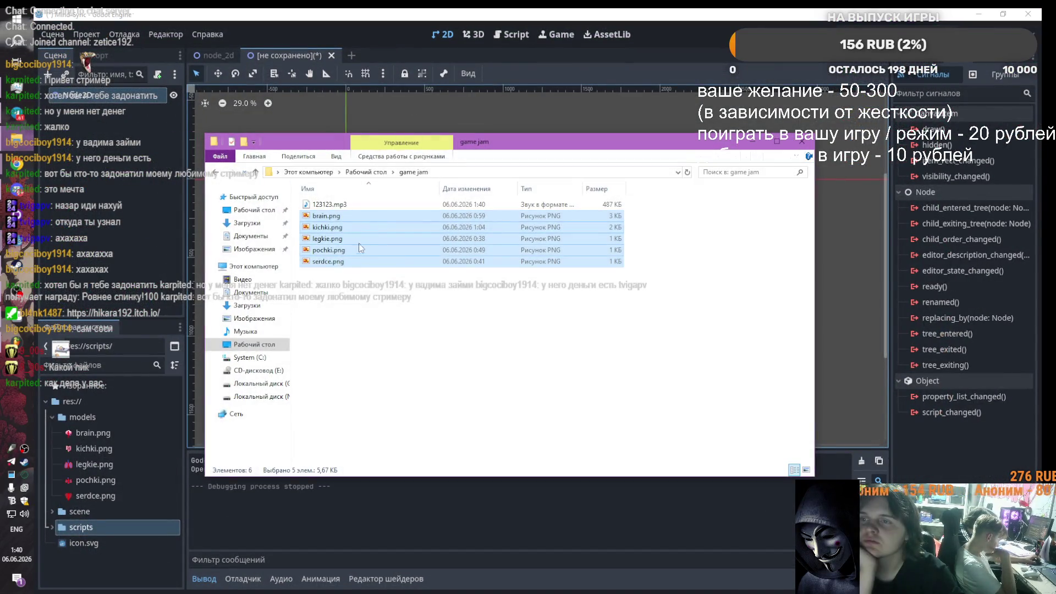
drag(521, 144, 618, 128)
Step: Rename 123123.mp3 to cardio.mp3, then open its import settings in Godot's models folder
click(429, 188)
right_click(437, 188)
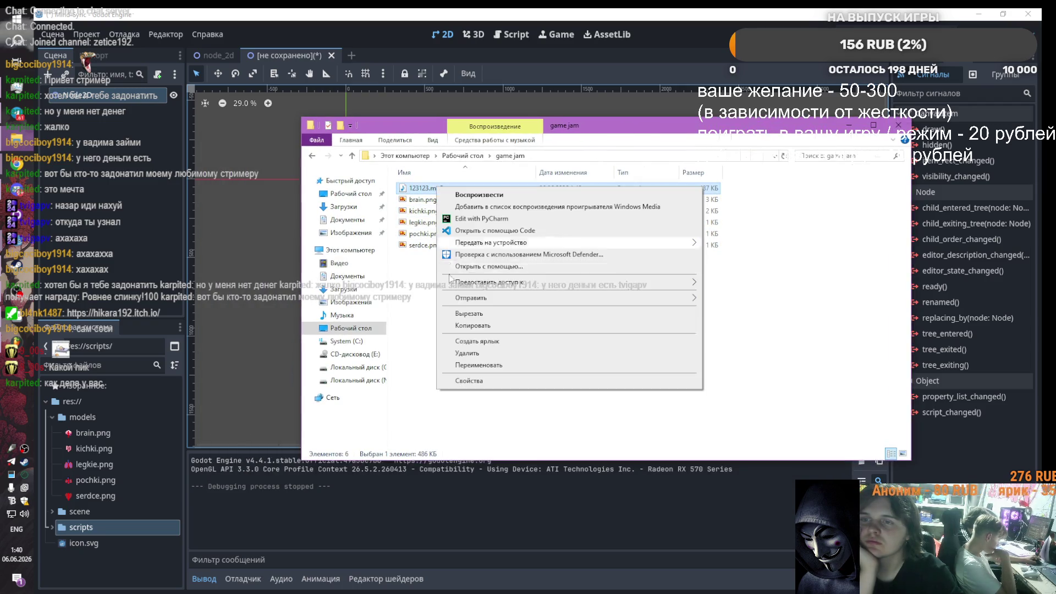
click(470, 365)
text(ca)
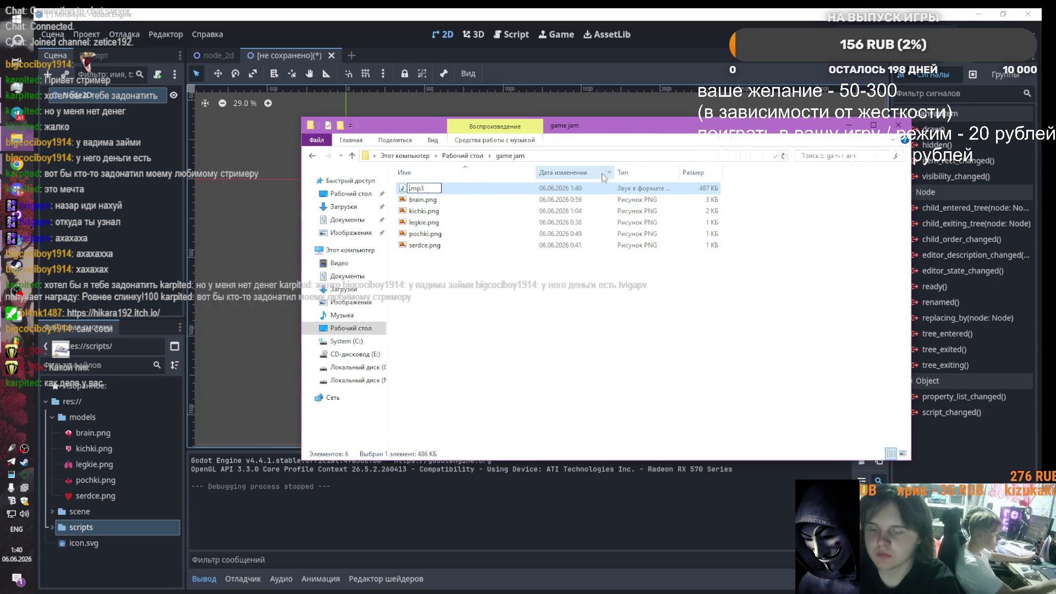
text(rdio)
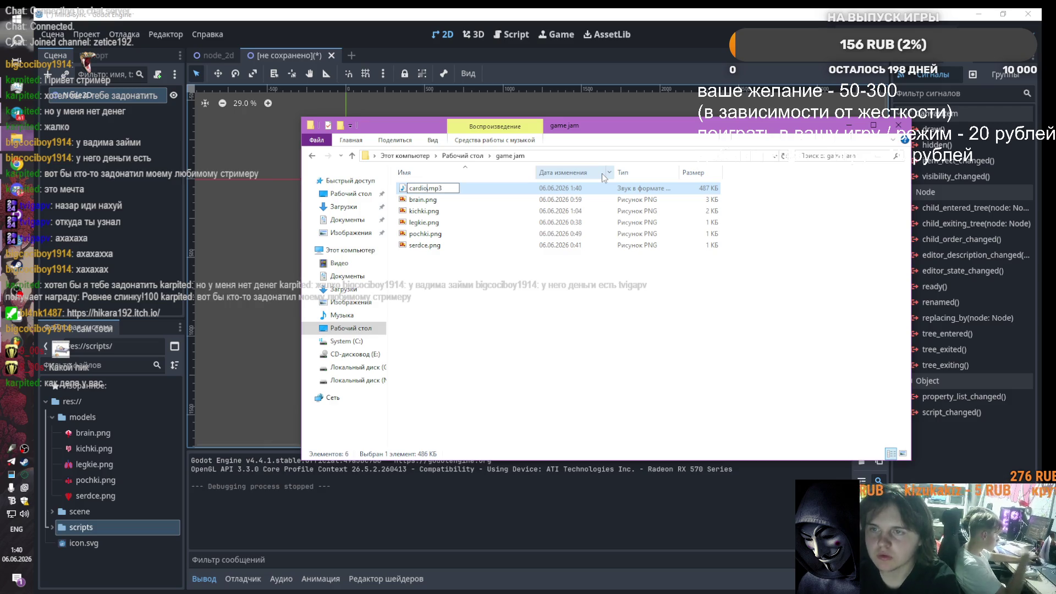
key(Return)
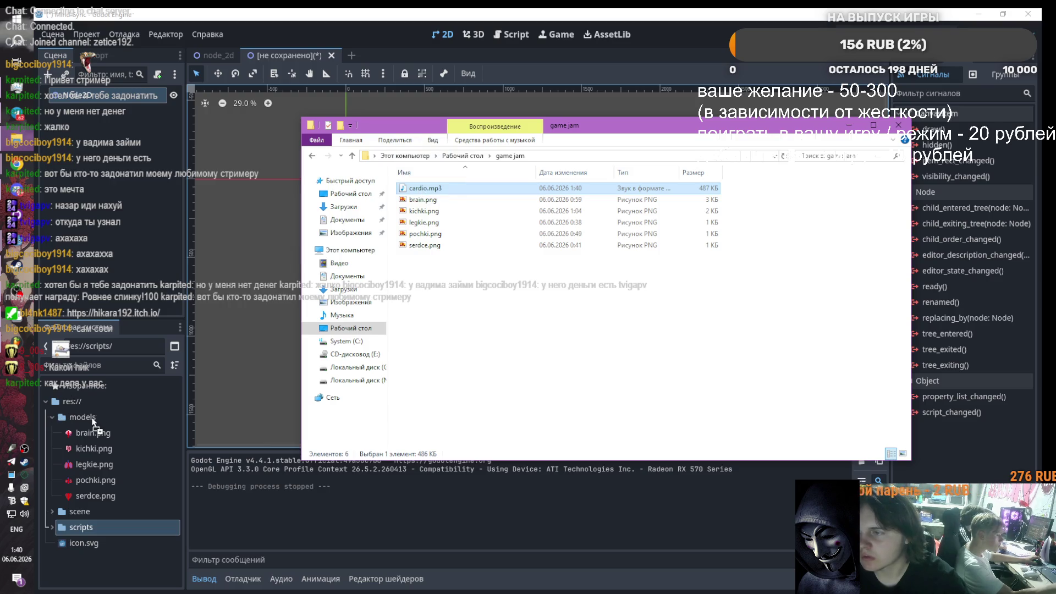
click(101, 449)
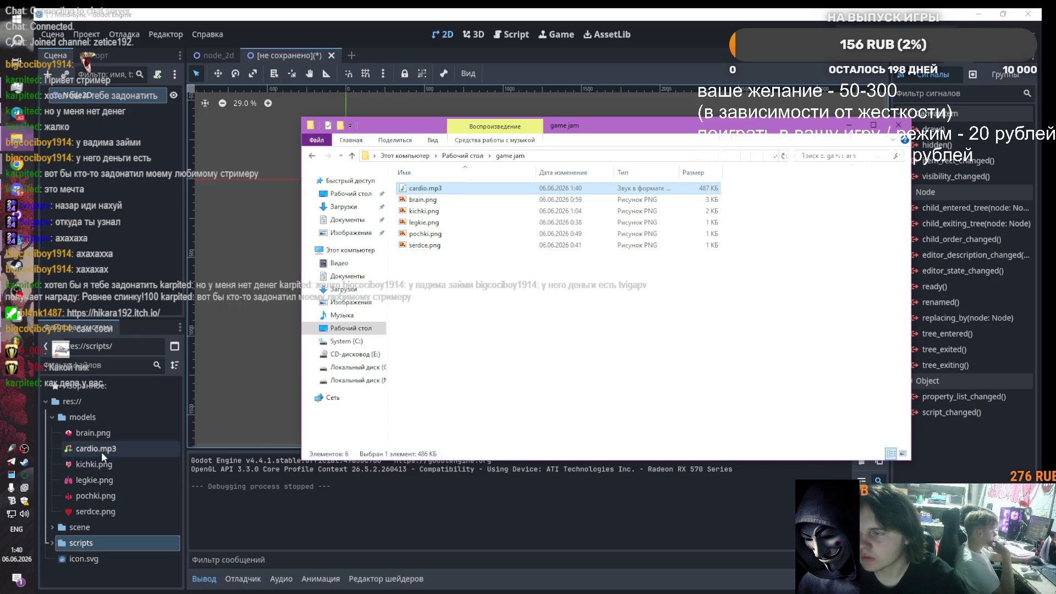
double_click(116, 448)
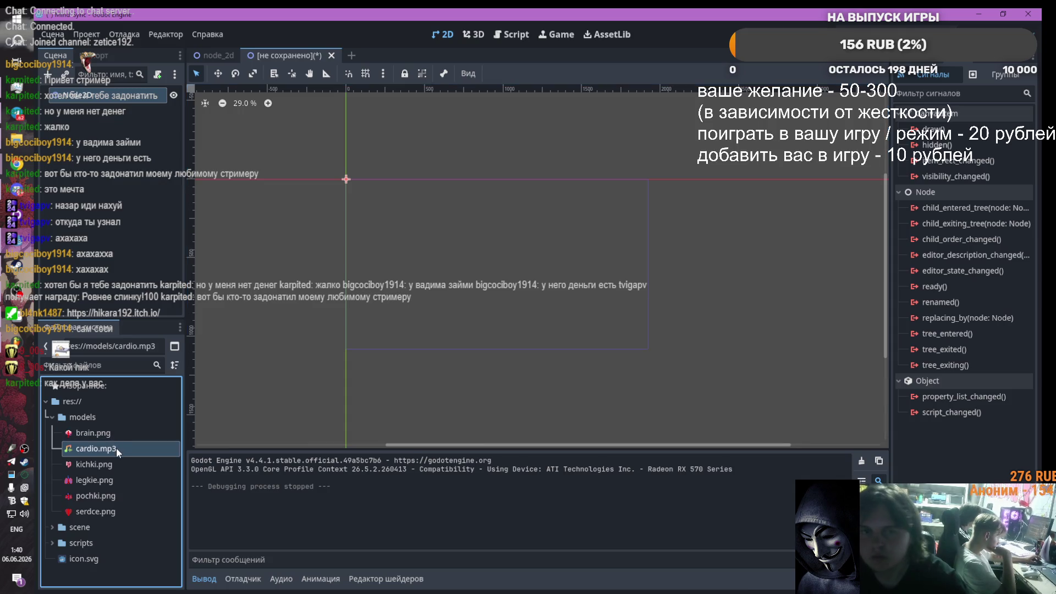
Step: Preview the 31.03-second cardio.mp3 track, close the importer, and return to FL Studio
click(364, 382)
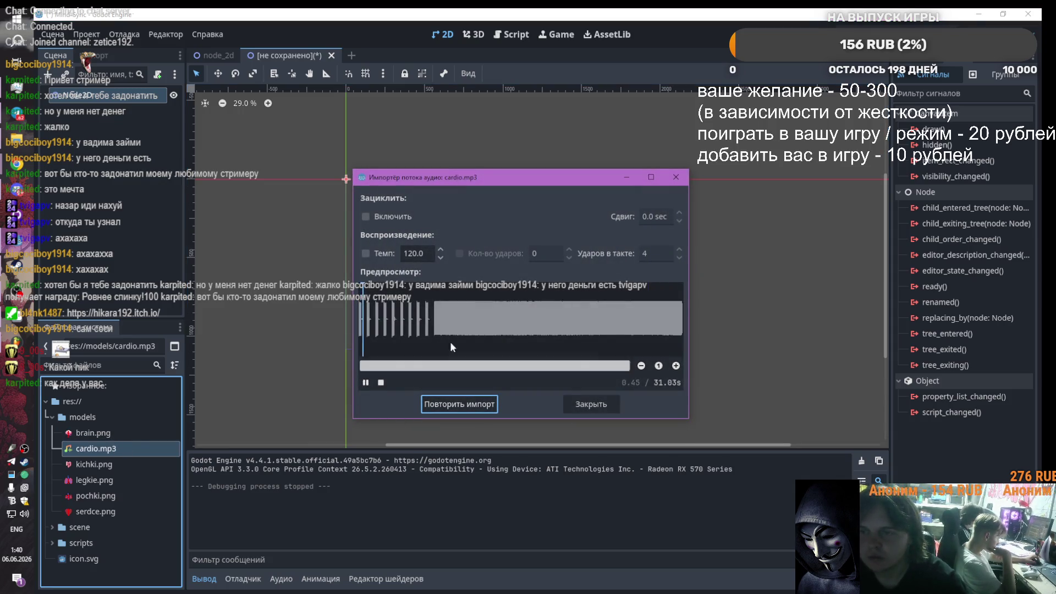
click(440, 253)
click(676, 177)
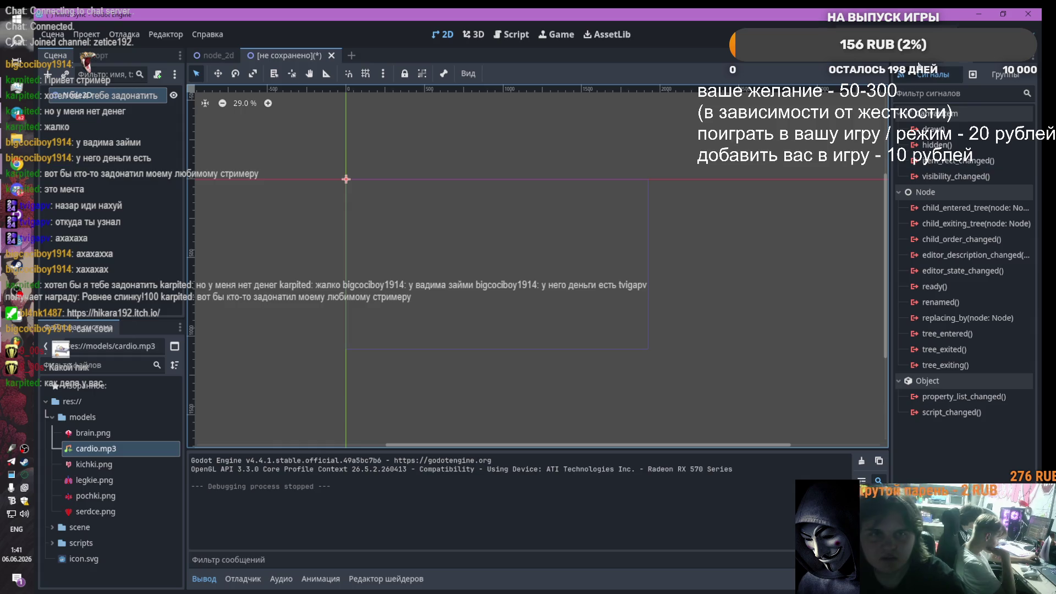
click(24, 336)
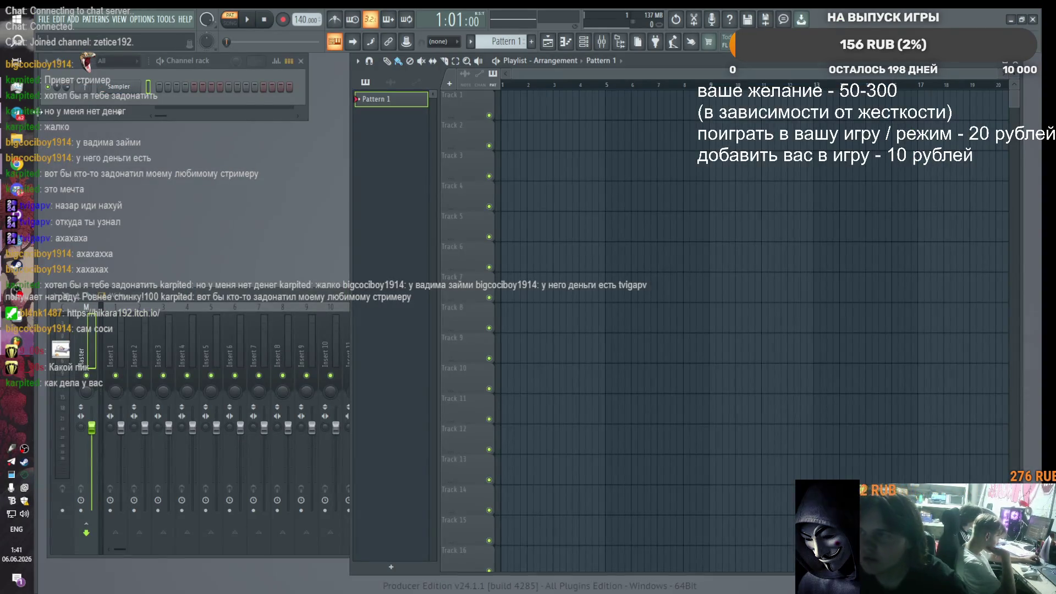
Step: Place cardio.mp3 on Track 1 and cut off the part after bar 5
click(29, 146)
mouse_move(404, 184)
mouse_down()
mouse_move(527, 137)
mouse_move(589, 94)
mouse_move(530, 93)
mouse_up()
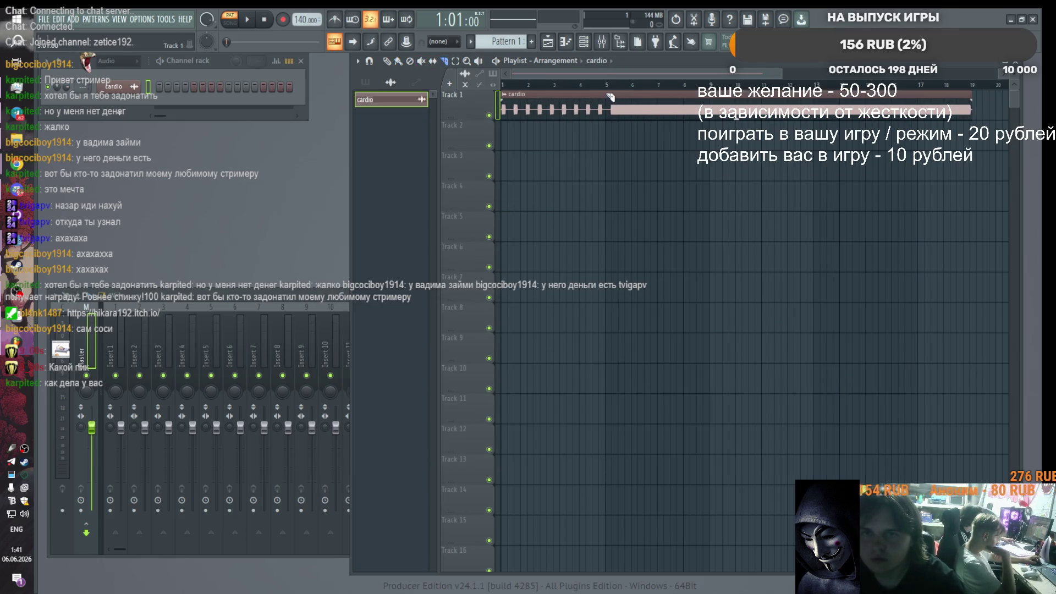
drag(606, 94, 608, 134)
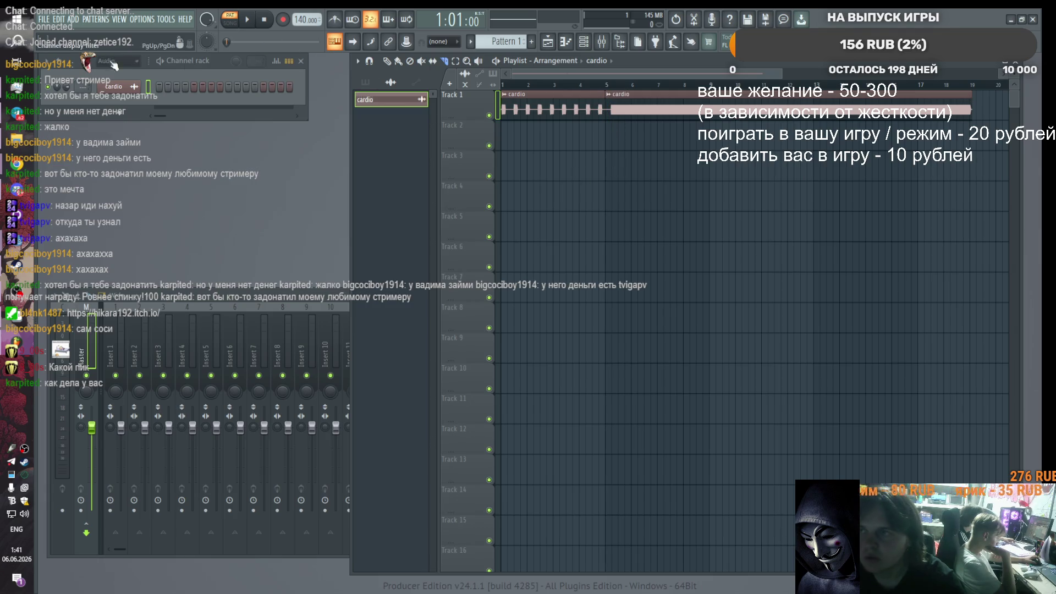
right_click(649, 110)
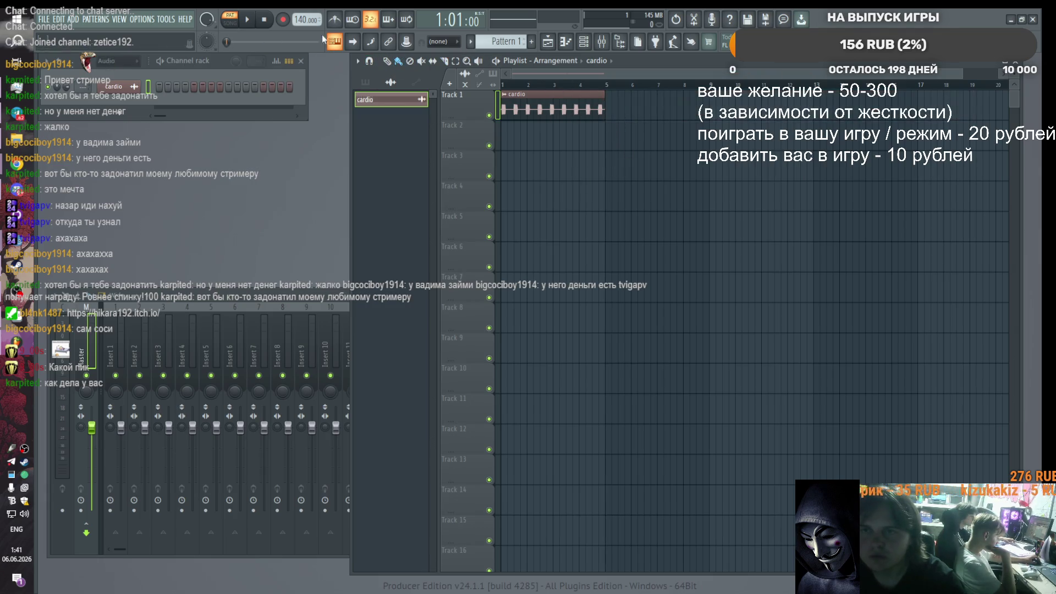
Step: Start exporting the song as an MP3 file
click(44, 18)
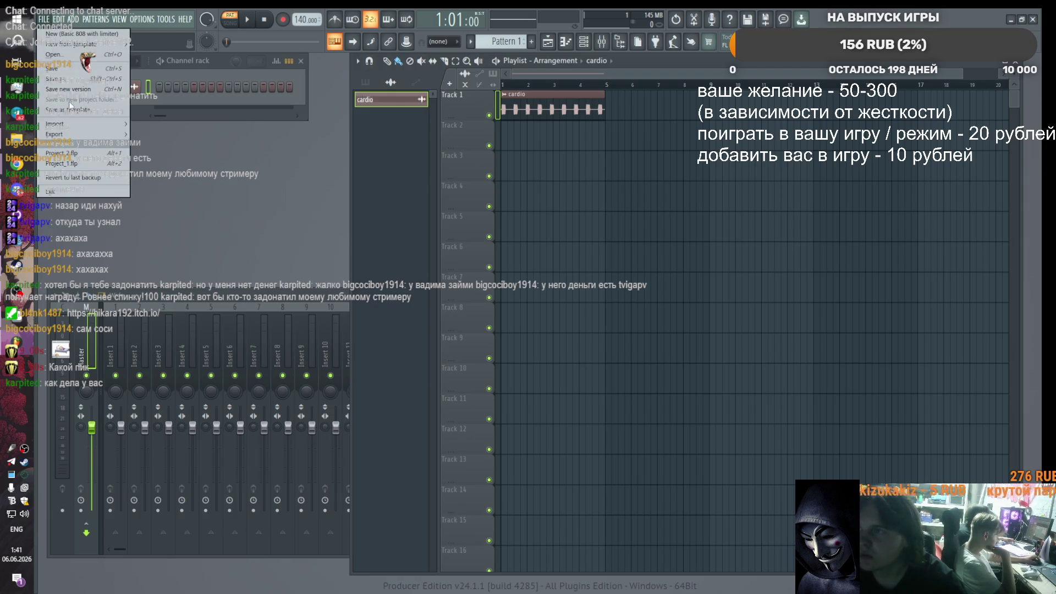
mouse_move(70, 134)
click(170, 152)
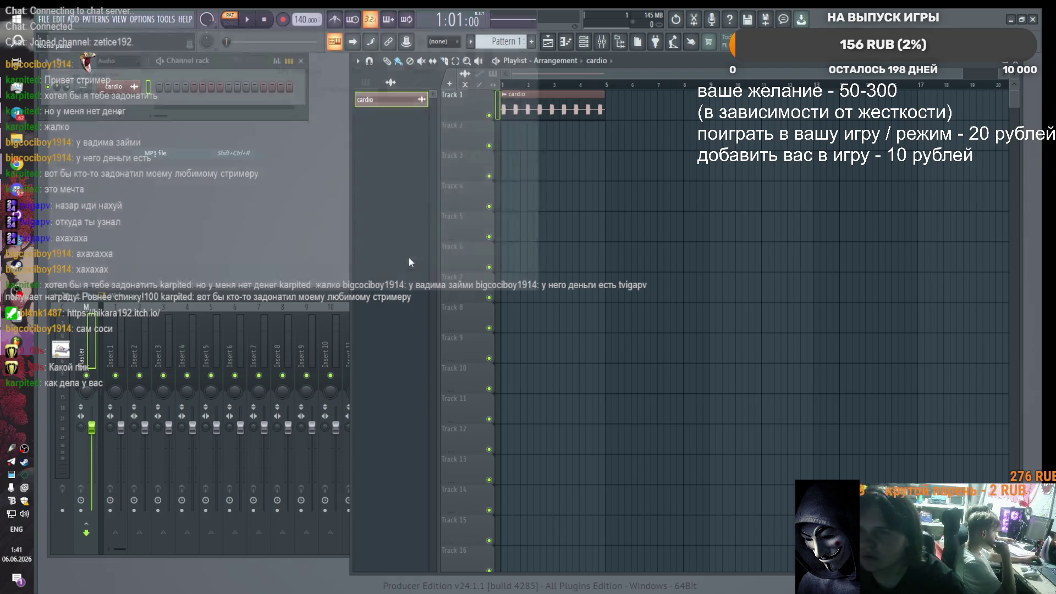
Step: Name the export 'cardio live' and keep the MP3 file type
click(132, 245)
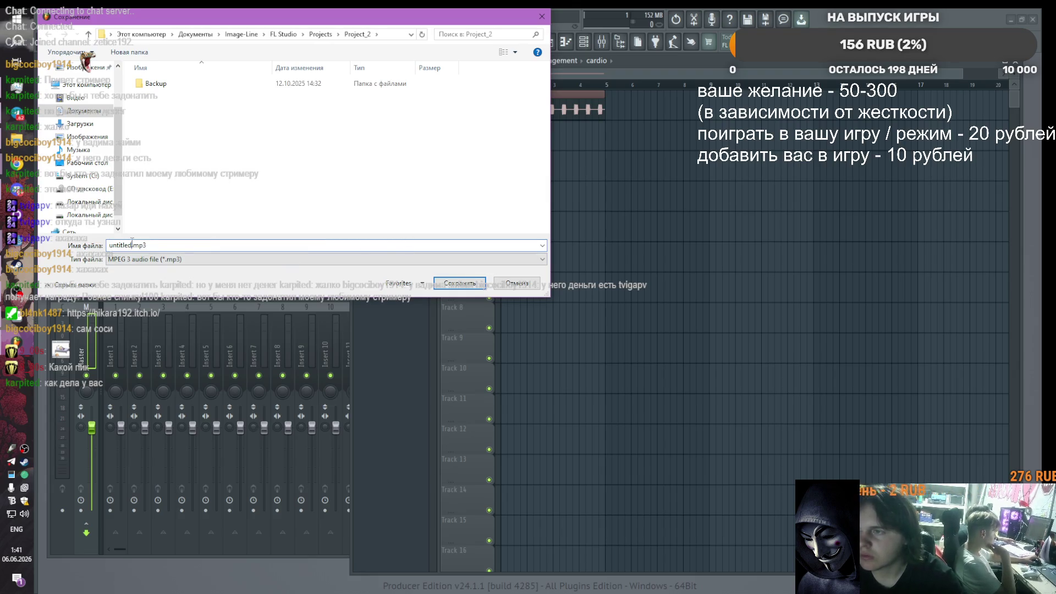
key(BackSpace)
key(BackSpace)
key(BackSpace)
text(cardi)
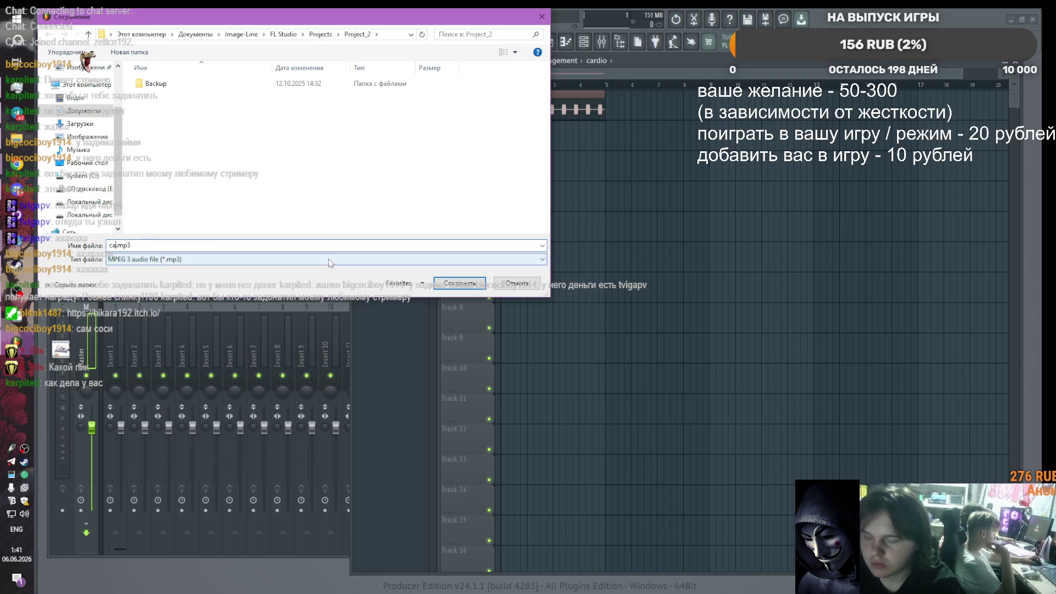
text(o )
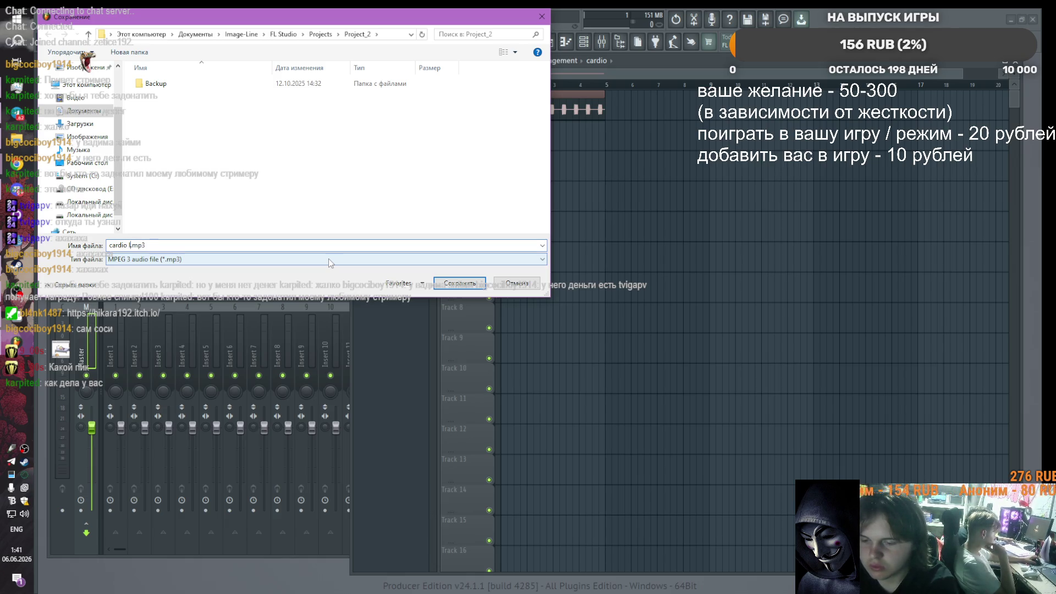
text(live)
click(166, 259)
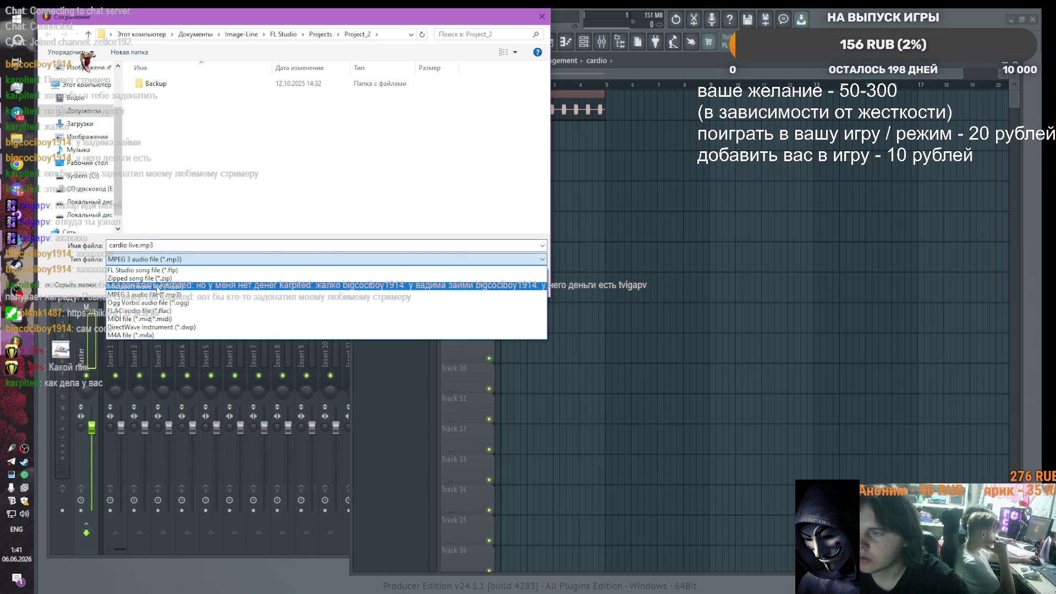
click(306, 226)
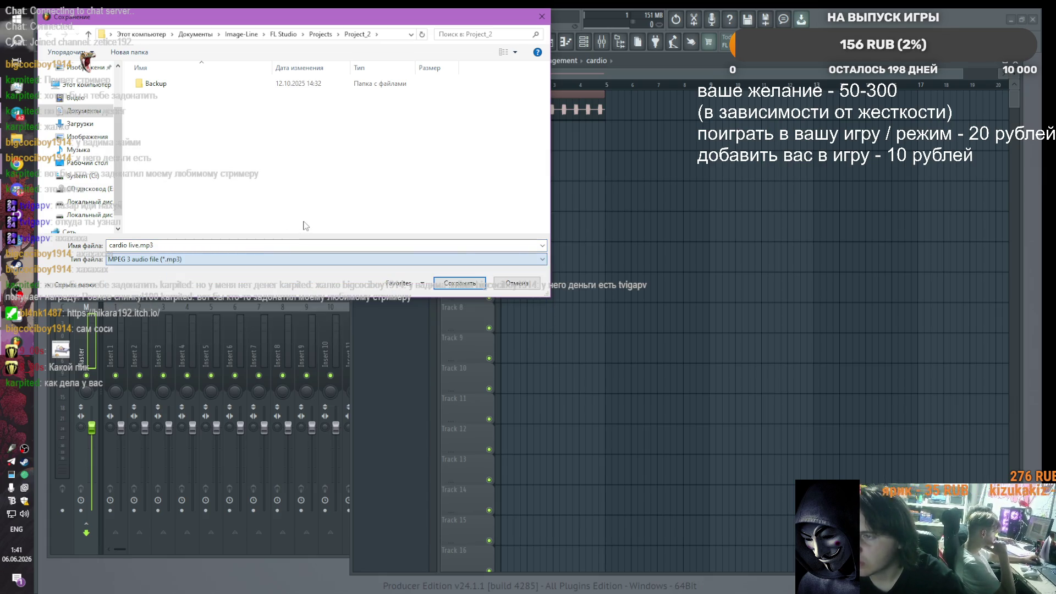
Step: Save cardio live.mp3 into the Desktop's game jam folder and render it
scroll(81, 105, up, 2)
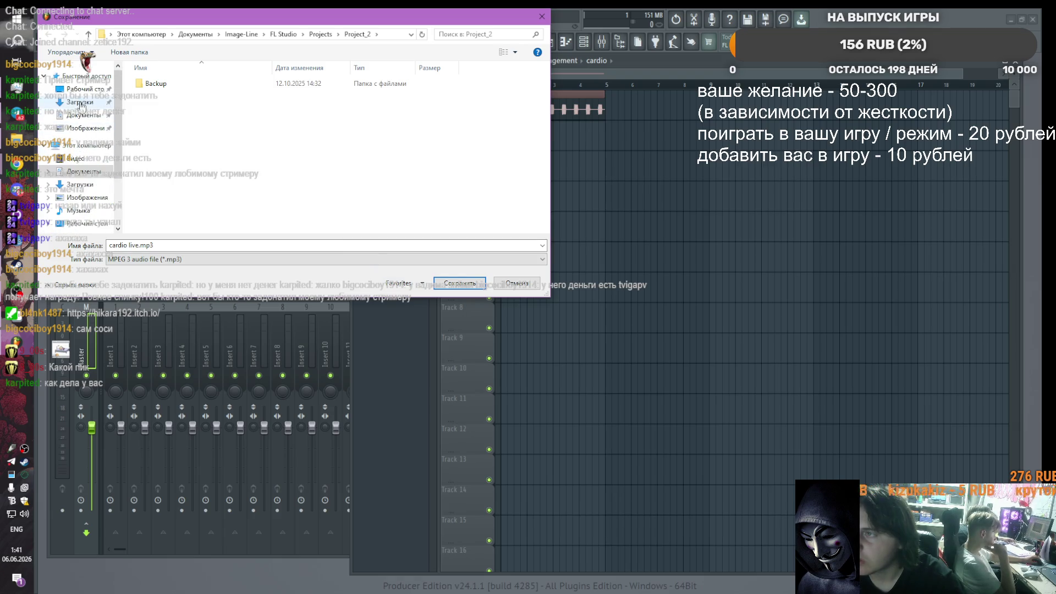
click(83, 89)
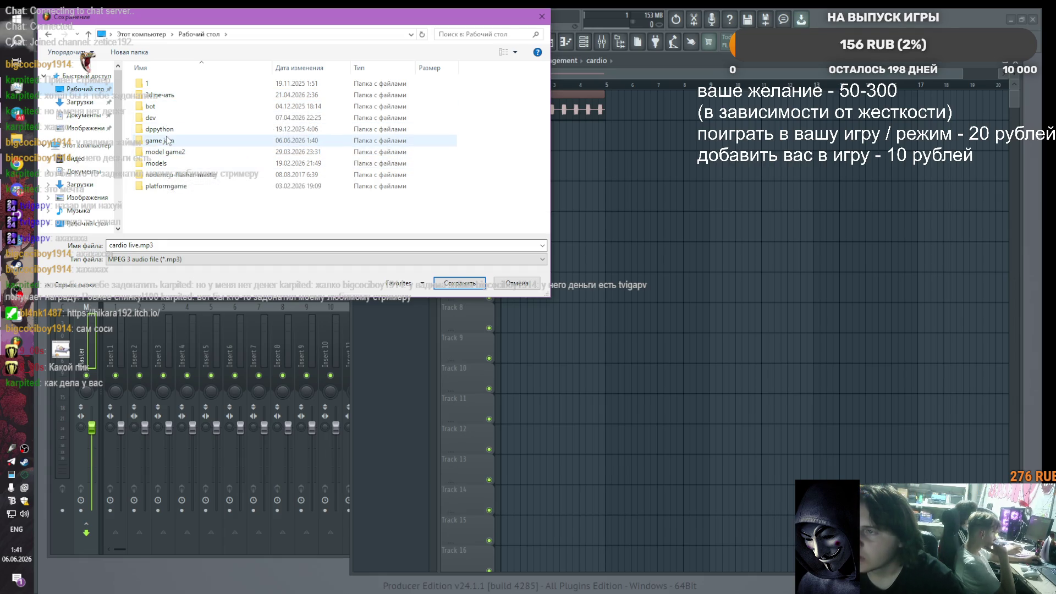
double_click(158, 140)
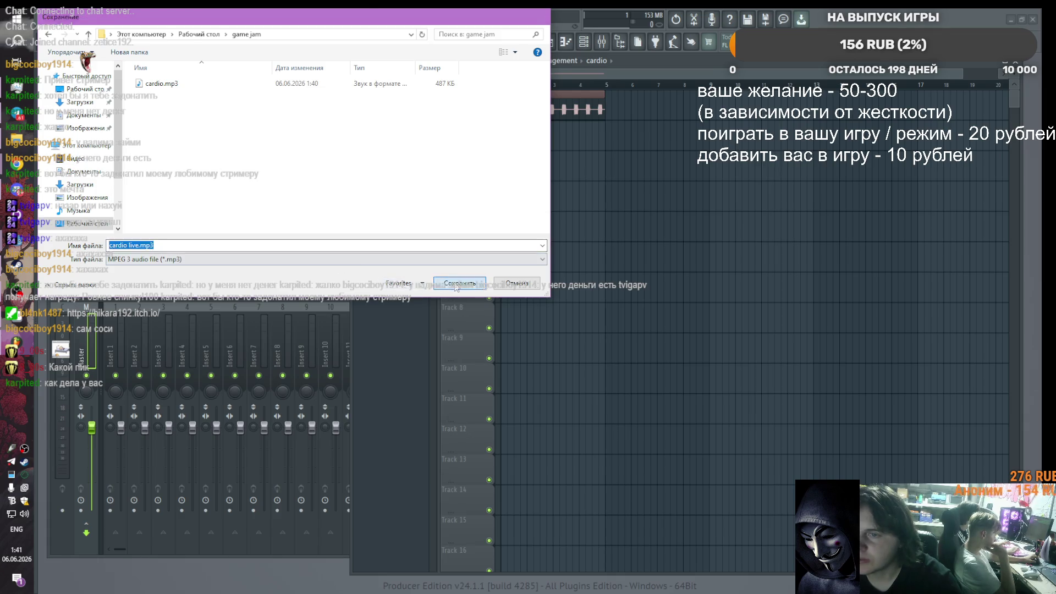
click(459, 284)
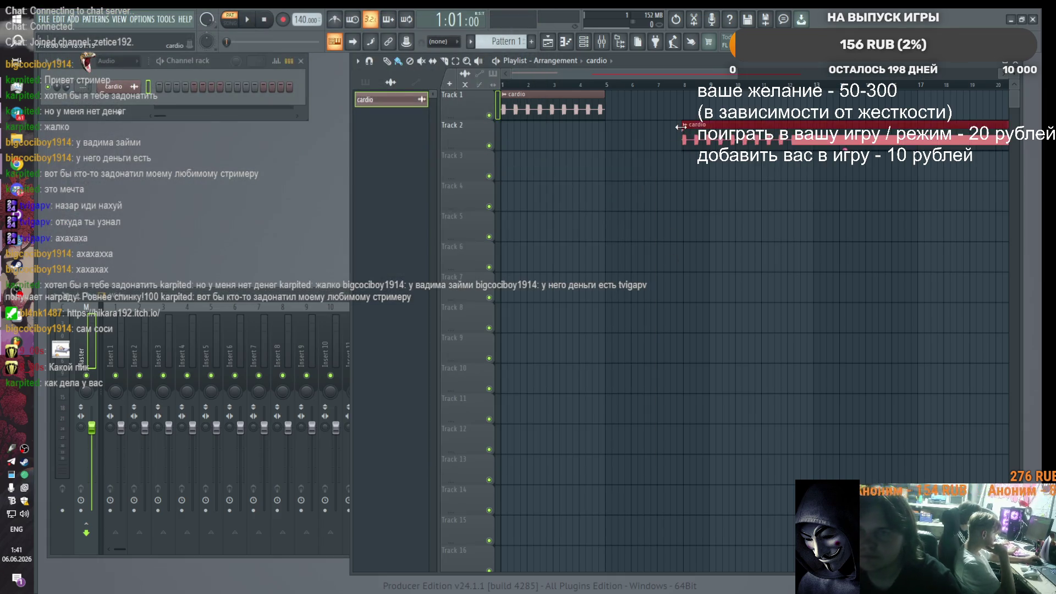
Step: Undo twice to restore one long cardio clip, then start an MP3 export
key(ctrl+z)
key(ctrl+z)
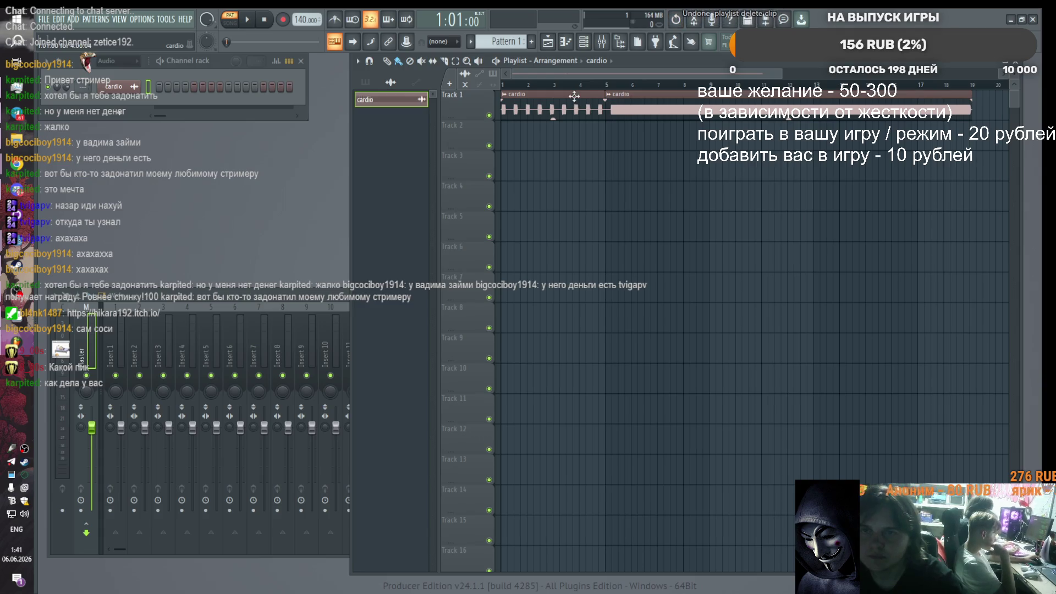
key(ctrl+z)
key(ctrl+z)
click(44, 19)
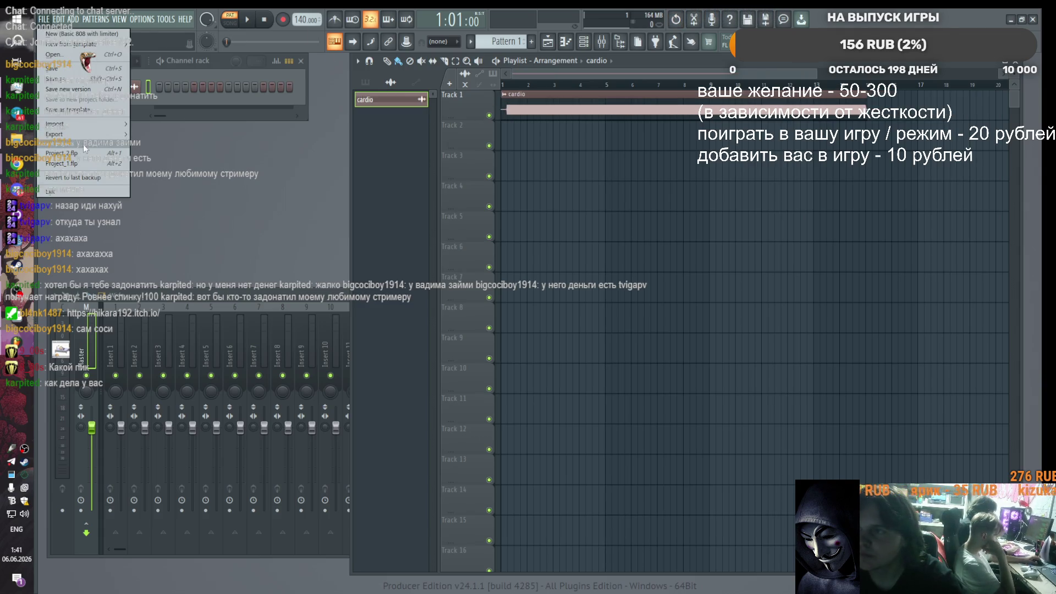
mouse_move(60, 134)
click(169, 154)
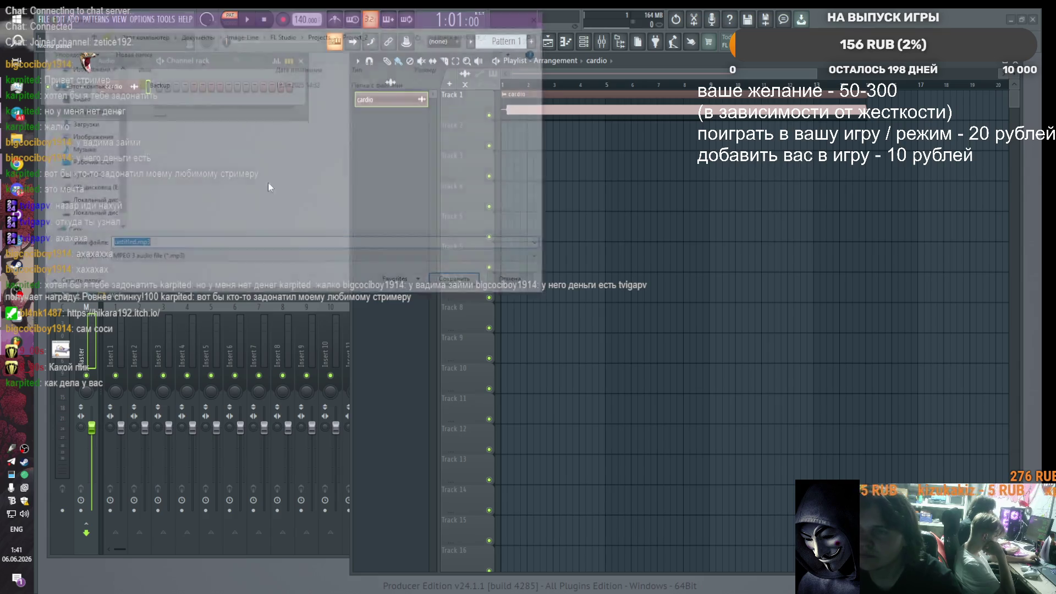
Step: Save the export as cardio death.mp3 in the Desktop game jam folder and render it
click(132, 245)
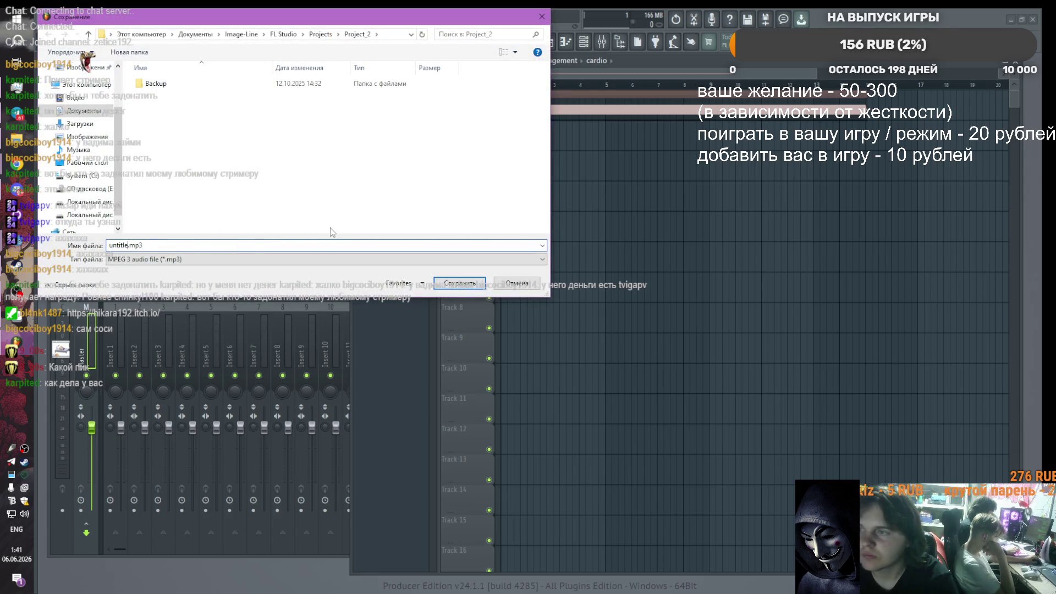
text(cardio death)
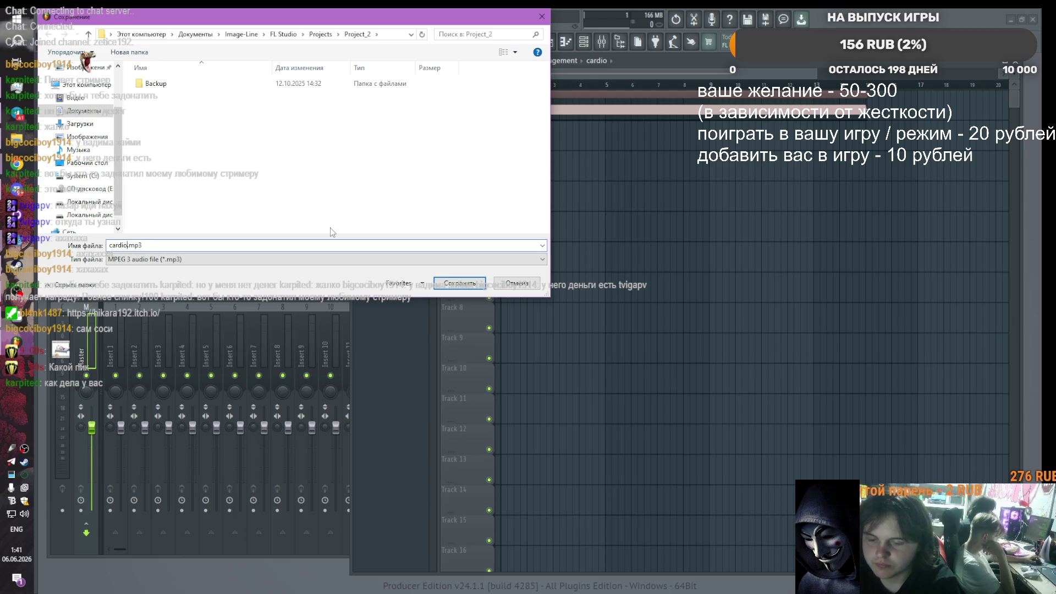
scroll(82, 143, up, 3)
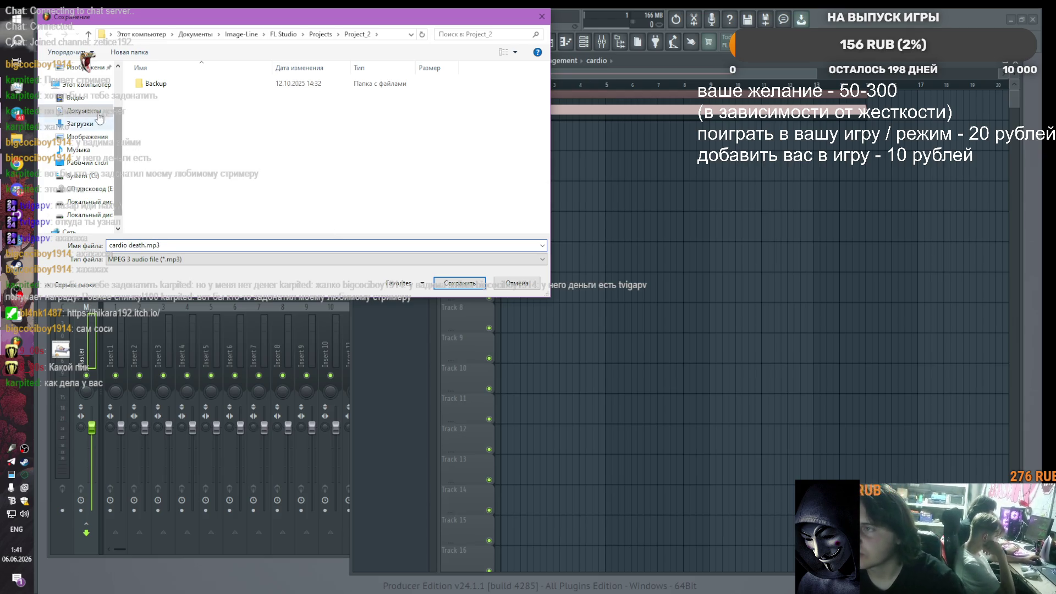
click(85, 88)
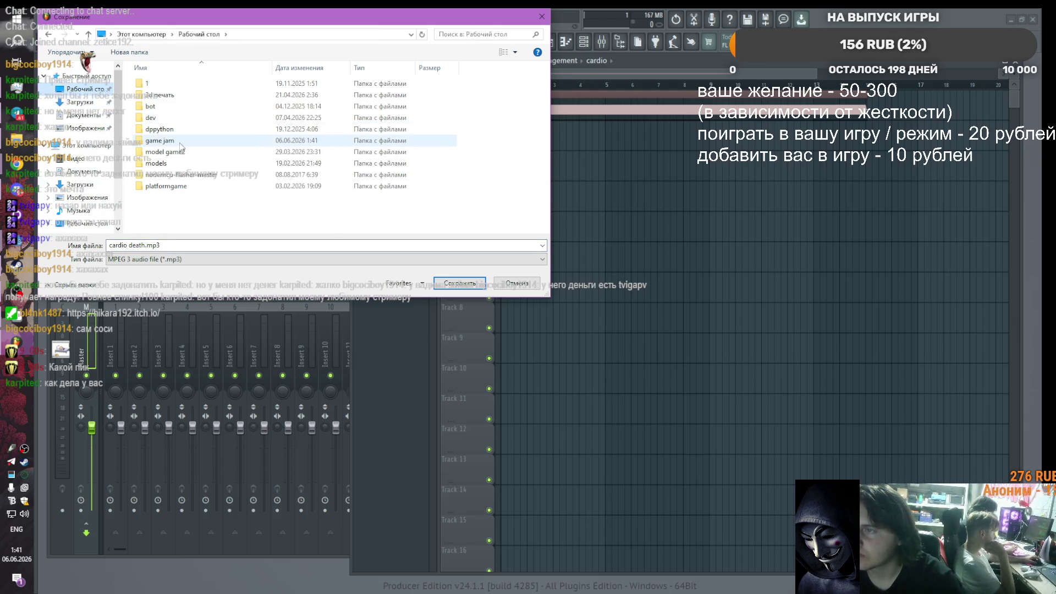
double_click(180, 141)
click(447, 282)
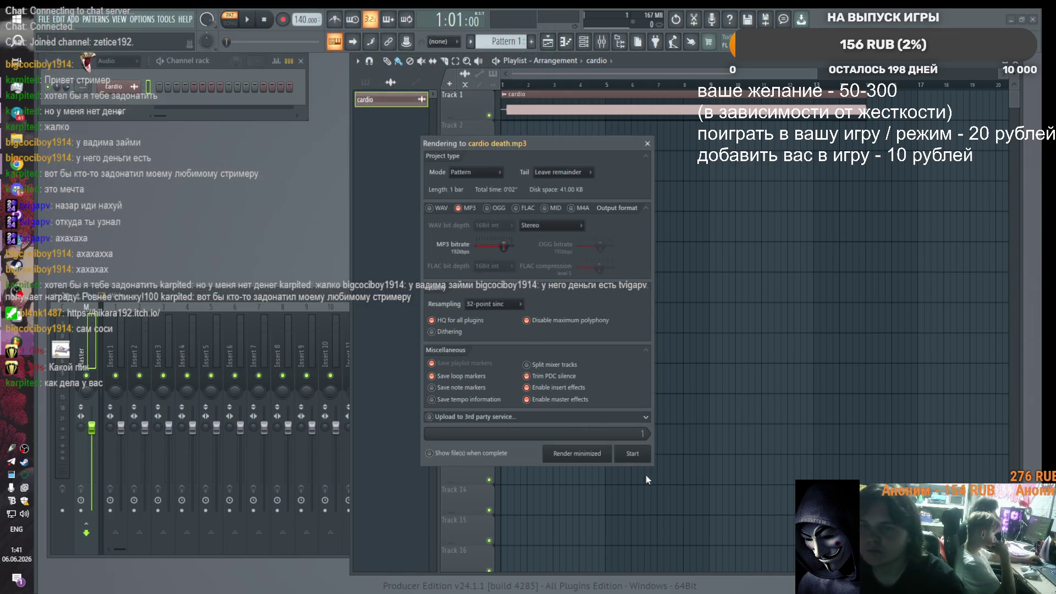
click(640, 452)
key(alt+Tab)
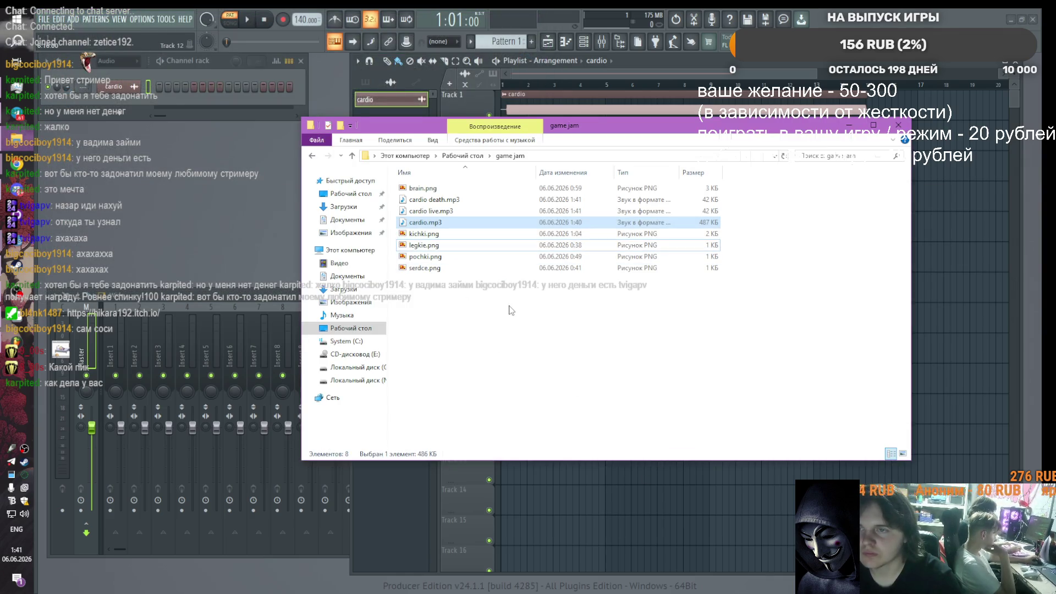
Step: Delete cardio.mp3 from the Godot project's FileSystem
key(alt+Tab)
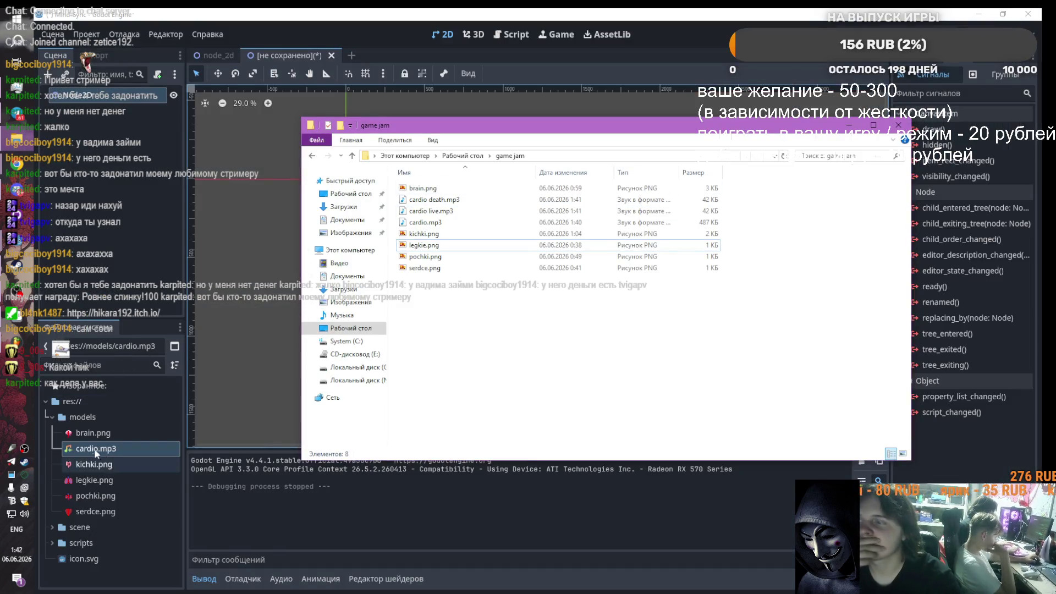
right_click(100, 449)
click(132, 503)
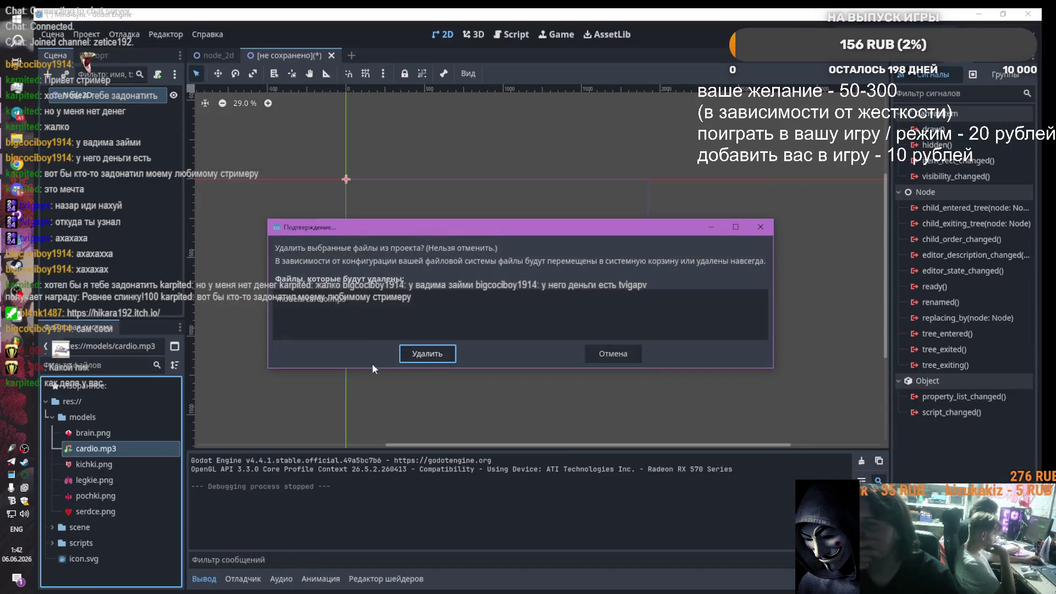
click(426, 349)
Step: Import cardio death.mp3 and cardio live.mp3 from the game jam folder into res://models
key(alt+Tab)
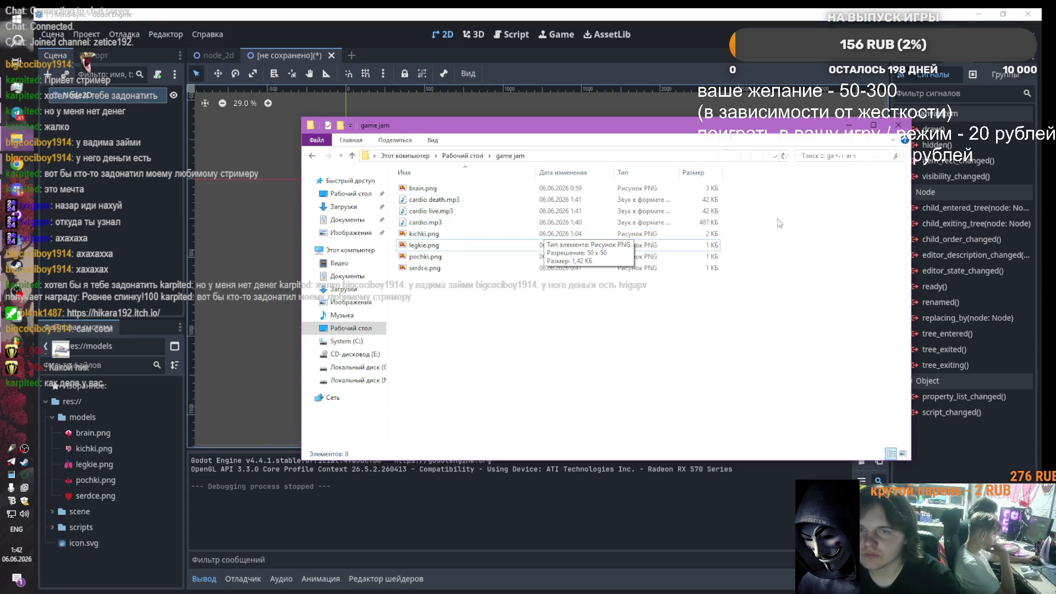
click(437, 222)
shift+click(447, 210)
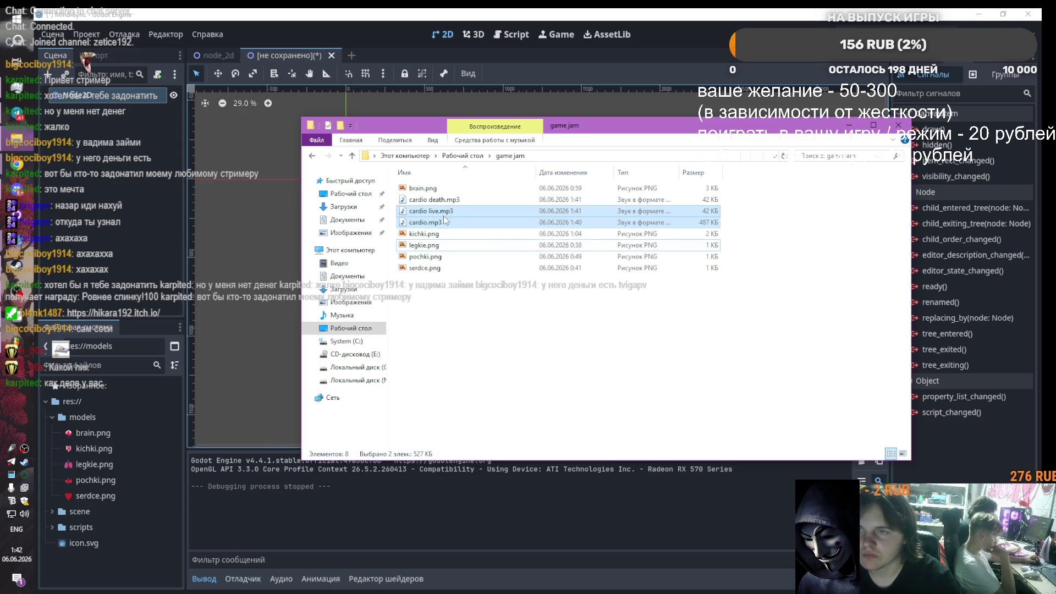
mouse_move(682, 211)
mouse_down()
mouse_move(702, 213)
mouse_move(702, 199)
mouse_up()
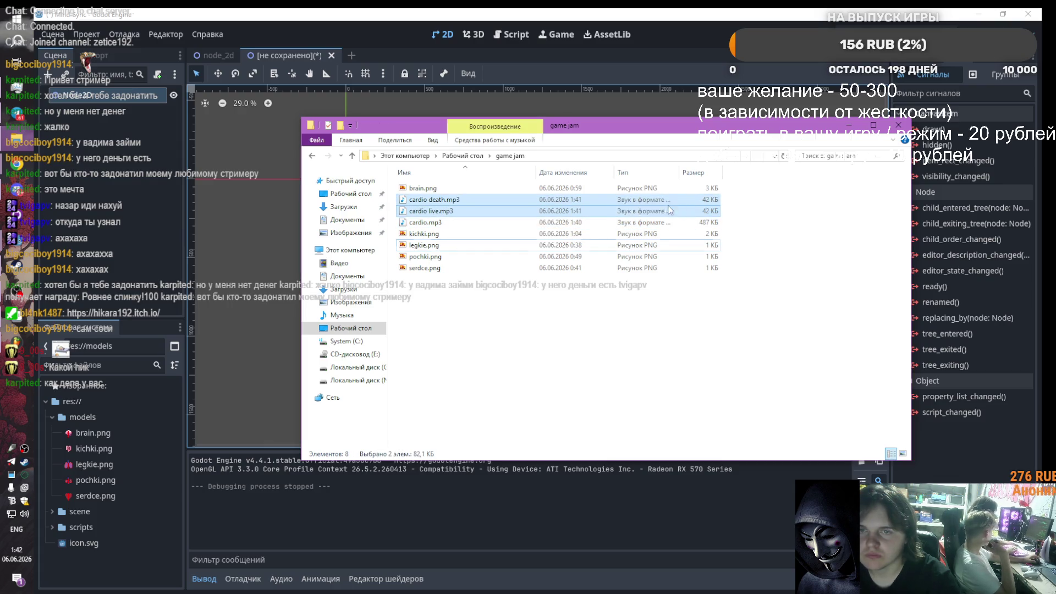
mouse_move(432, 205)
mouse_down()
mouse_move(116, 429)
mouse_move(77, 417)
mouse_up()
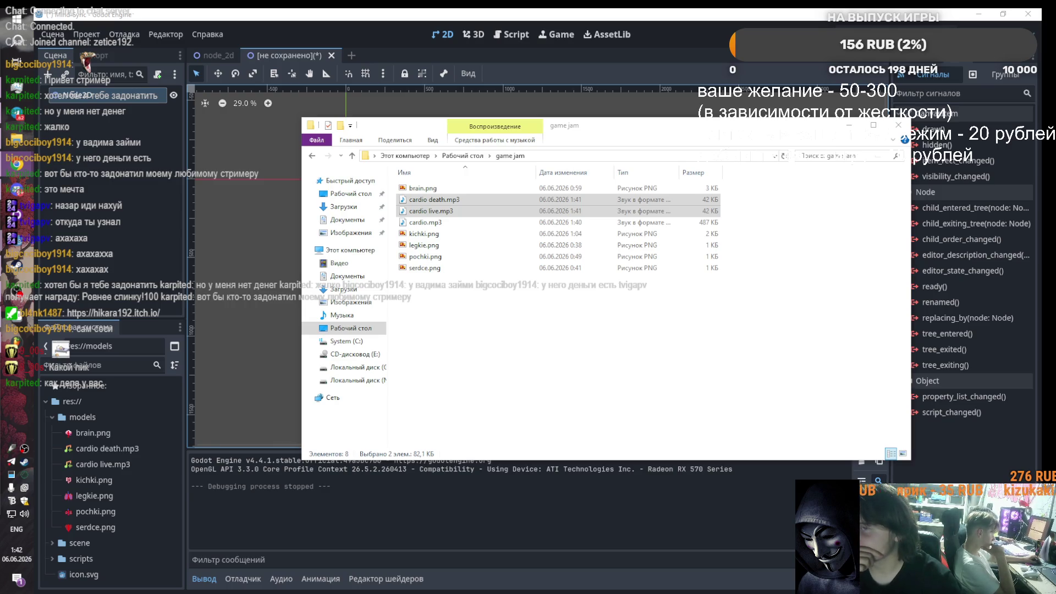
mouse_move(17, 141)
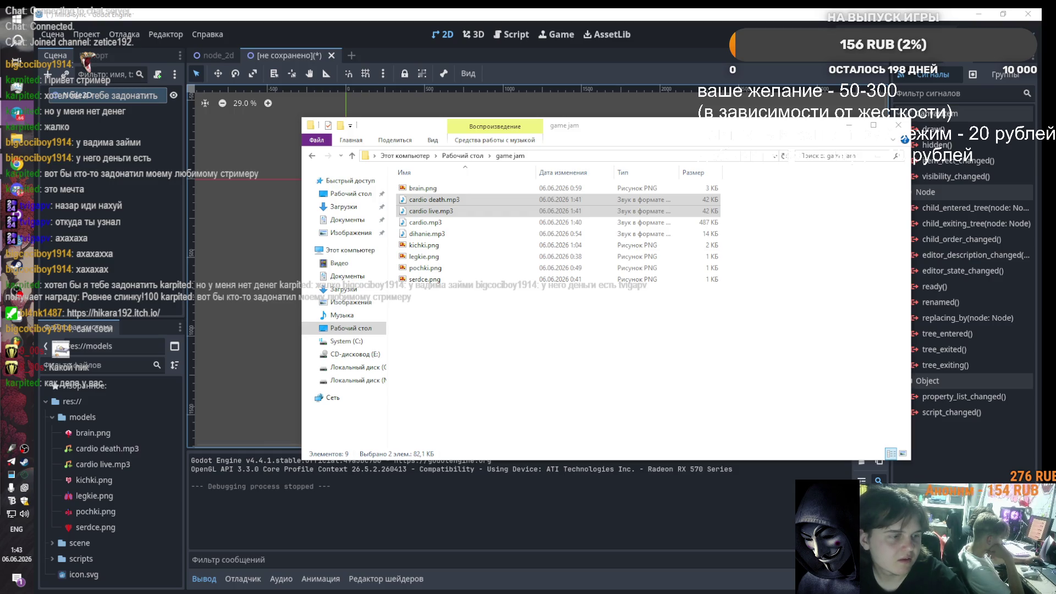
Step: Try previewing dihanie.mp3, dismiss the playback error, then remove the cardio clip in FL Studio
click(421, 330)
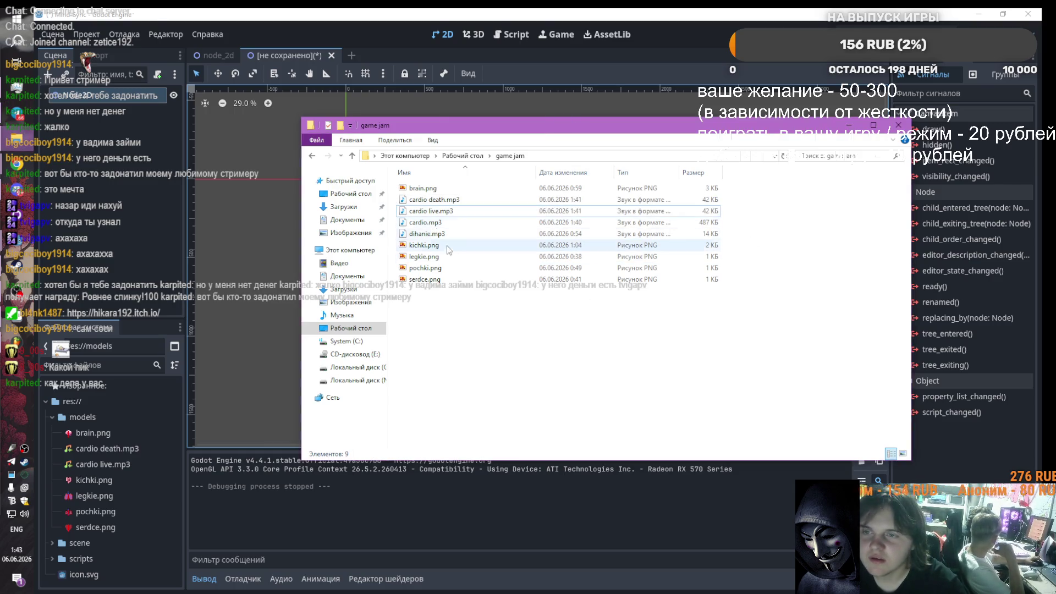
double_click(420, 234)
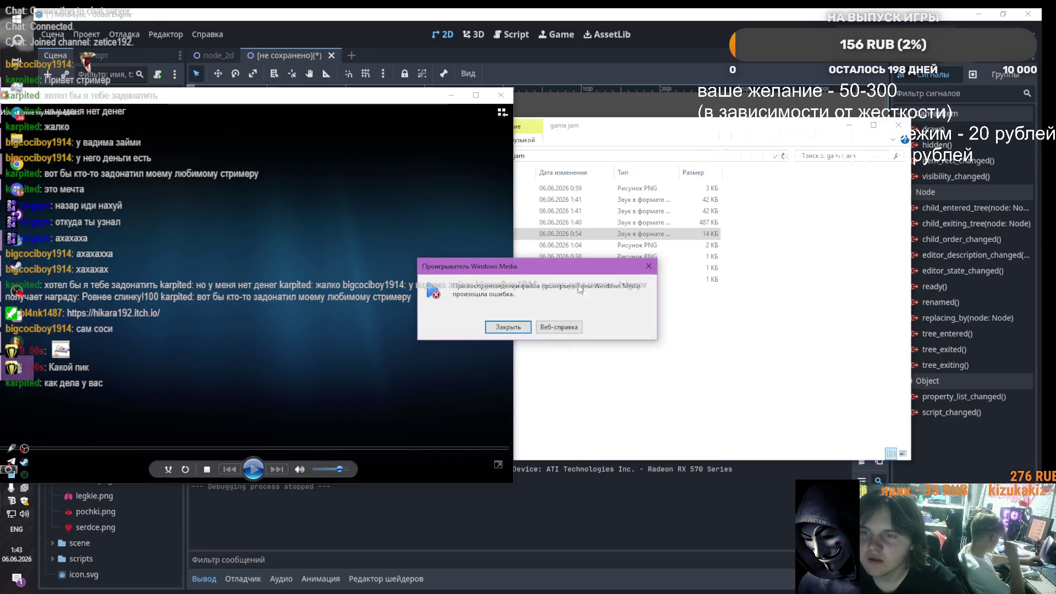
click(648, 266)
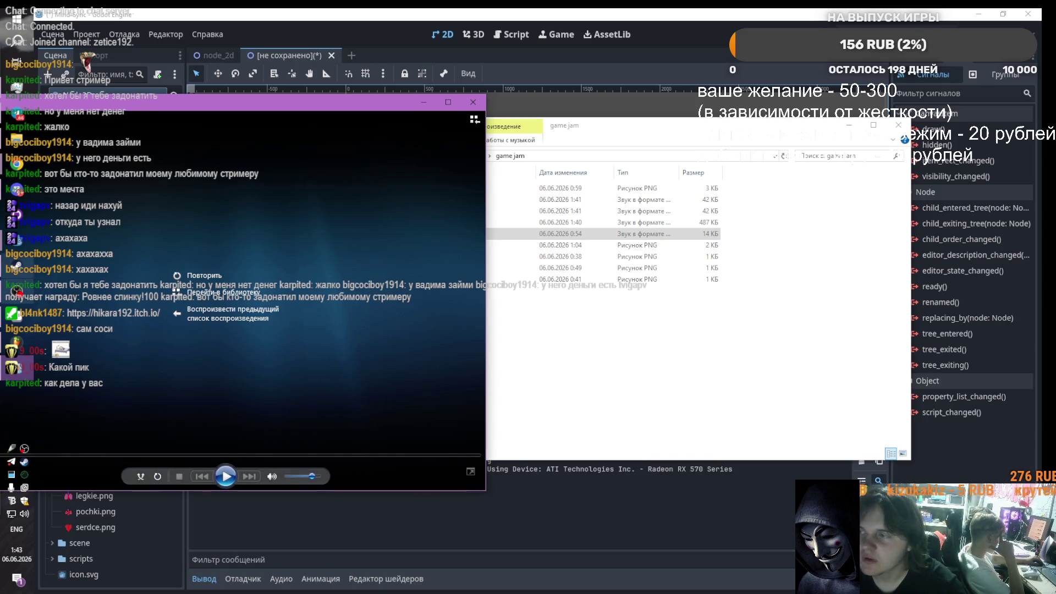
click(91, 344)
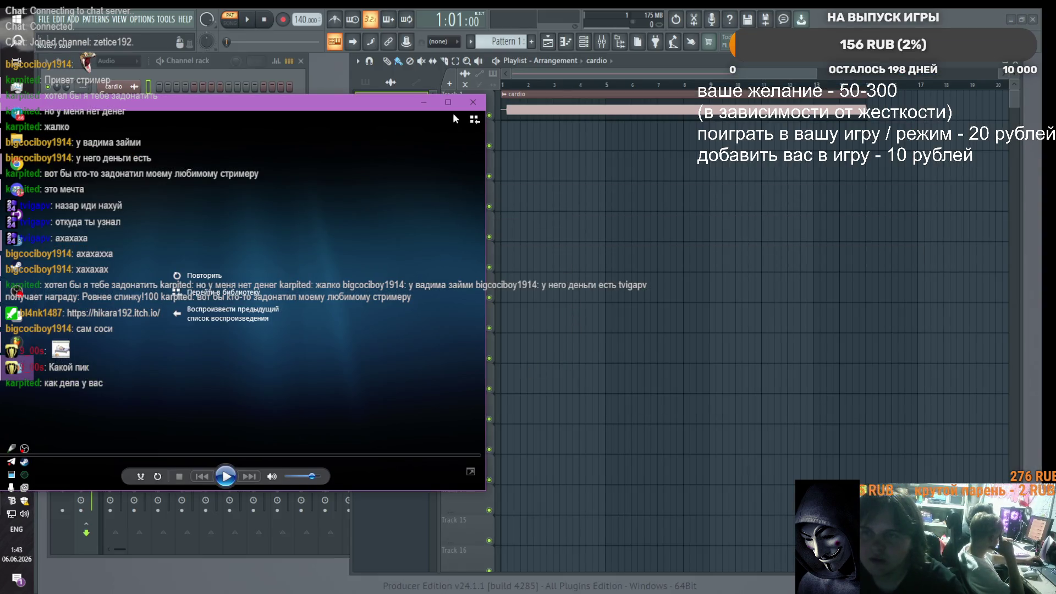
right_click(501, 109)
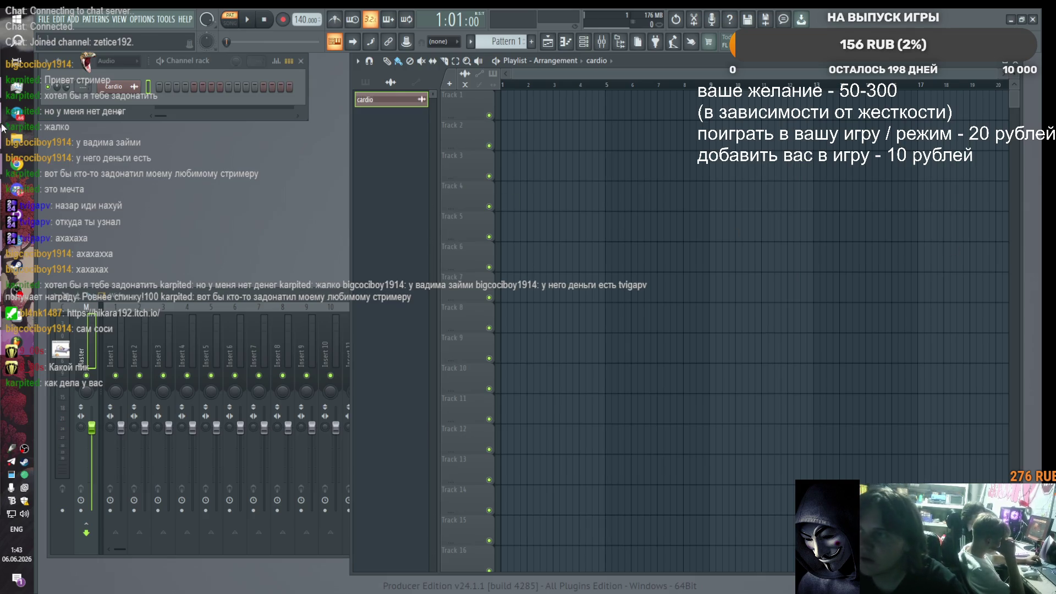
Step: Add dihanie.mp3 to the playlist and position it on Track 1
click(16, 137)
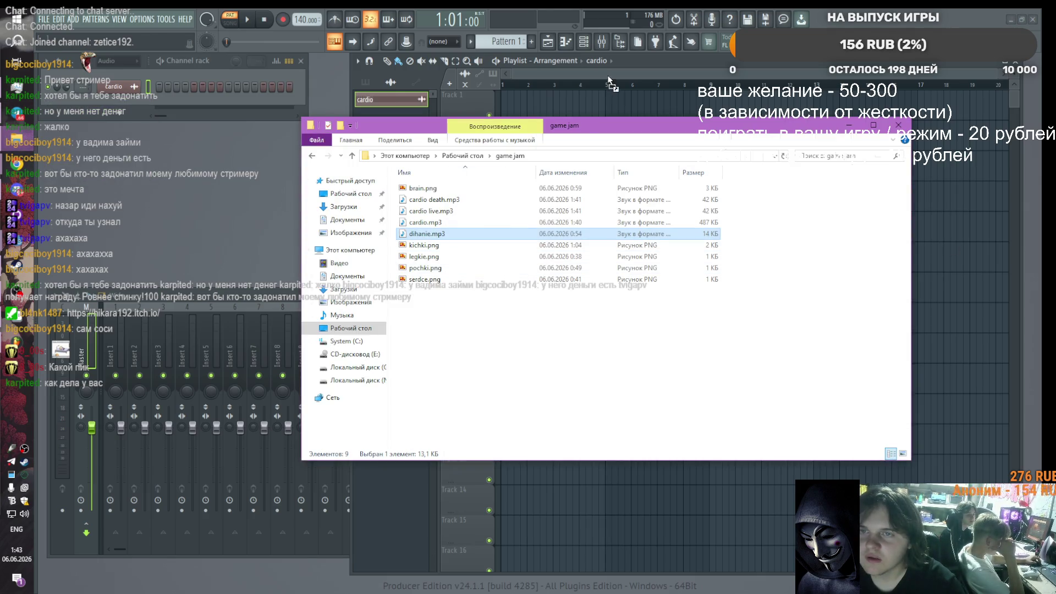
mouse_move(610, 82)
mouse_down()
mouse_move(570, 99)
mouse_move(600, 103)
mouse_move(589, 99)
mouse_up()
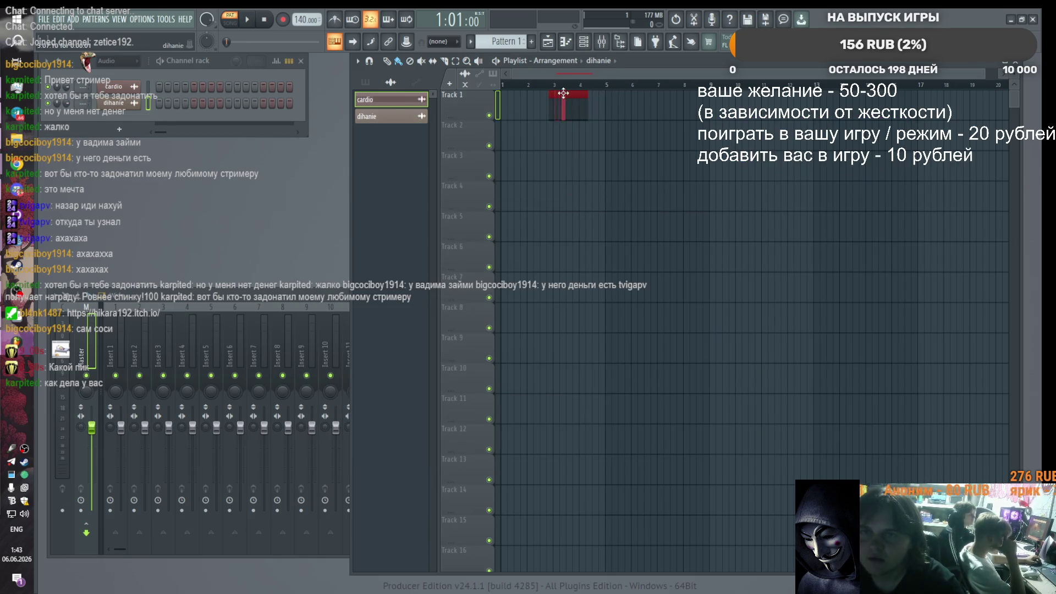
click(572, 93)
click(566, 94)
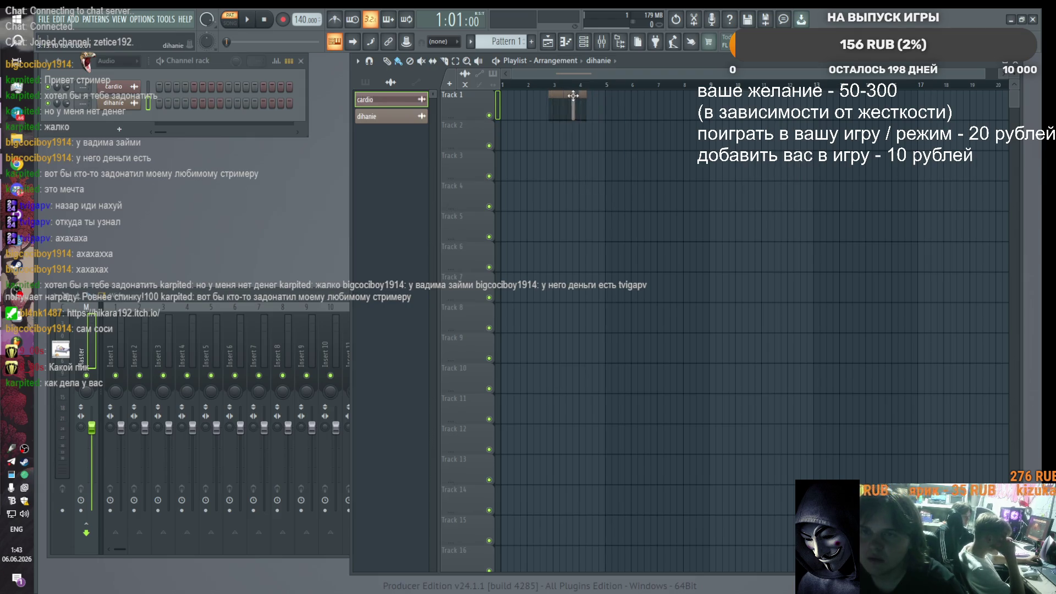
mouse_move(573, 95)
mouse_down()
mouse_move(600, 96)
mouse_move(553, 96)
mouse_move(621, 114)
mouse_move(542, 85)
mouse_up()
Step: Start a new project without saving, then relaunch FL Studio and close the welcome screen
key(ctrl+n)
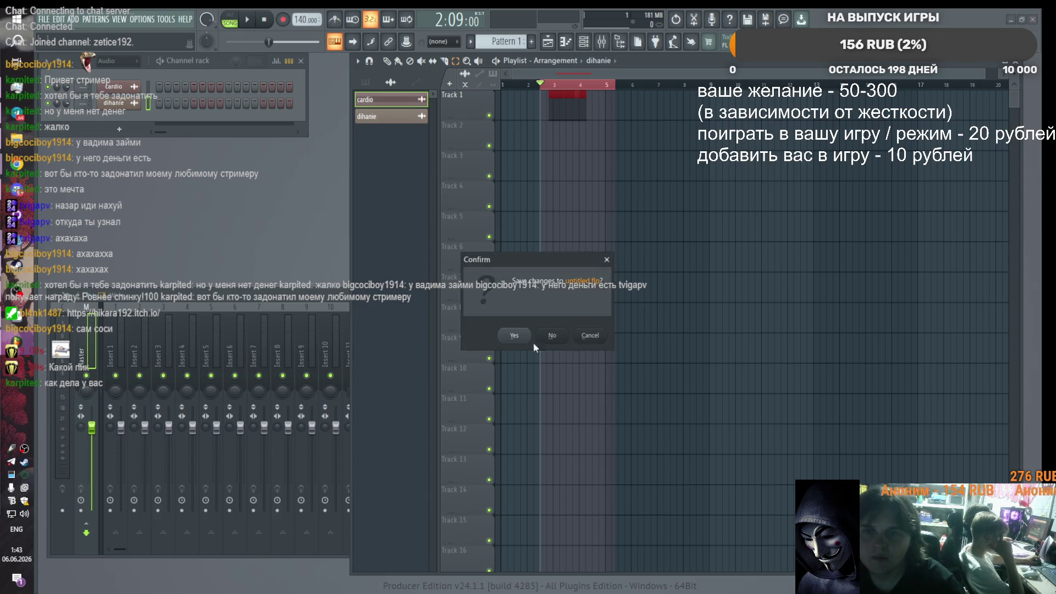
click(552, 336)
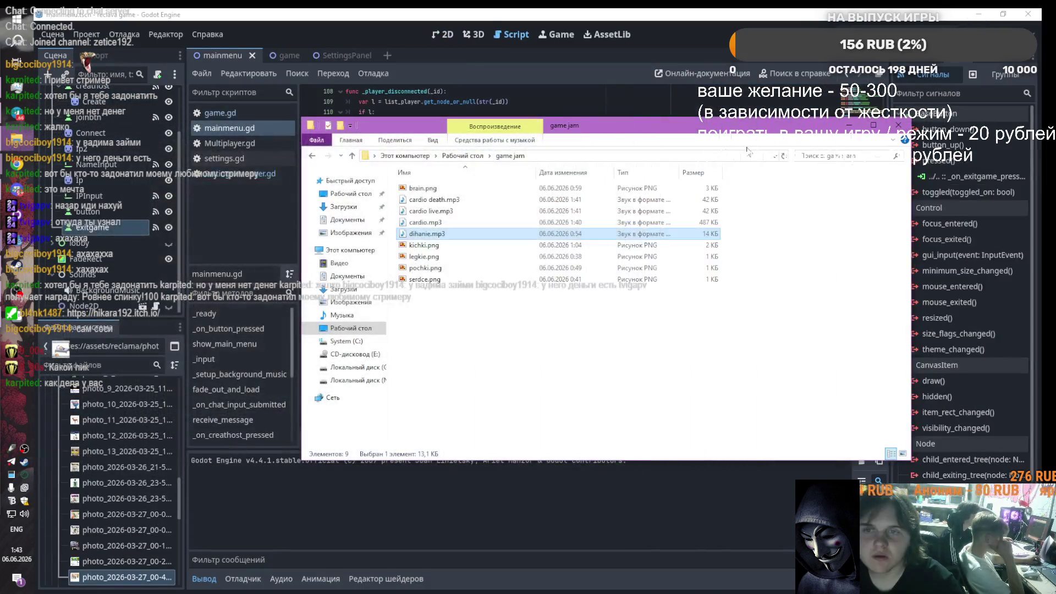
key(super+d)
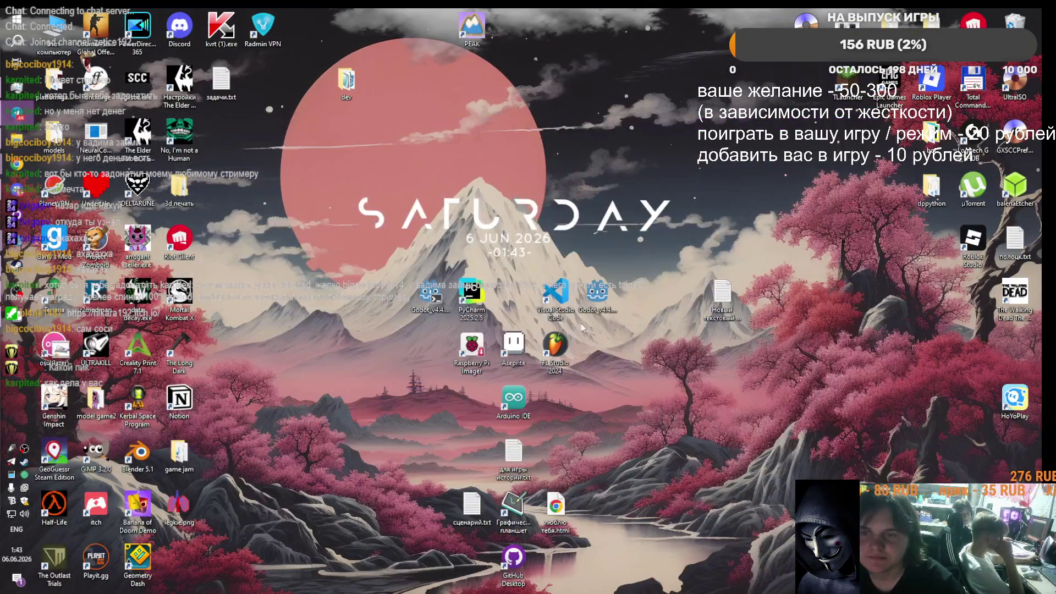
double_click(556, 344)
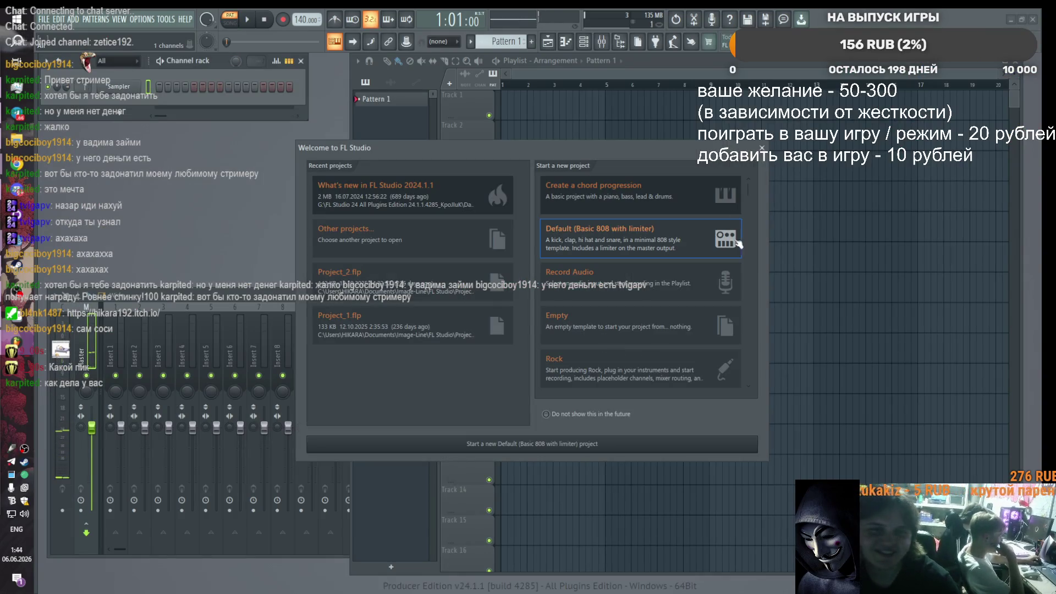
click(762, 148)
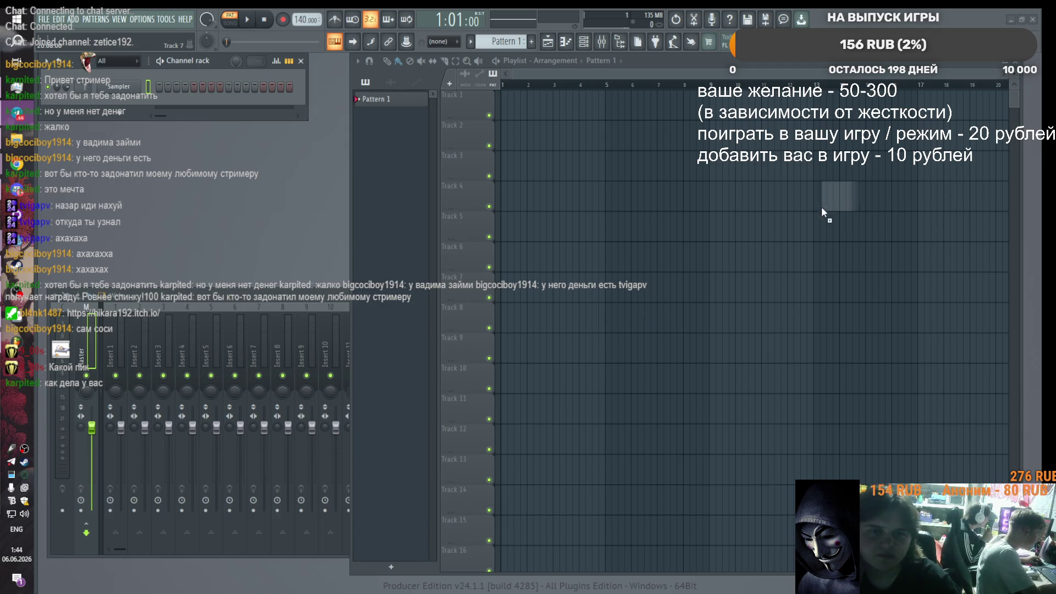
Step: Drop the recorded audio_2026-06-06_00-54-50 file onto Track 1, then cancel an MP3 export
drag(822, 208, 752, 188)
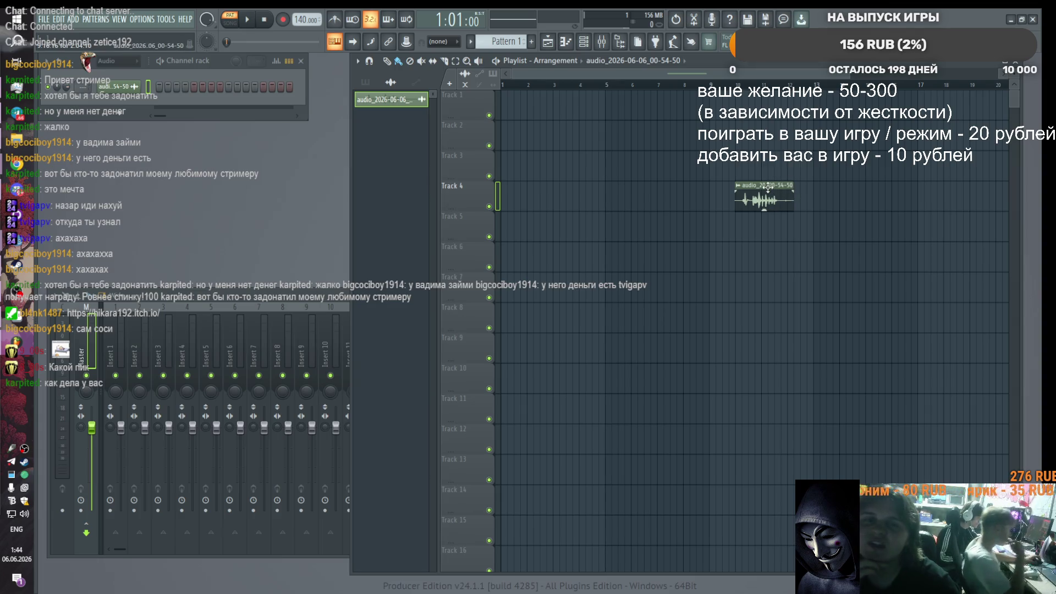
click(43, 19)
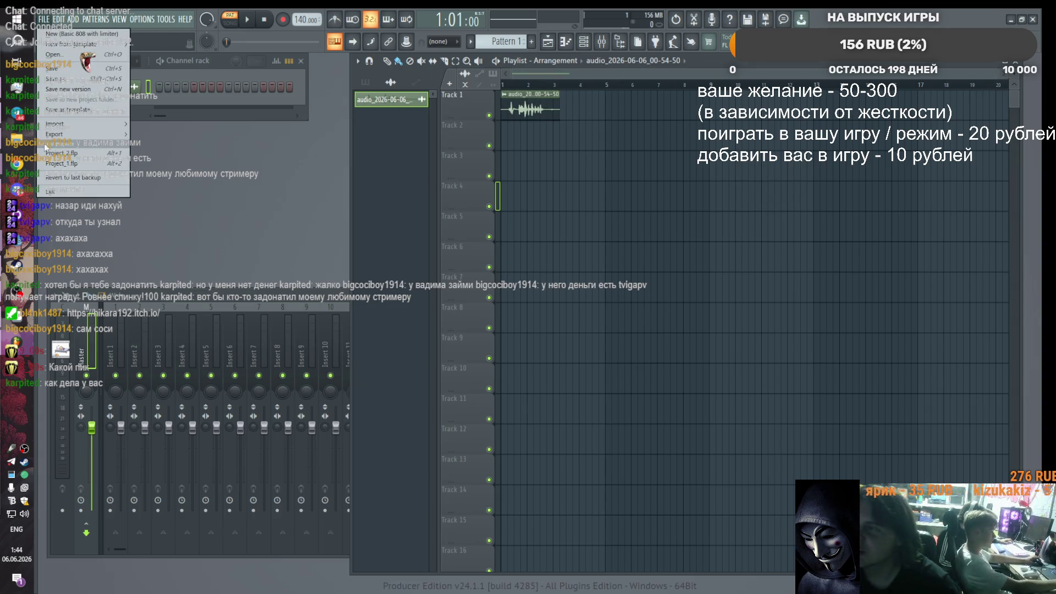
mouse_move(82, 134)
click(181, 157)
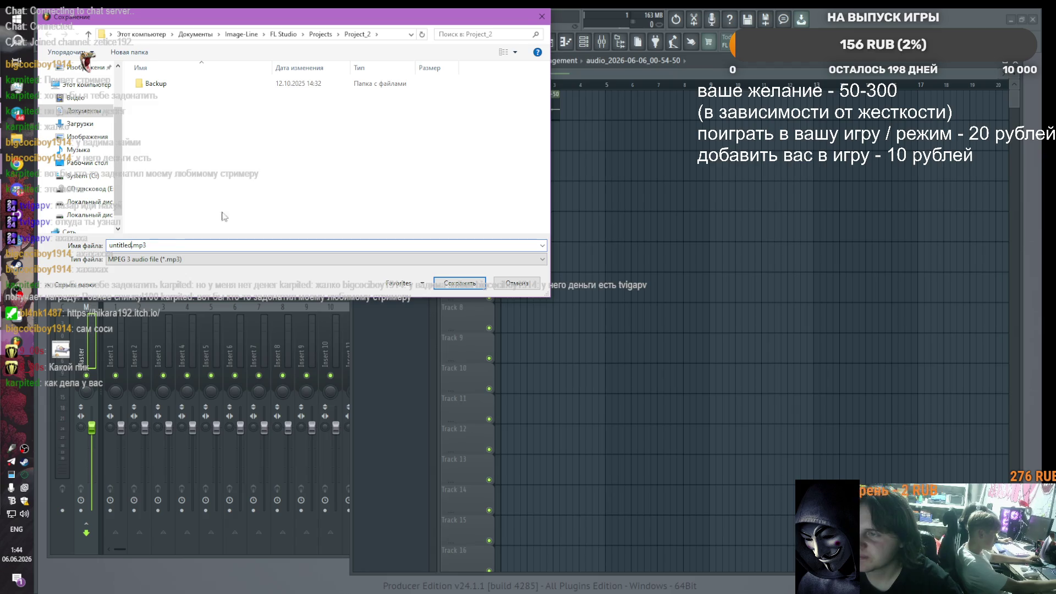
click(542, 16)
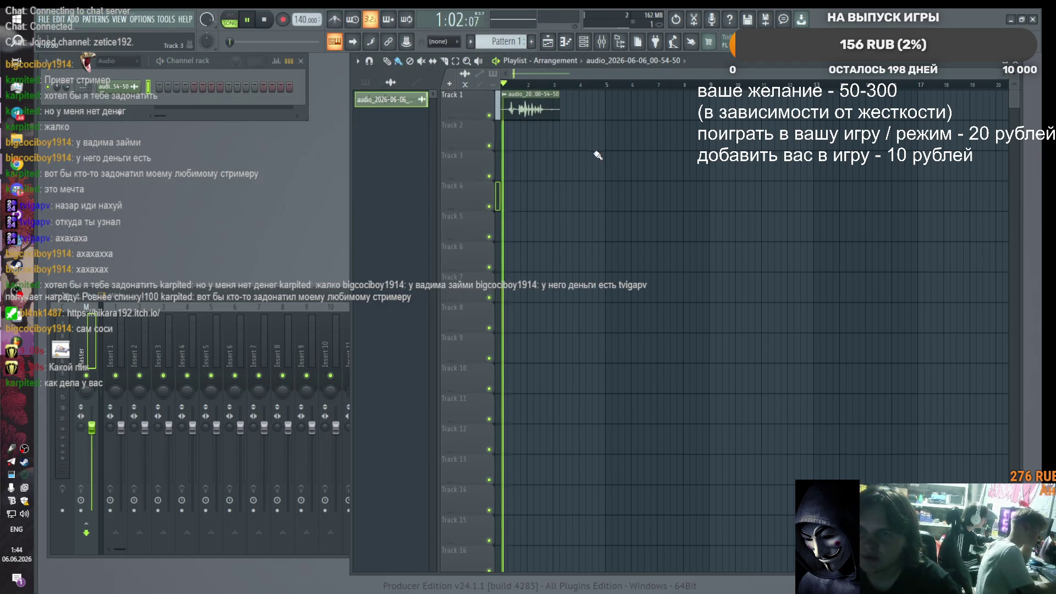
Step: Shorten the recording clip on Track 1 and widen the playlist to audition it
scroll(504, 106, up, 3)
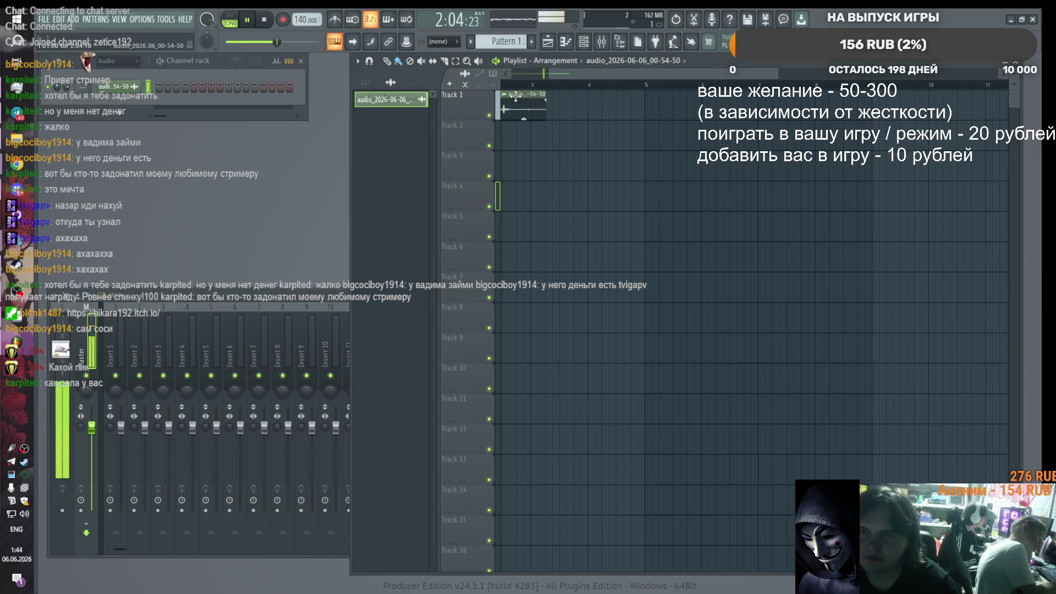
key(space)
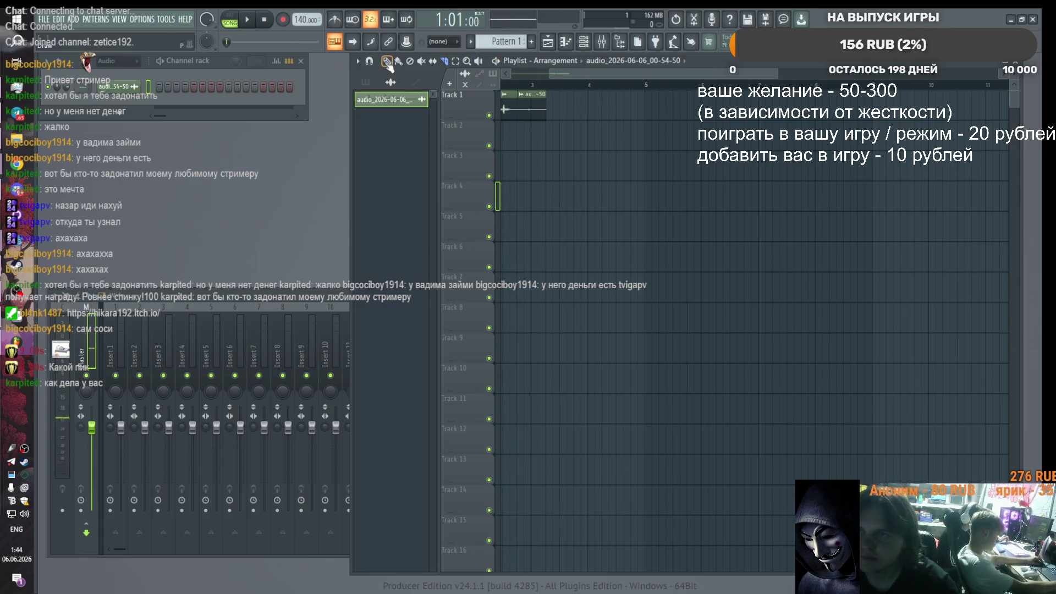
key(ctrl+z)
drag(352, 107, 138, 107)
scroll(330, 86, up, 3)
key(space)
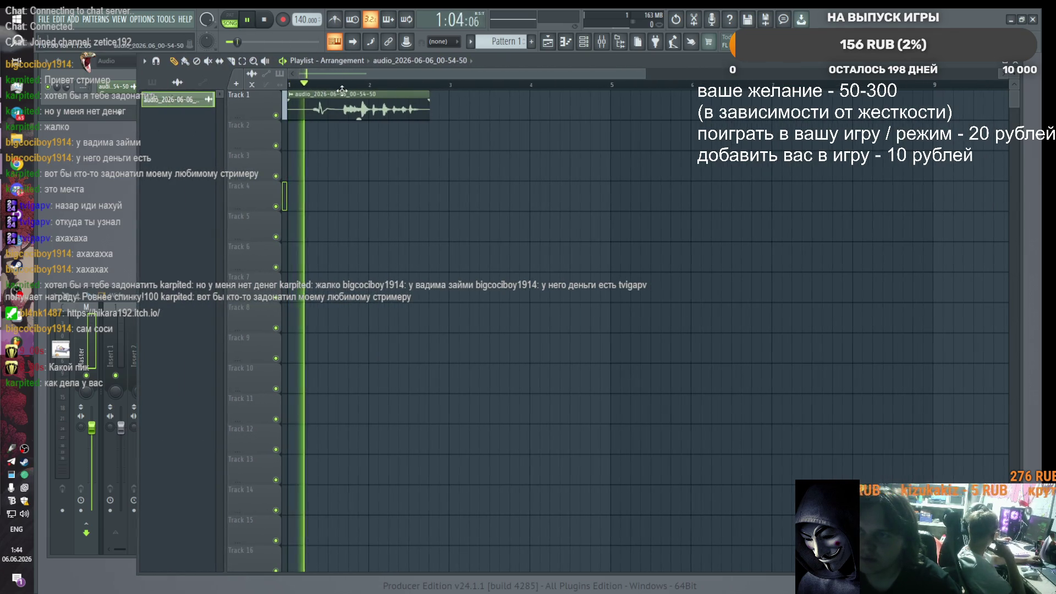
key(space)
Step: Set the clip's sample end offset to 100% in its channel settings
double_click(337, 104)
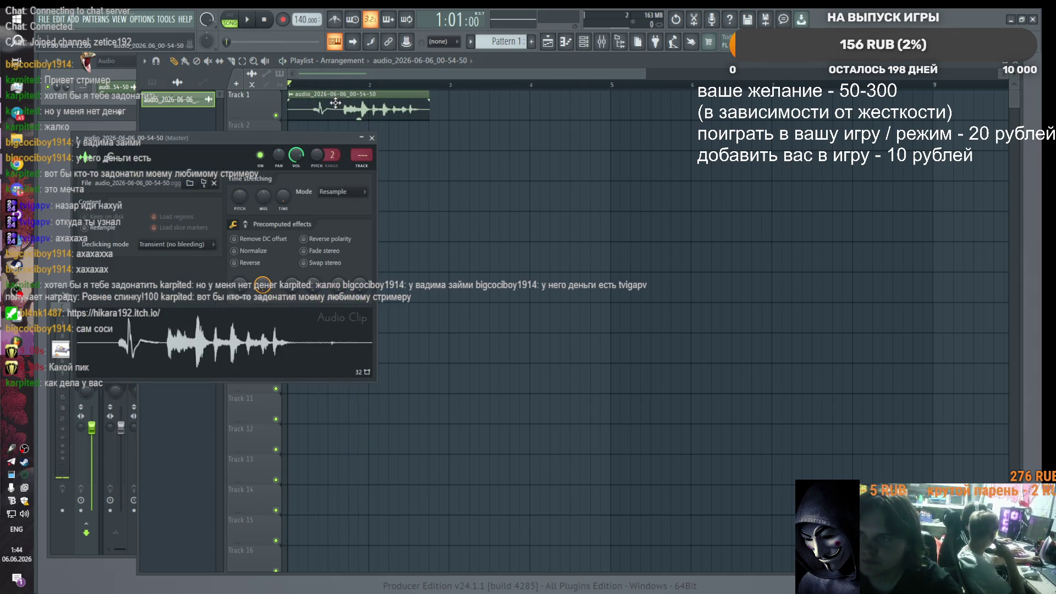
drag(262, 284, 263, 279)
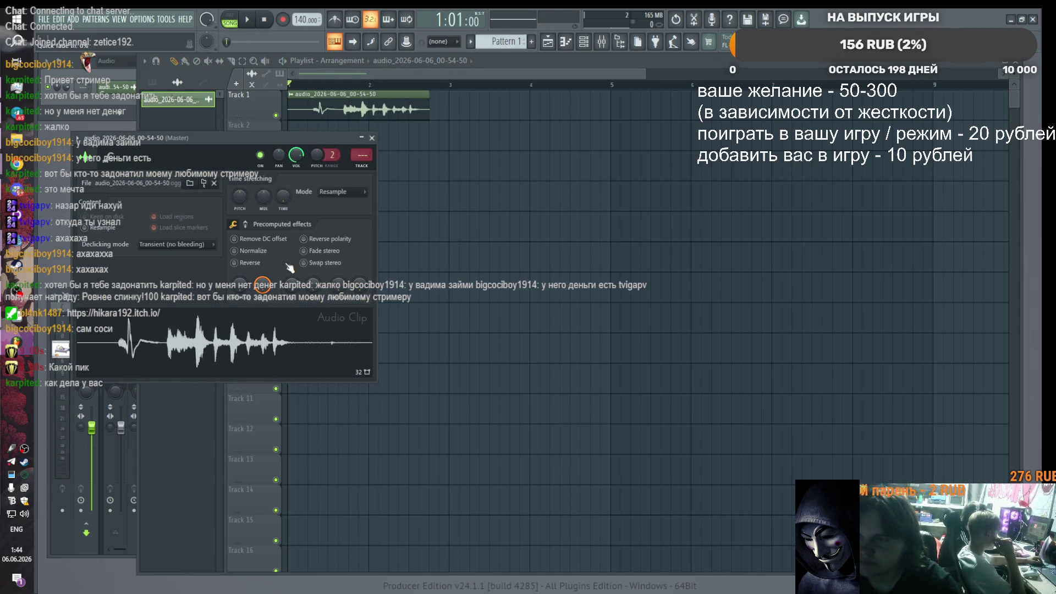
scroll(252, 238, down, 2)
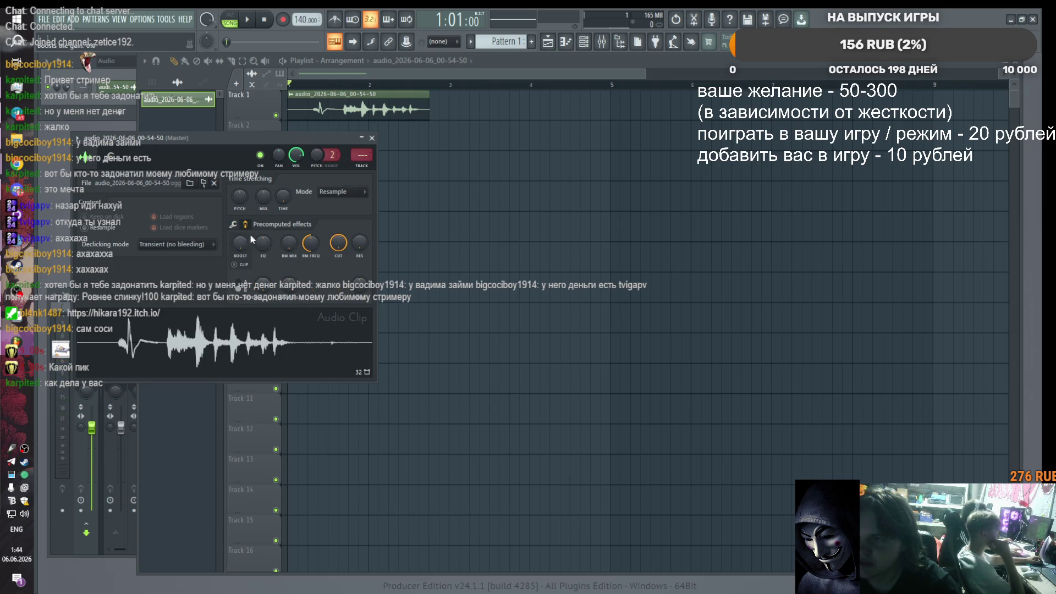
click(235, 225)
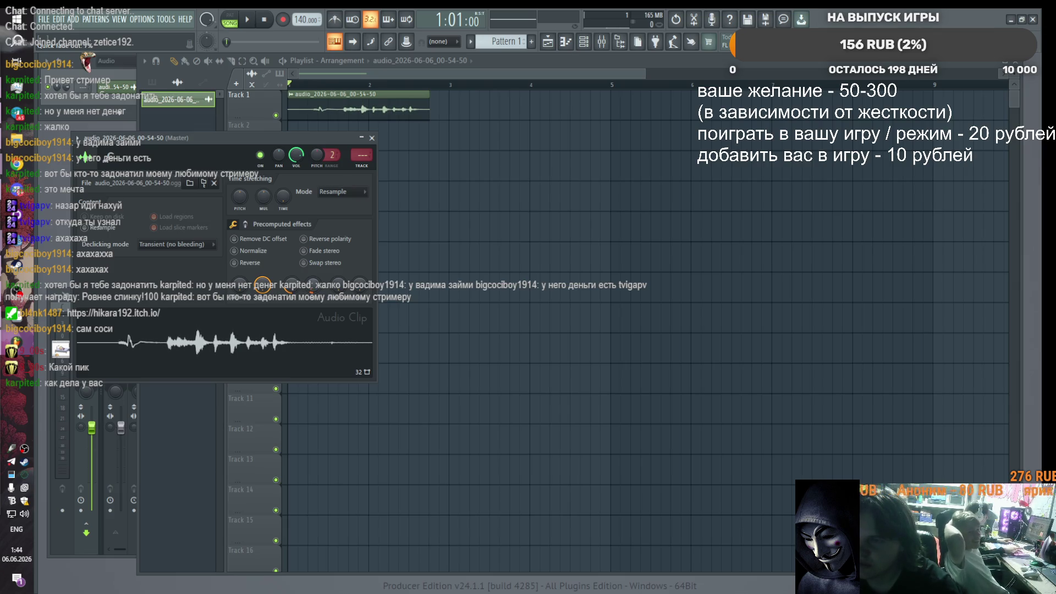
click(361, 138)
Step: Slice the clip, delete the first slice, and move the rest to start at bar 1
key(space)
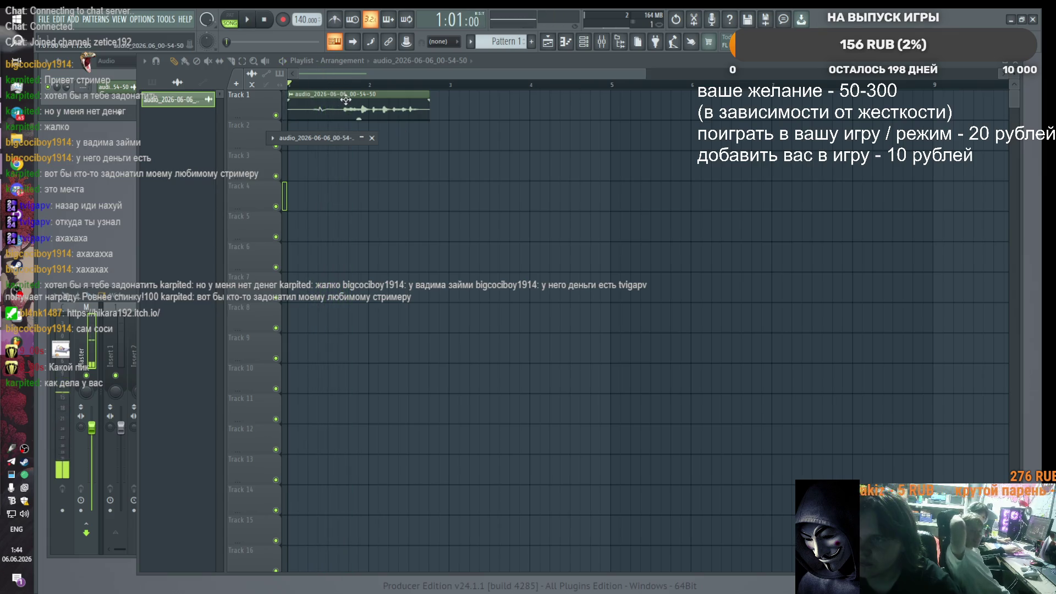
click(289, 84)
key(space)
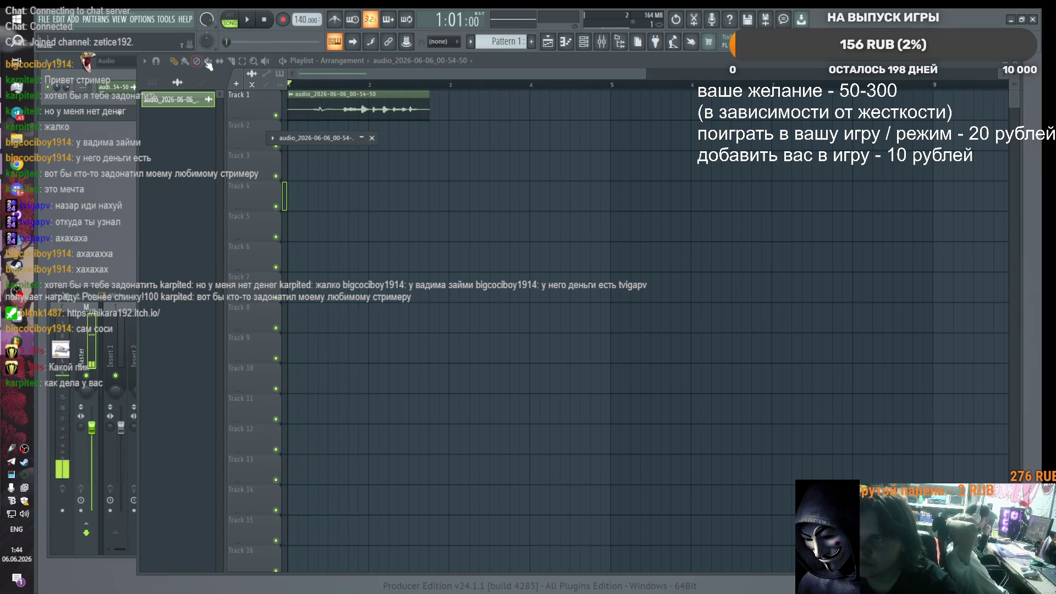
drag(329, 118, 299, 95)
right_click(308, 104)
key(space)
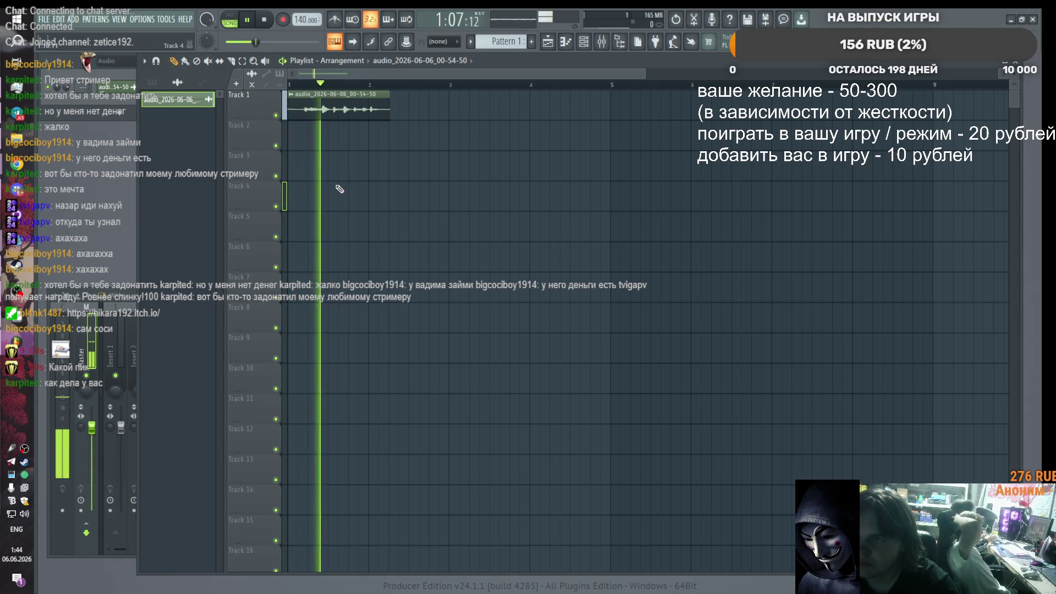
key(space)
key(space)
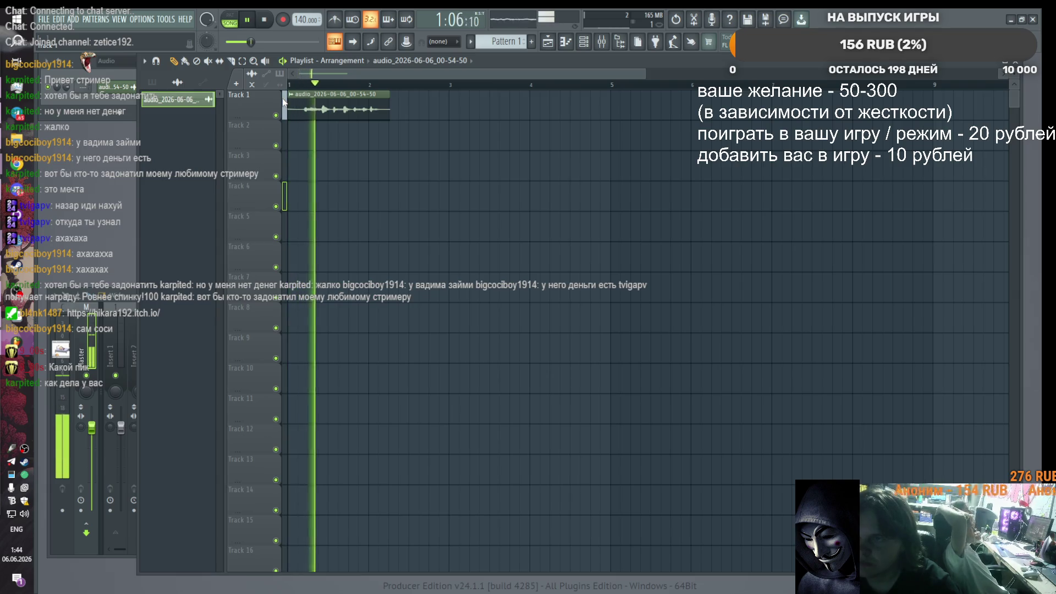
key(space)
click(231, 60)
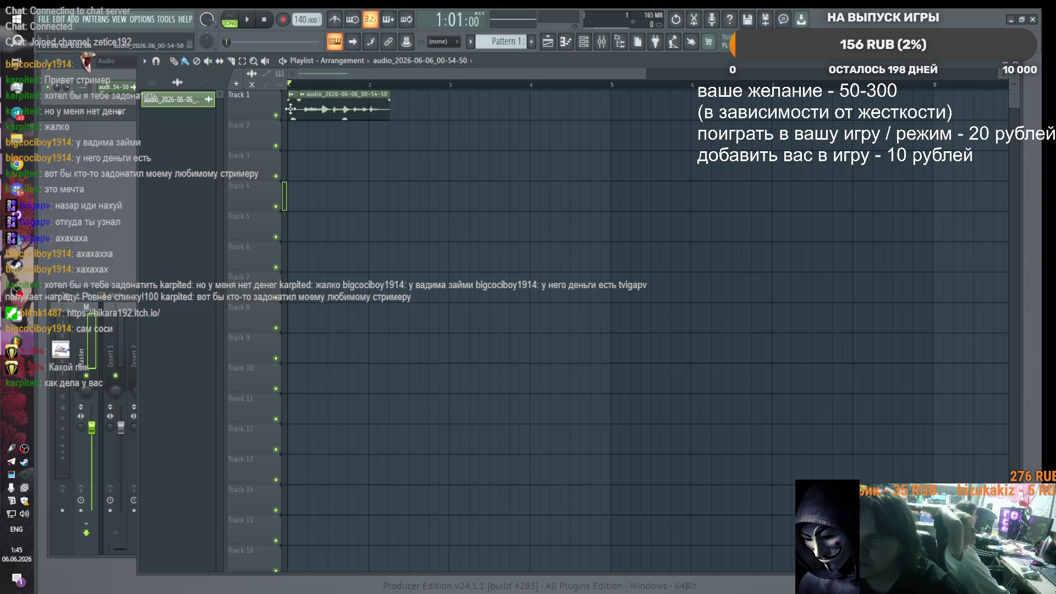
drag(290, 108, 278, 109)
key(space)
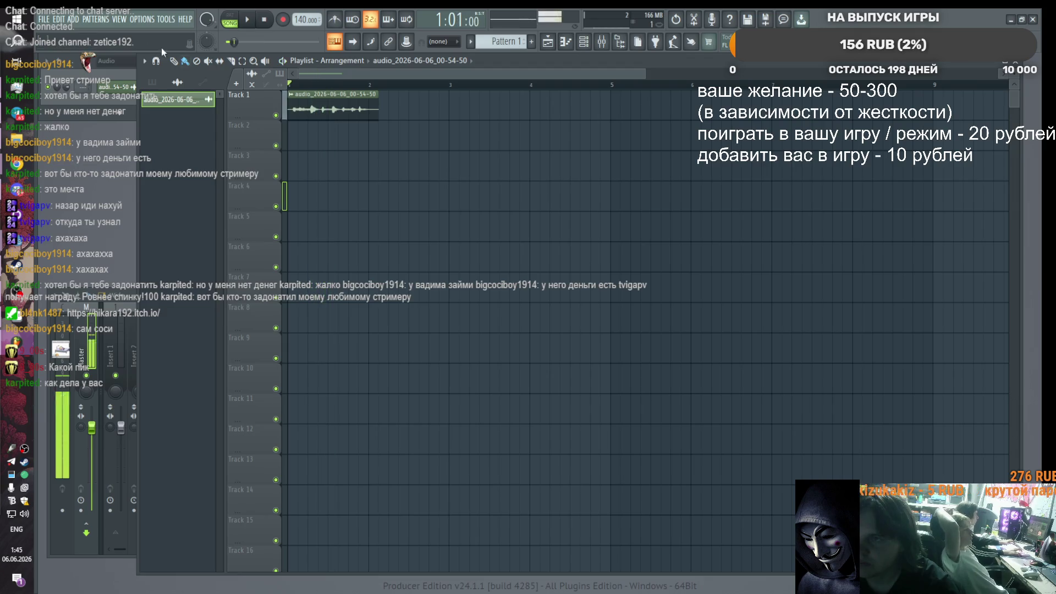
click(43, 19)
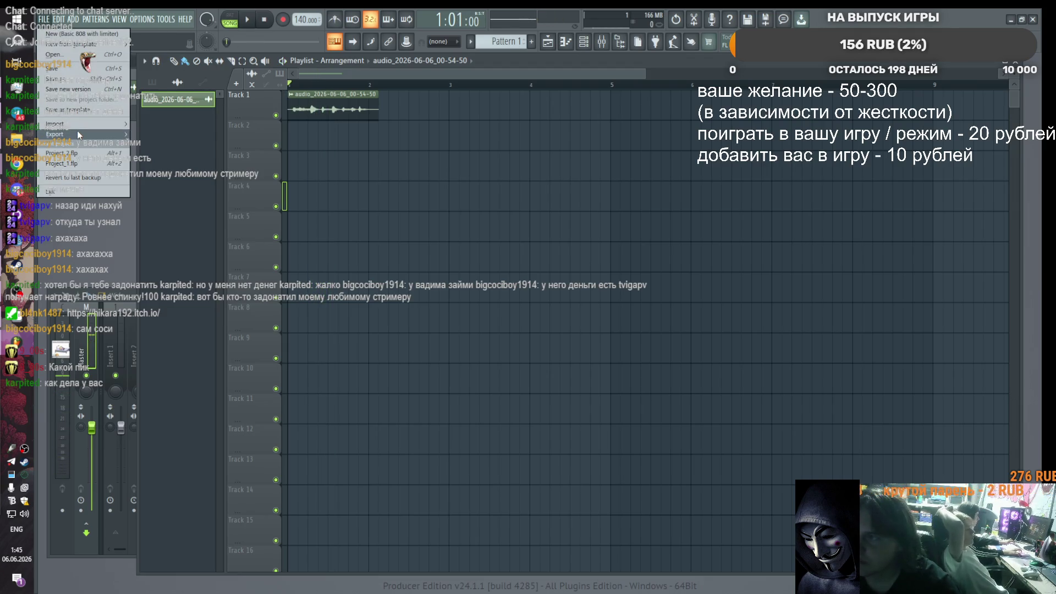
Step: Export the song as kashel.mp3 into the Desktop game jam folder and start rendering
mouse_move(77, 132)
click(173, 150)
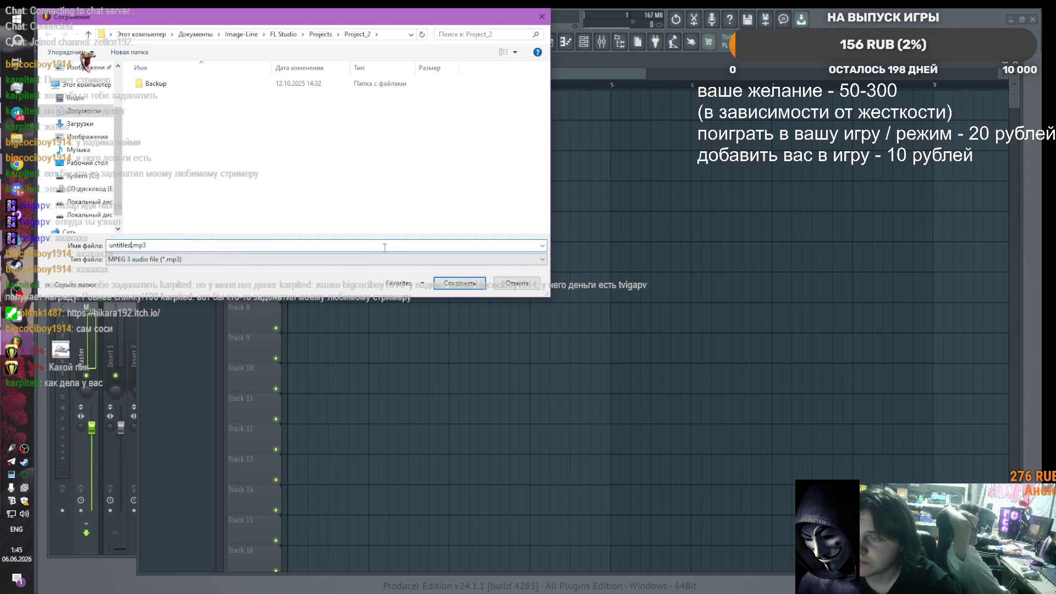
text(kashe)
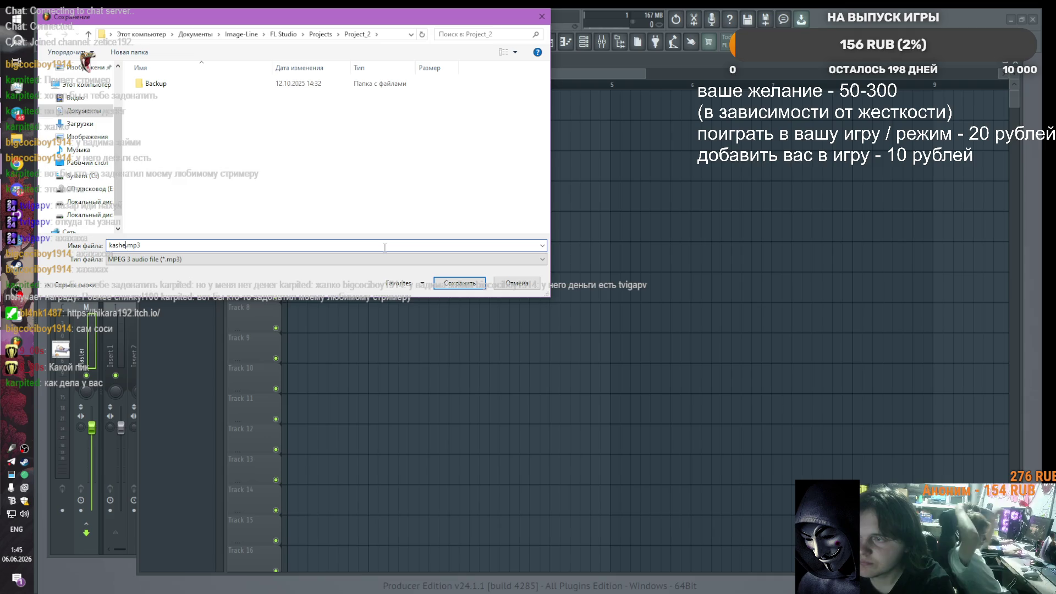
text(l)
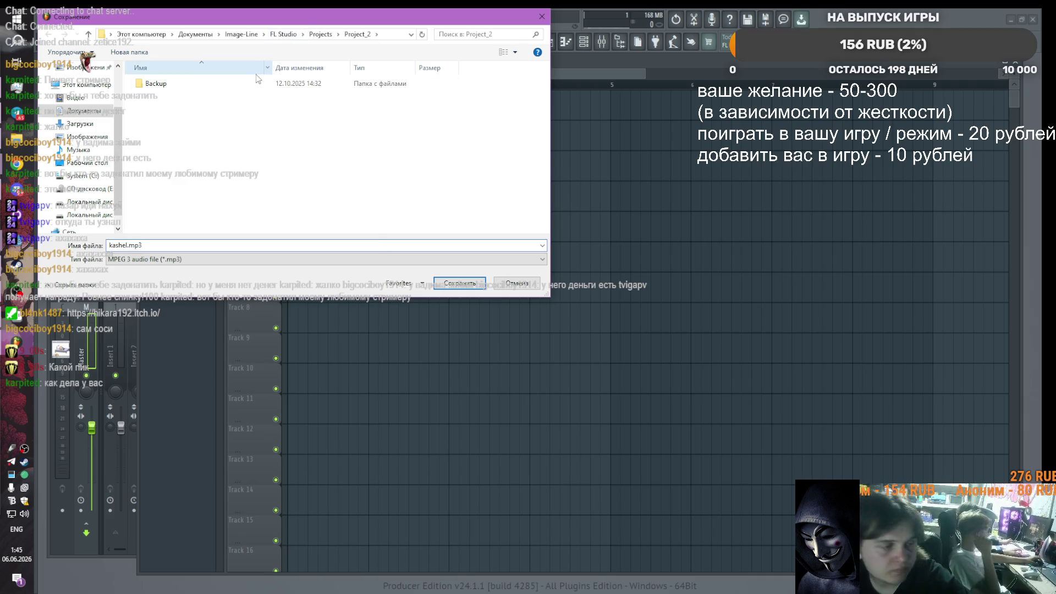
scroll(79, 89, up, 2)
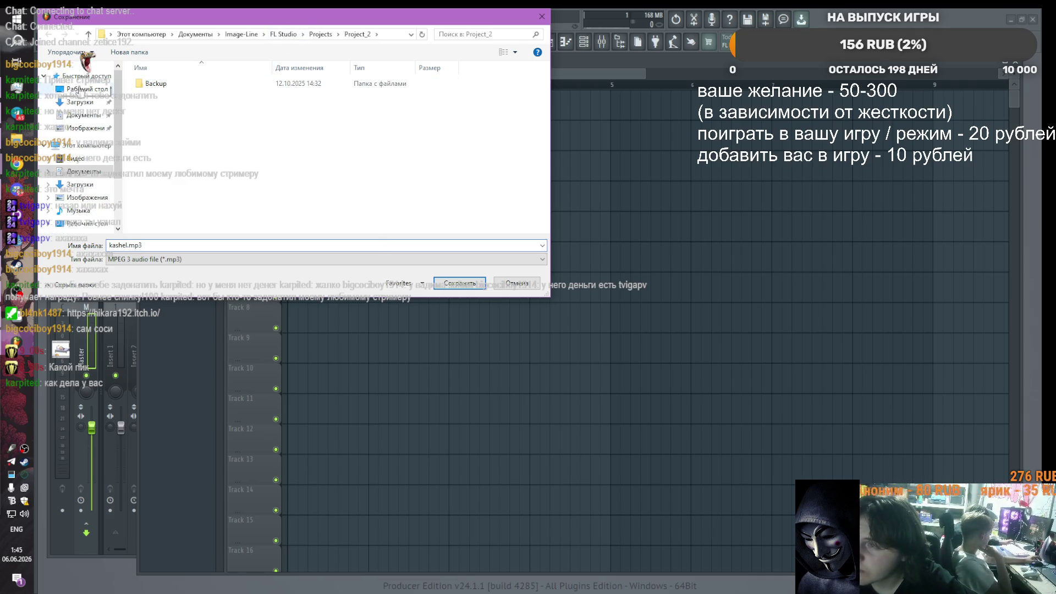
click(80, 90)
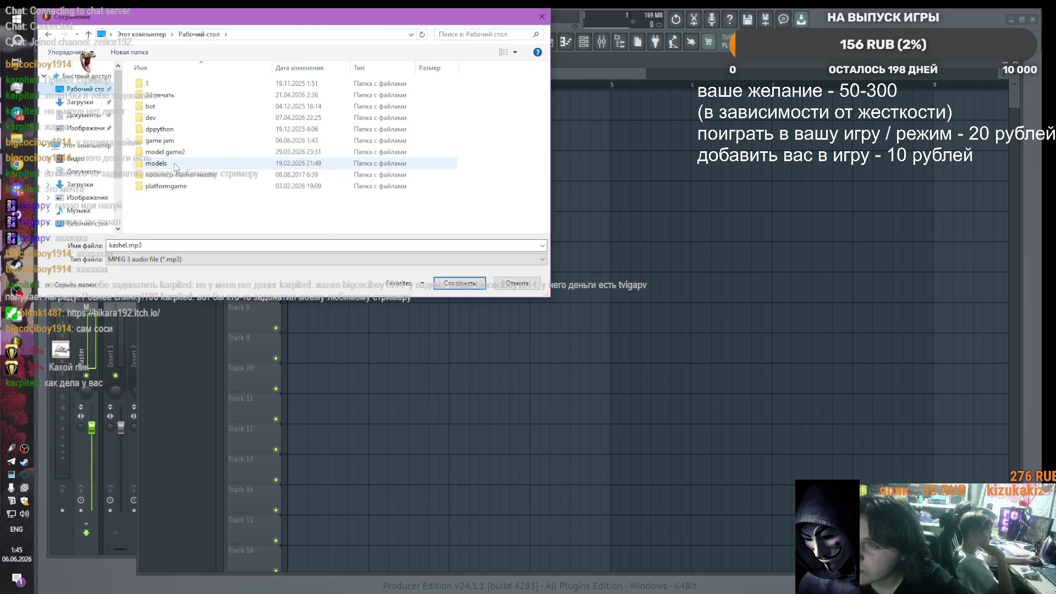
click(175, 167)
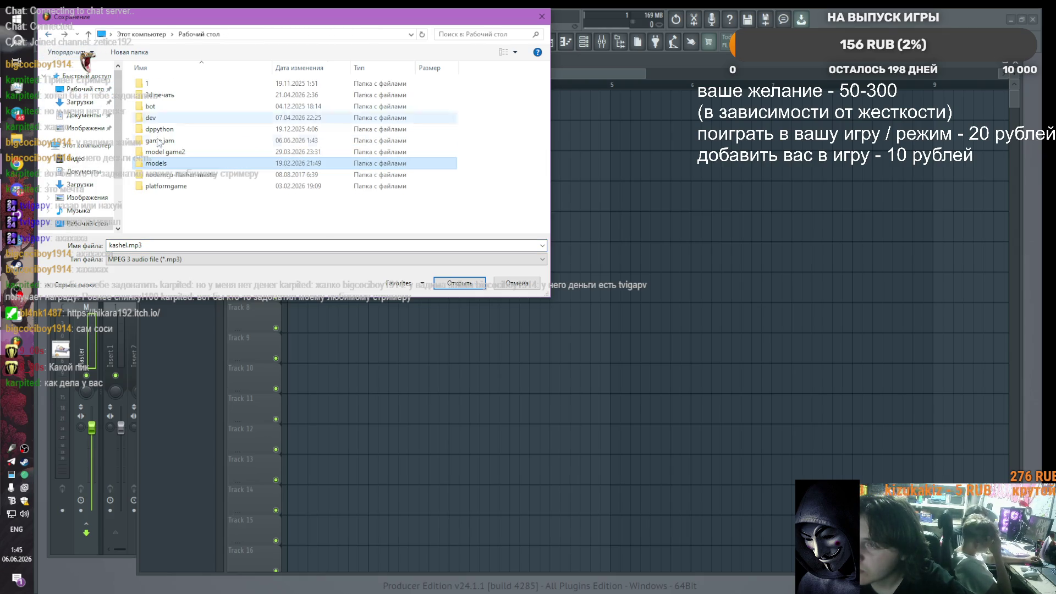
double_click(158, 141)
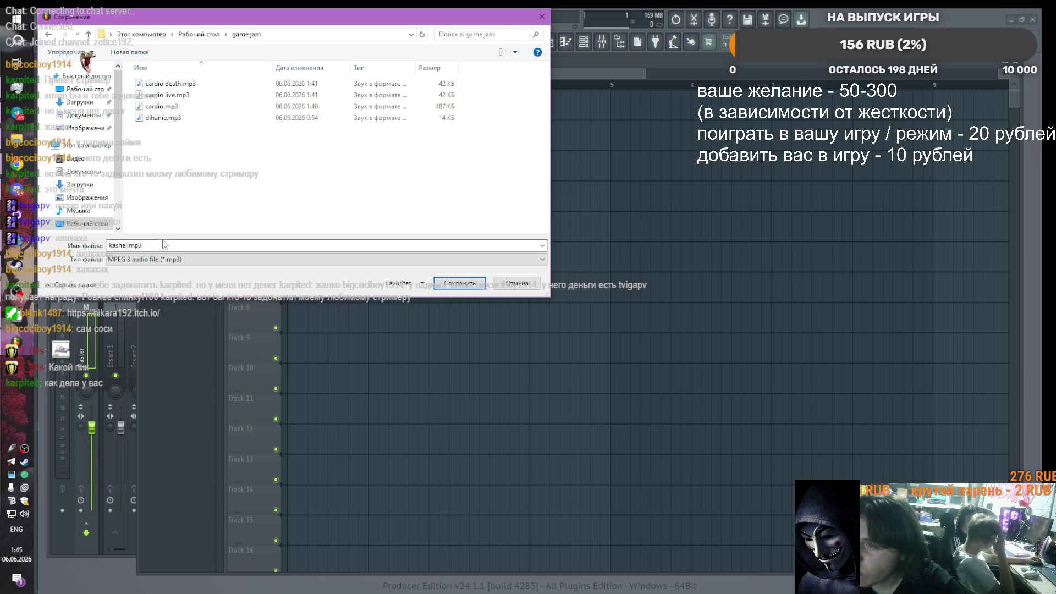
click(453, 287)
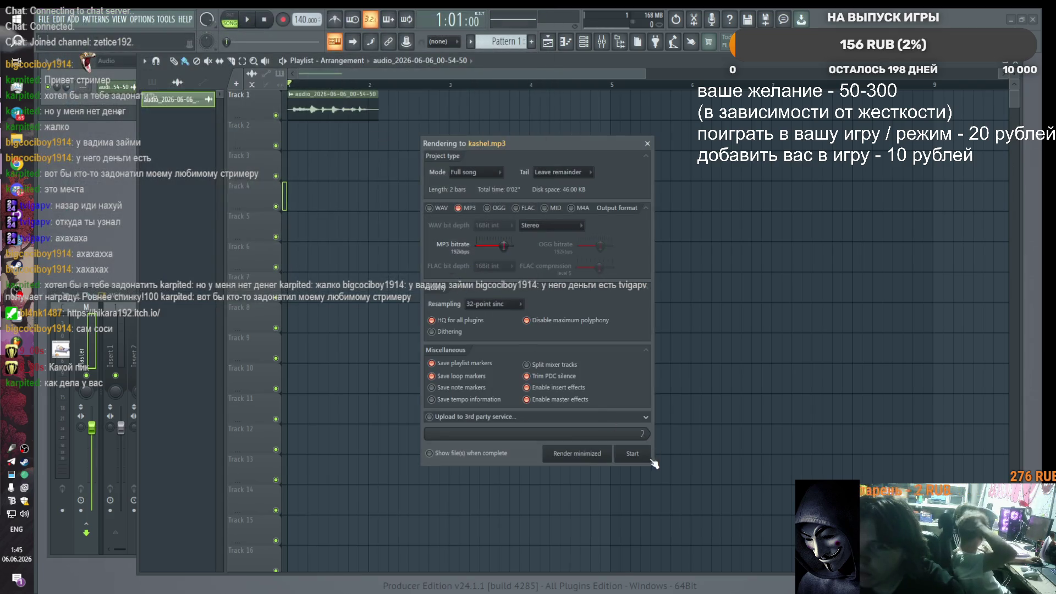
click(640, 455)
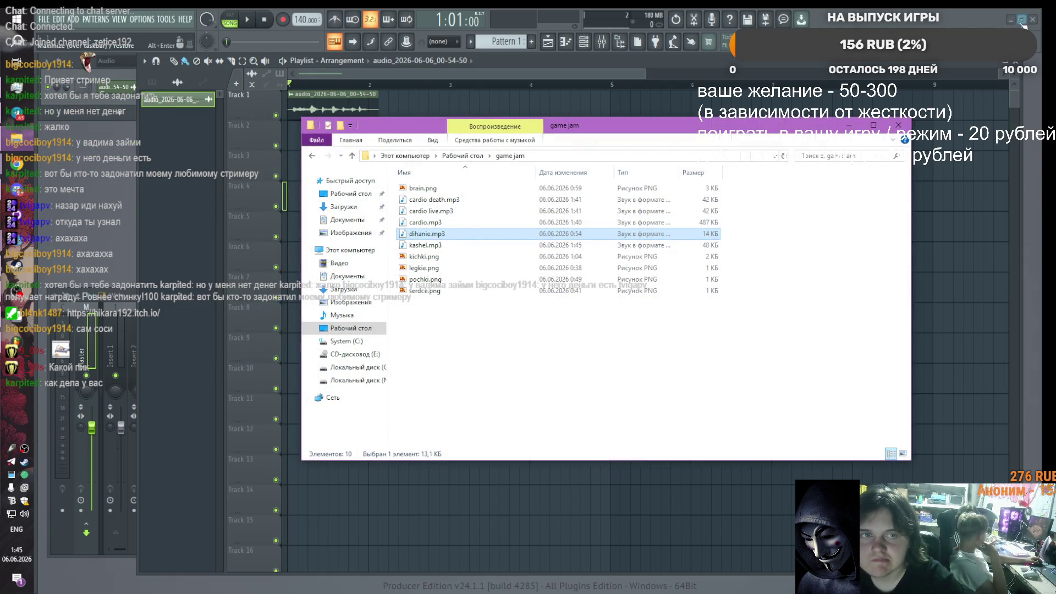
Step: Drag kashel.mp3 from the game jam folder into Godot's res://models folder
click(1011, 19)
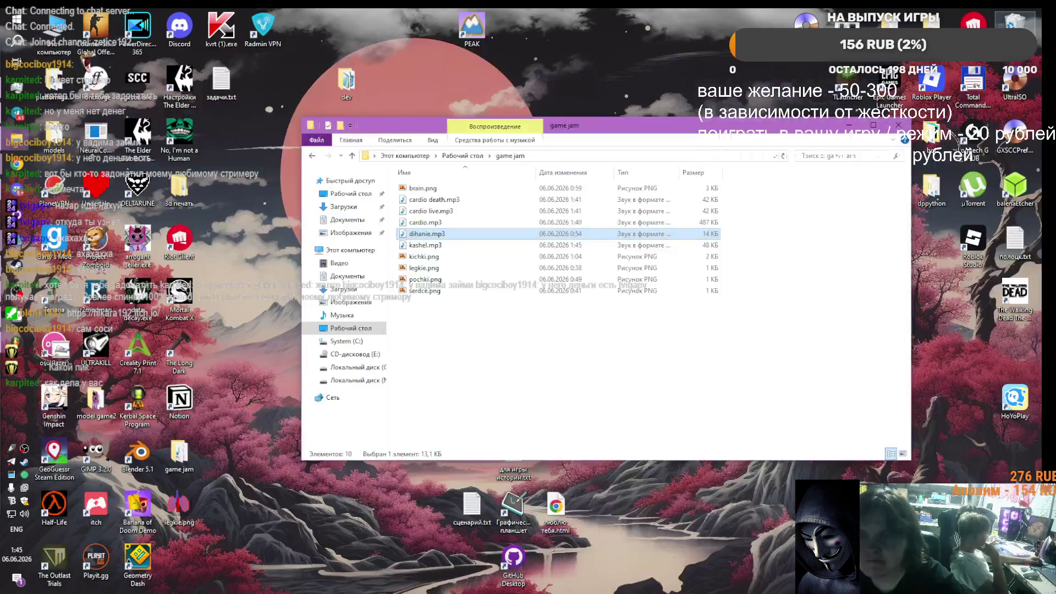
click(81, 216)
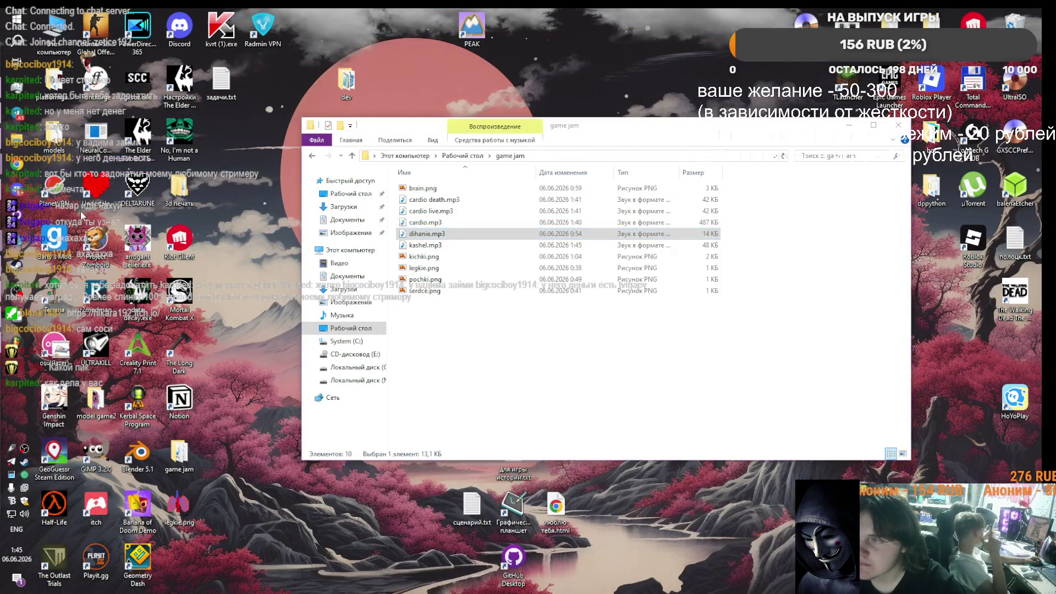
key(alt+Tab)
key(alt+Tab)
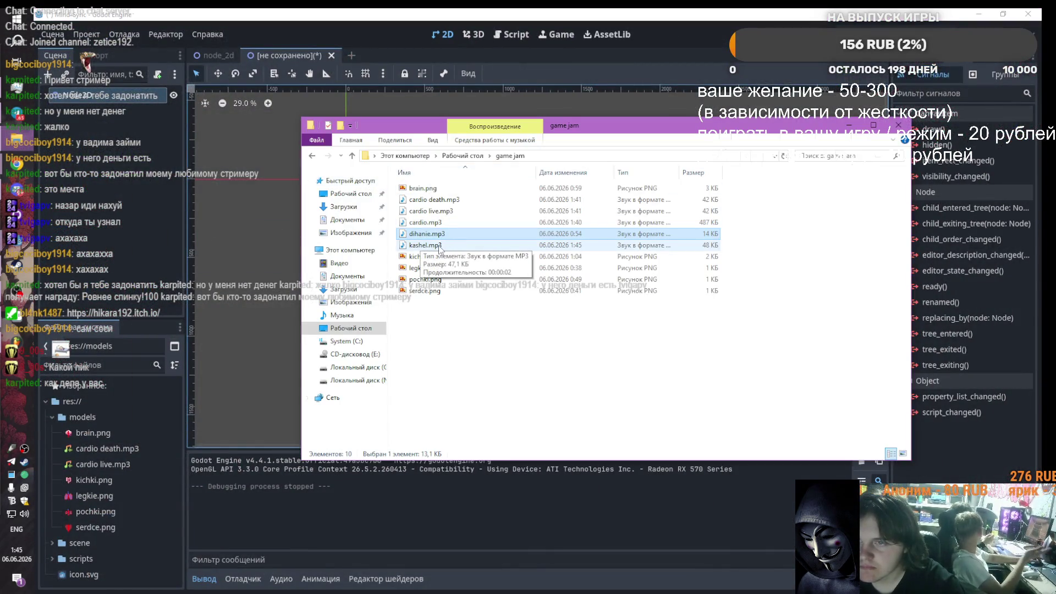
click(439, 246)
drag(90, 424, 85, 418)
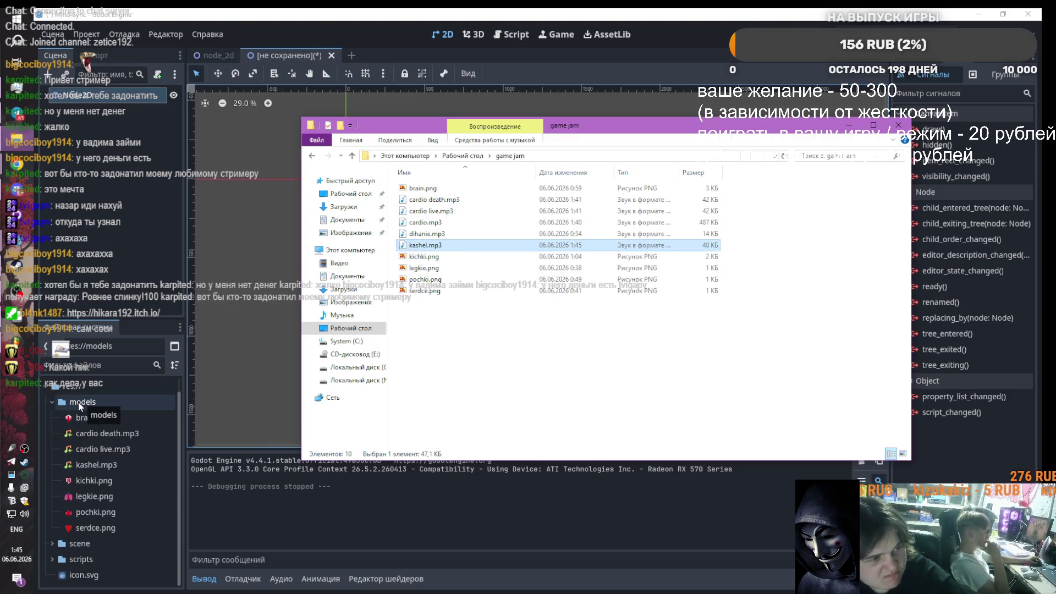
click(979, 14)
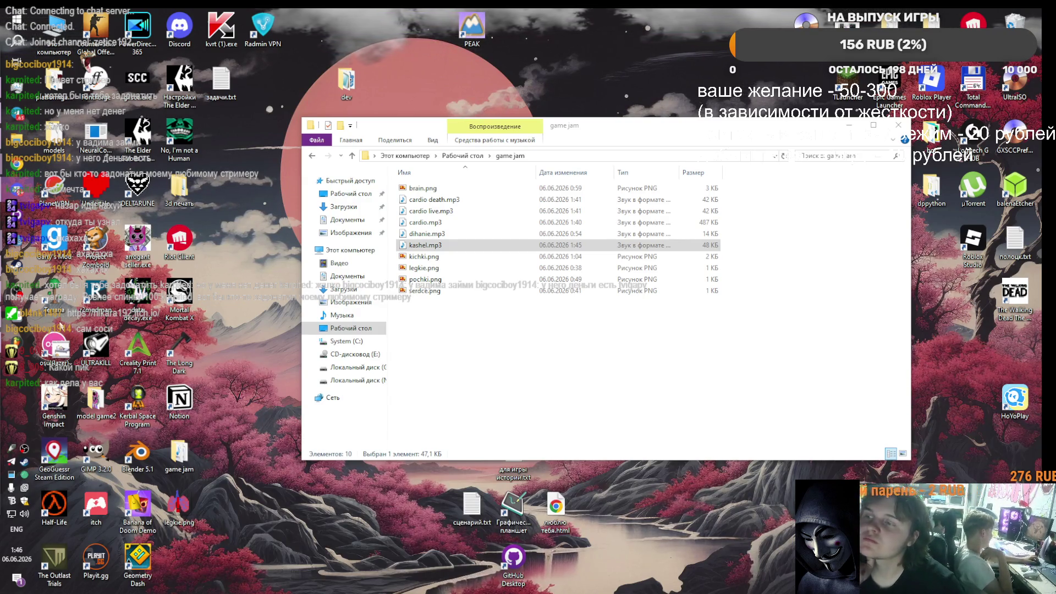
key(alt+Tab)
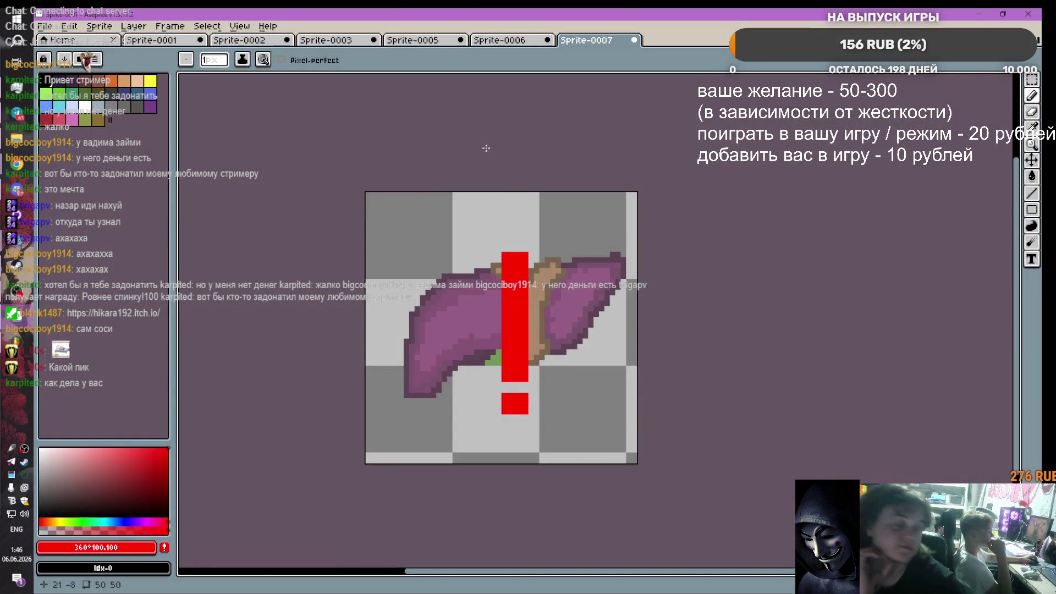
Step: Create a new 150×150 sprite from the Home tab's New File dialog
click(107, 42)
click(104, 66)
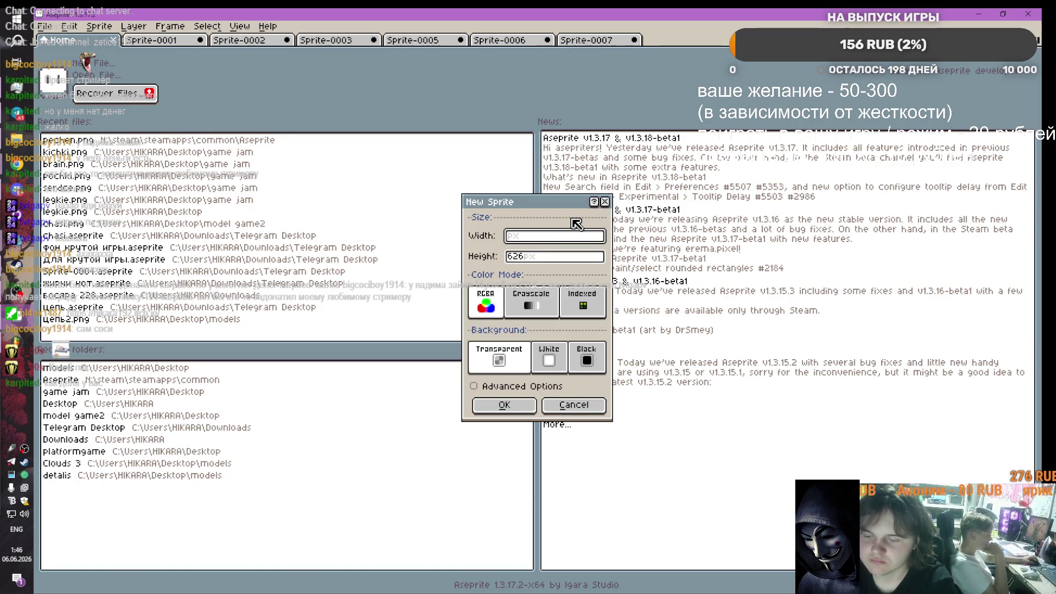
text(150)
click(550, 262)
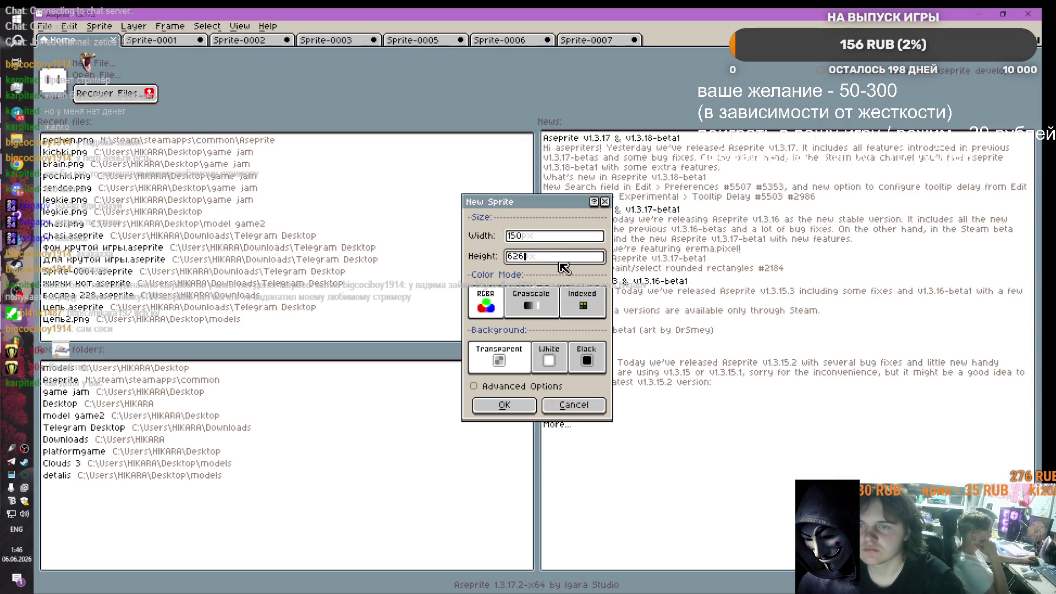
text(50)
key(Return)
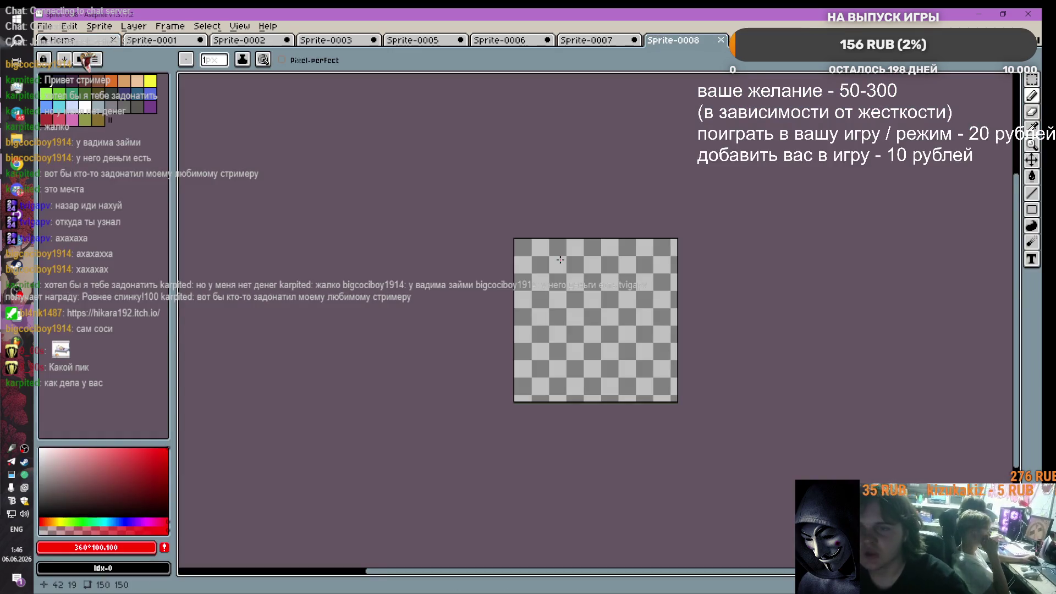
Step: Make the palette's first swatch the drawing colour
scroll(578, 262, up, 3)
scroll(578, 261, down, 1)
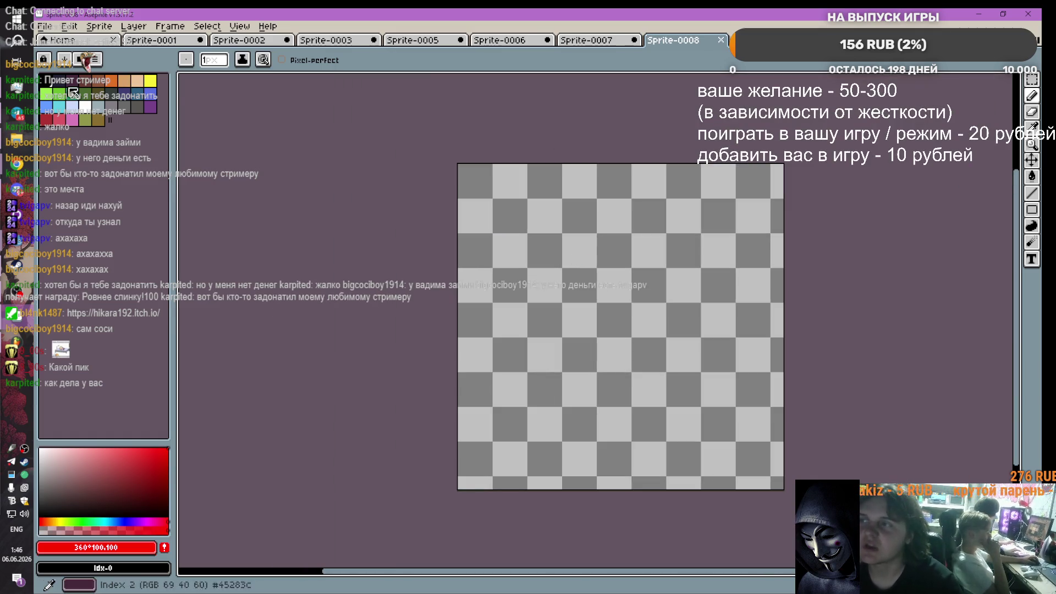
click(43, 80)
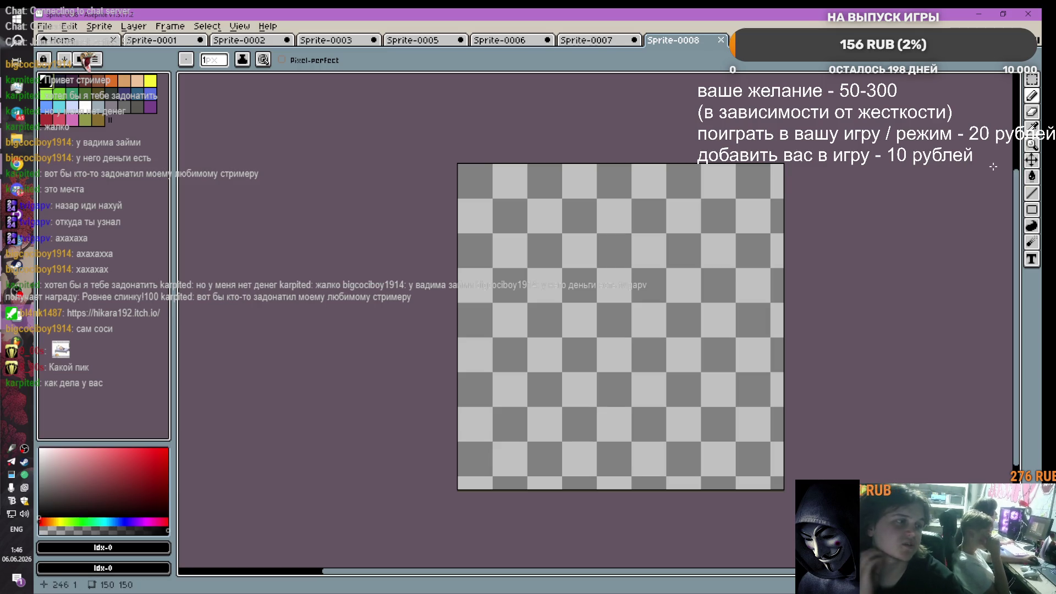
scroll(466, 320, up, 1)
scroll(726, 324, down, 2)
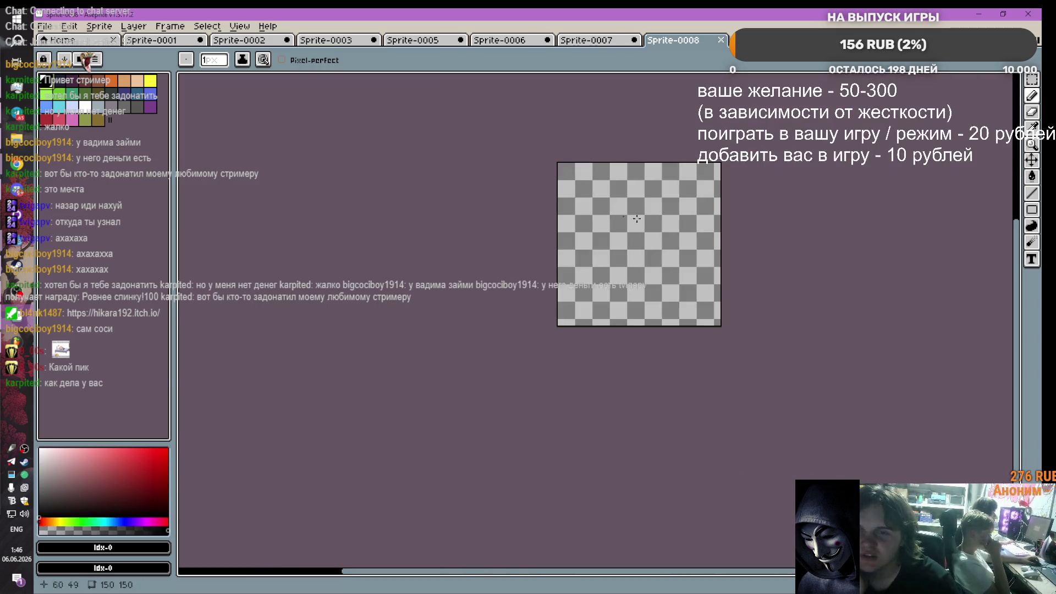
scroll(735, 324, up, 1)
scroll(538, 173, down, 1)
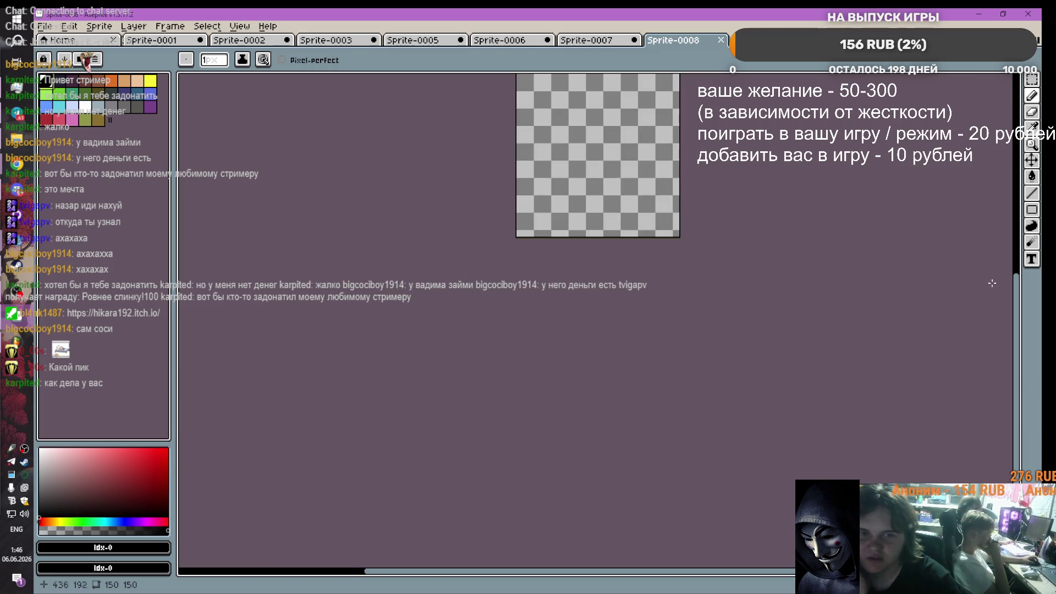
scroll(1011, 220, up, 3)
scroll(1011, 220, up, 1)
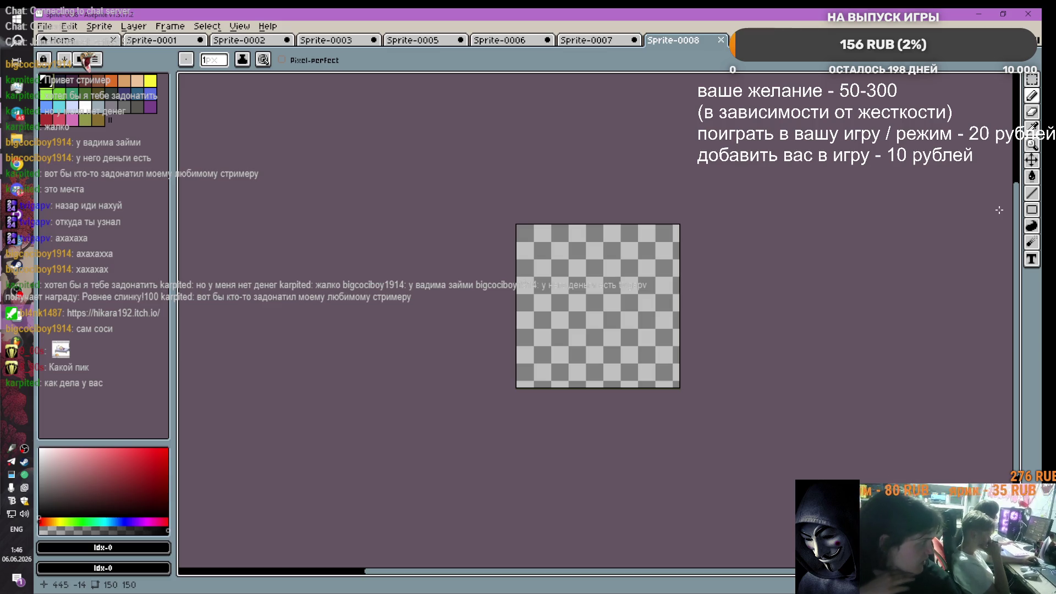
scroll(622, 270, up, 2)
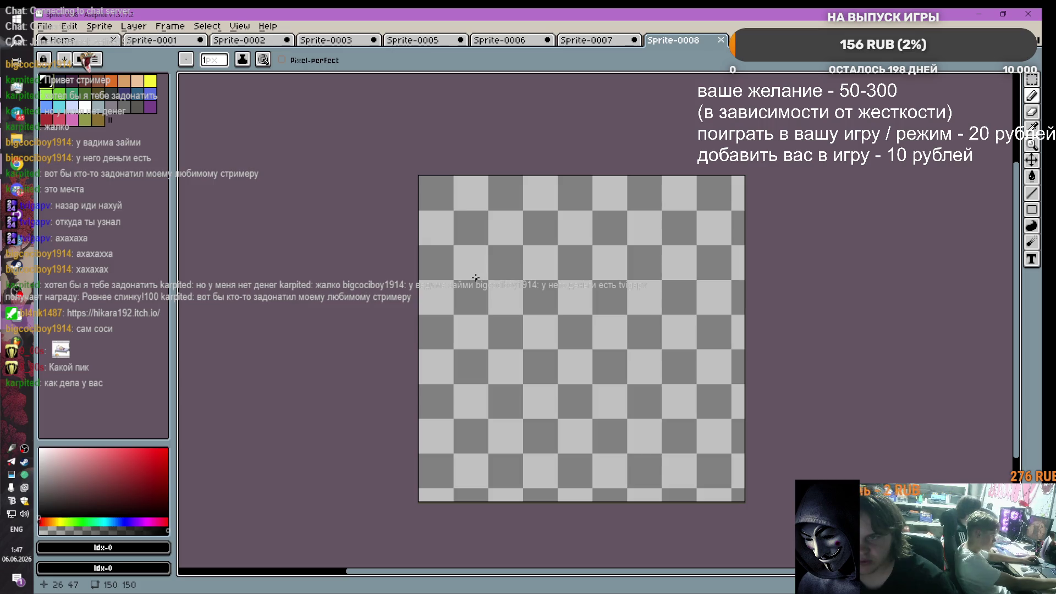
mouse_move(470, 278)
mouse_down()
mouse_move(696, 280)
mouse_move(707, 285)
mouse_move(725, 336)
mouse_up()
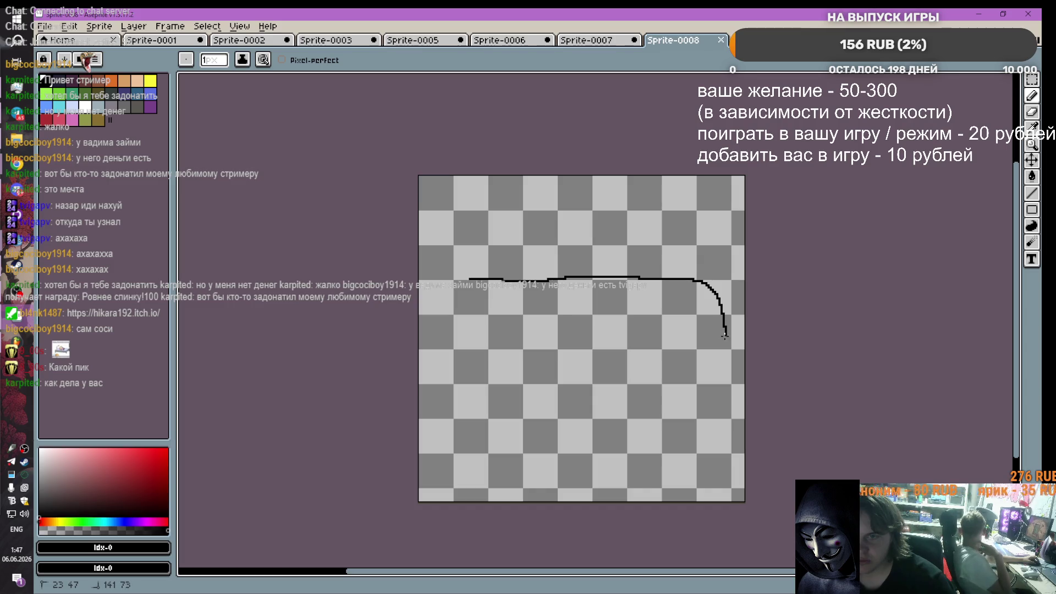
drag(657, 368, 528, 368)
key(ctrl+z)
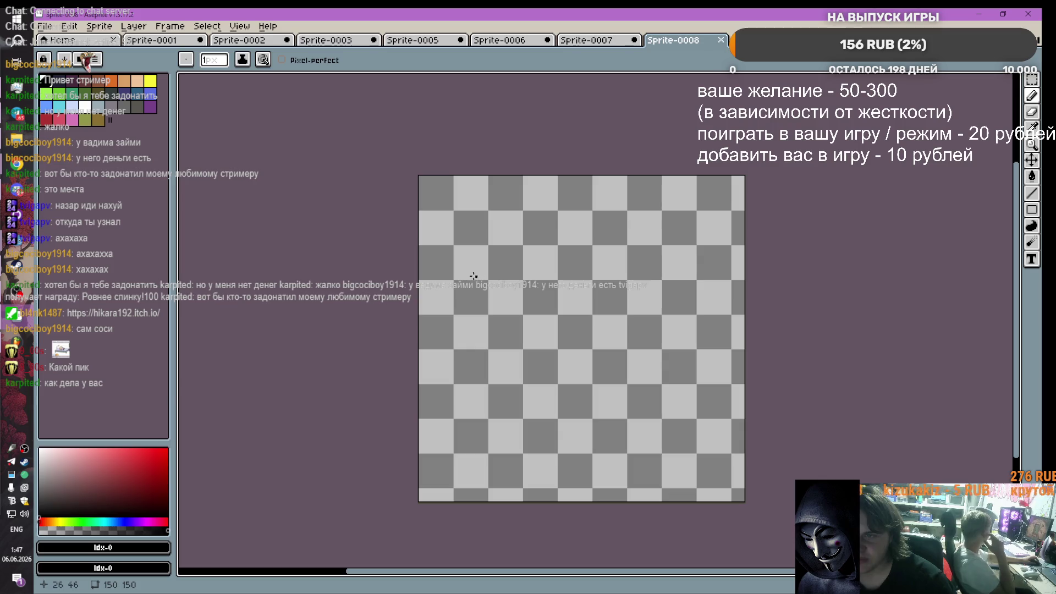
mouse_move(466, 279)
mouse_down()
mouse_move(650, 278)
mouse_move(708, 309)
mouse_move(710, 356)
mouse_move(652, 388)
mouse_move(574, 388)
mouse_move(470, 364)
mouse_move(451, 300)
mouse_move(469, 276)
mouse_up()
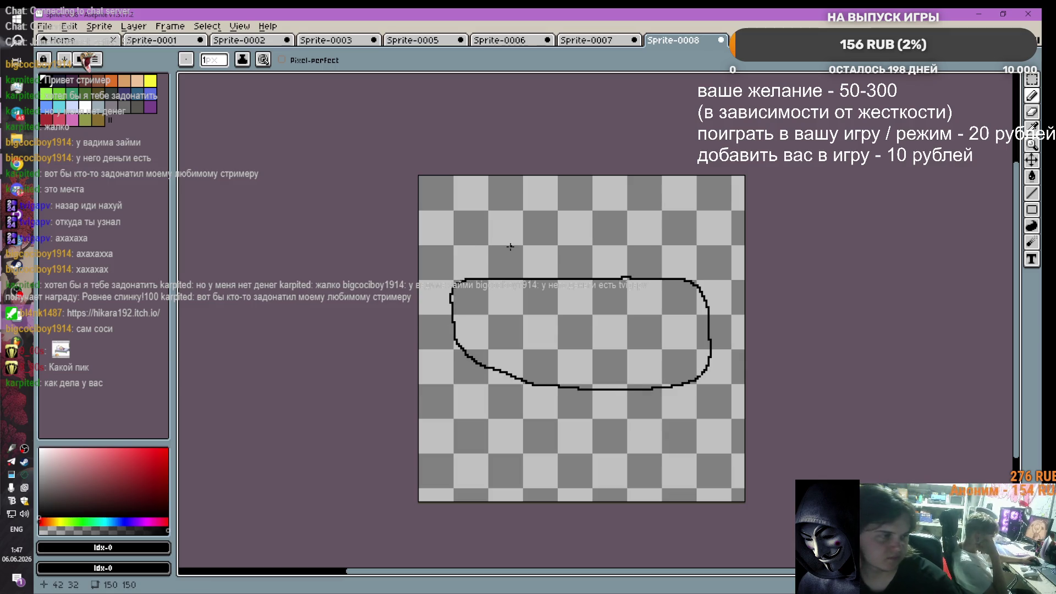
key(ctrl+a)
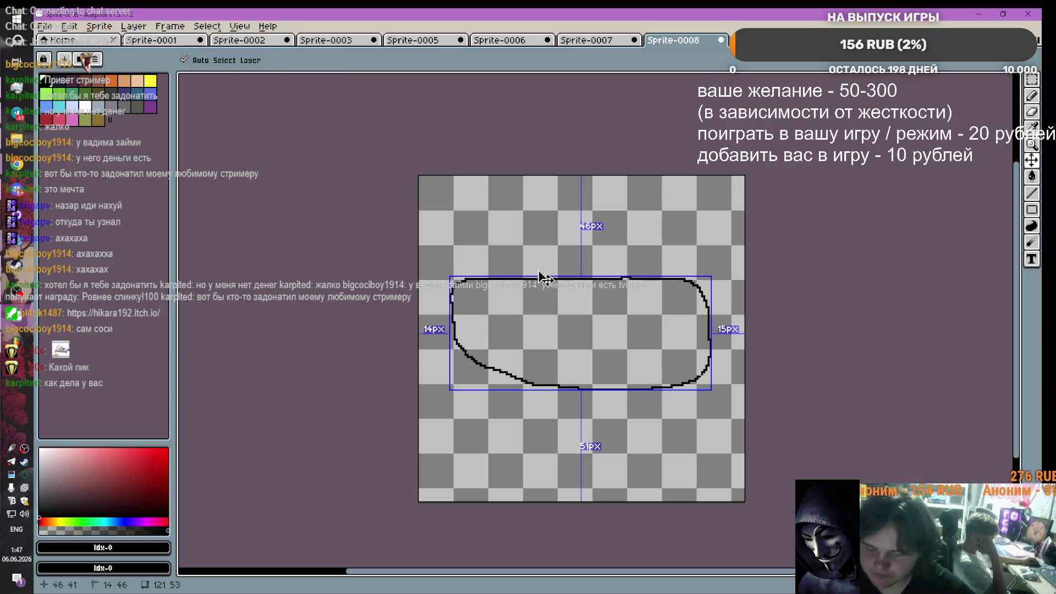
key(Delete)
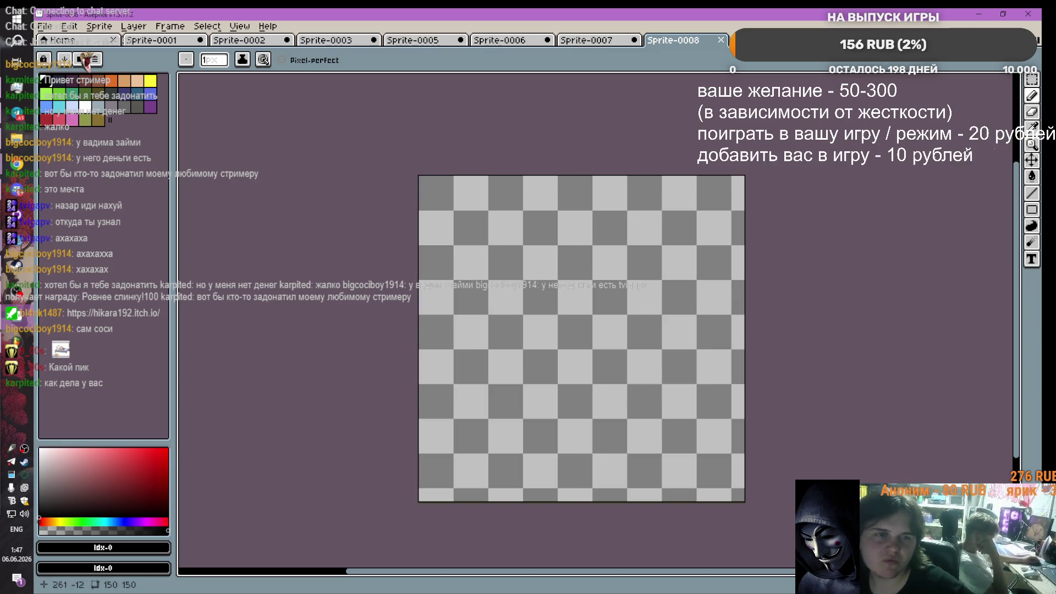
scroll(535, 276, up, 2)
scroll(423, 265, down, 1)
drag(388, 264, 624, 264)
Step: Freehand the black panel outline, undoing bumpy top edges and tracing the left and top sides
key(ctrl+z)
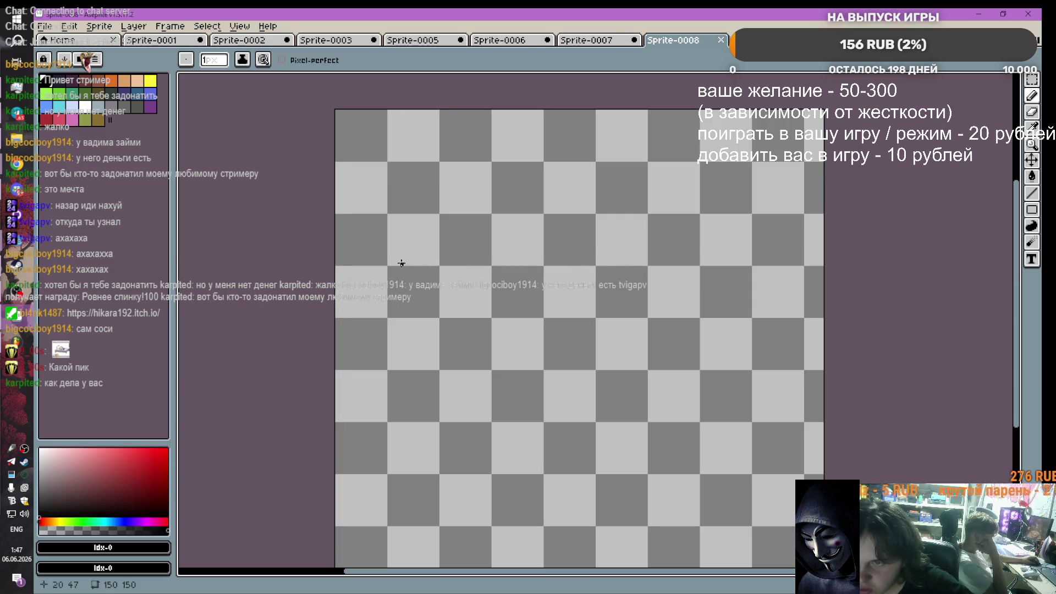
drag(388, 264, 483, 264)
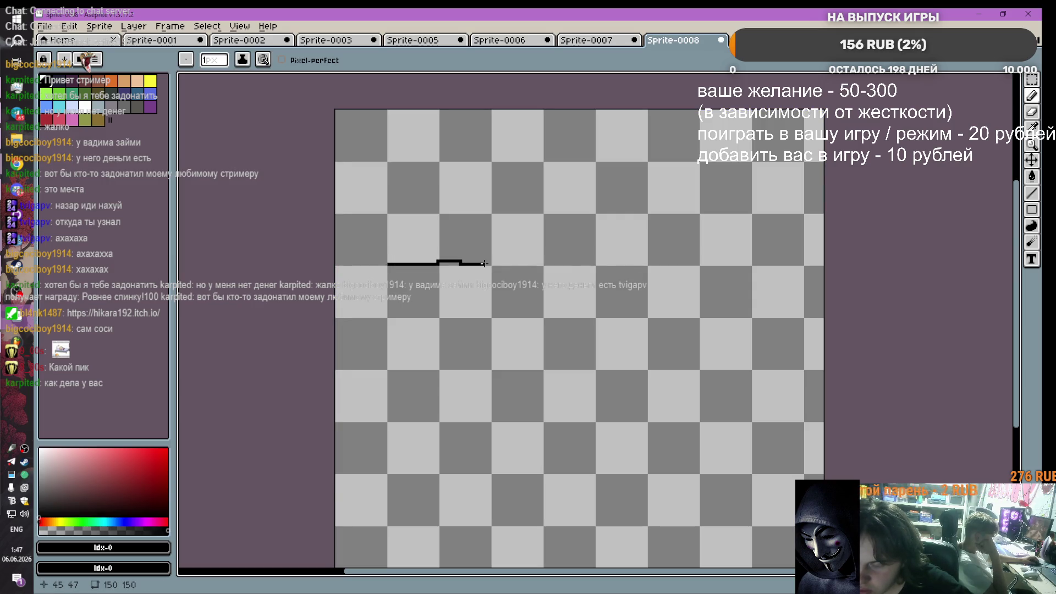
key(ctrl+z)
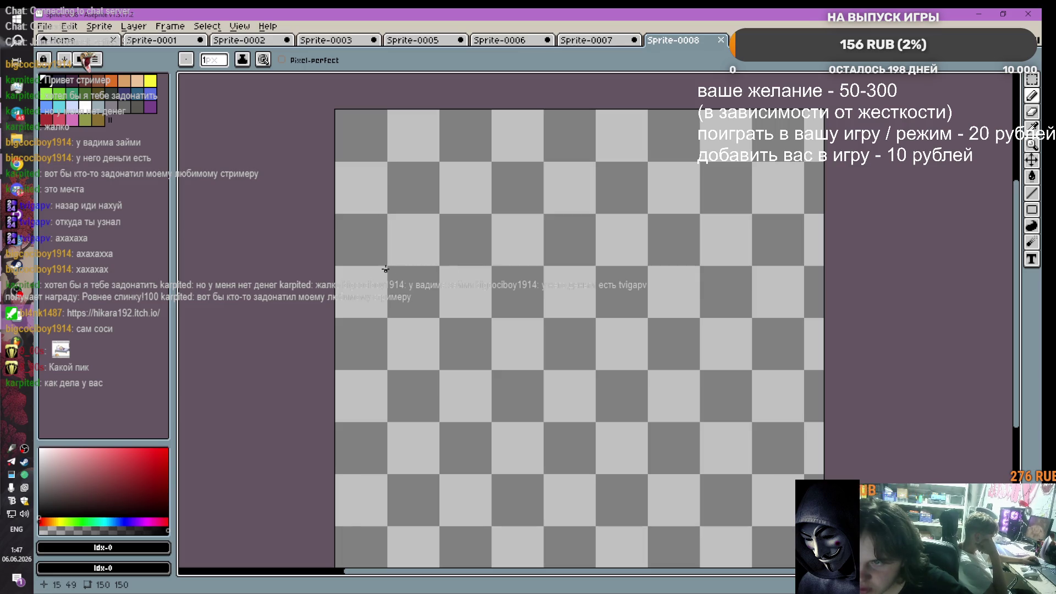
mouse_move(387, 267)
mouse_down()
mouse_move(387, 411)
mouse_move(427, 422)
mouse_move(713, 417)
mouse_move(756, 390)
mouse_move(785, 342)
mouse_move(791, 250)
mouse_move(712, 225)
mouse_move(465, 223)
mouse_move(385, 242)
mouse_move(379, 271)
mouse_up()
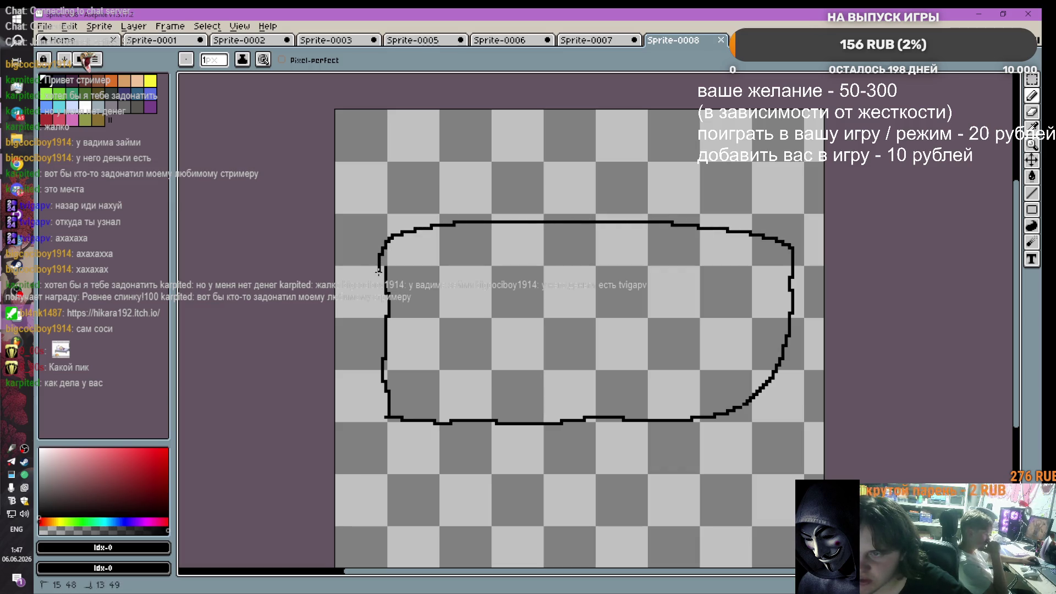
mouse_move(378, 326)
mouse_down()
mouse_move(381, 416)
mouse_move(370, 369)
mouse_move(372, 393)
mouse_up()
mouse_move(372, 350)
mouse_down()
mouse_move(384, 233)
mouse_move(721, 230)
mouse_move(660, 225)
mouse_move(814, 241)
mouse_move(763, 248)
mouse_move(808, 246)
mouse_move(801, 398)
mouse_move(694, 416)
mouse_move(757, 418)
mouse_move(407, 417)
mouse_move(459, 422)
mouse_up()
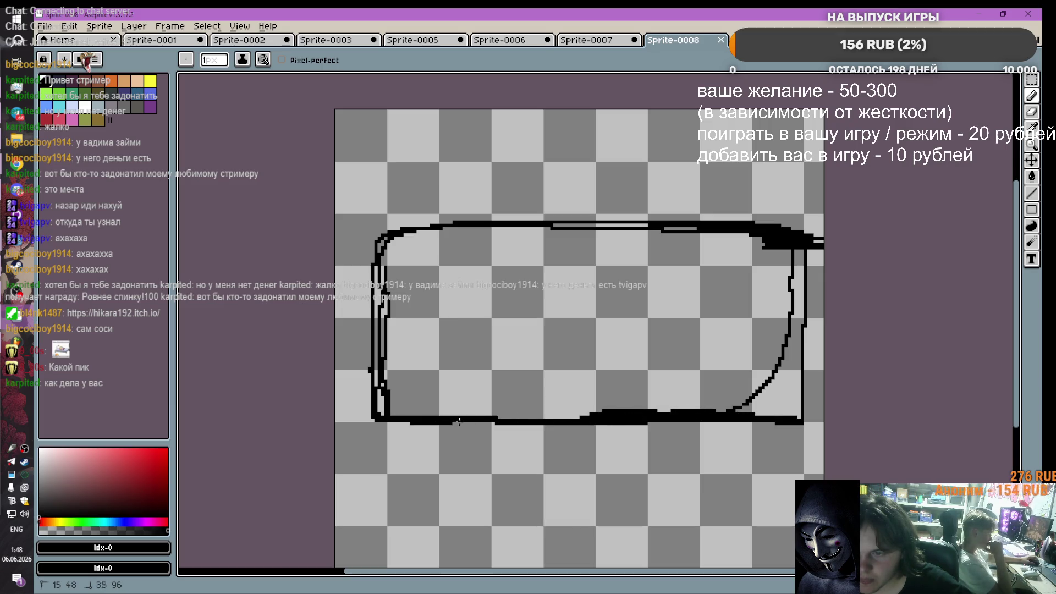
click(1031, 112)
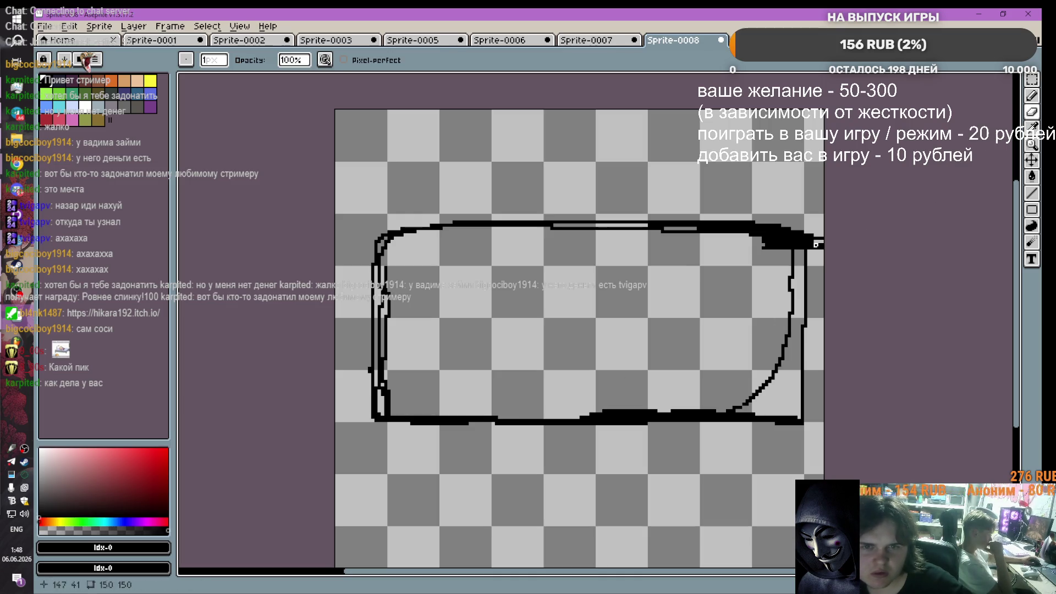
Step: Erase stray pixels past the top-right corner and patch gaps along the right edge in black
drag(818, 226, 819, 255)
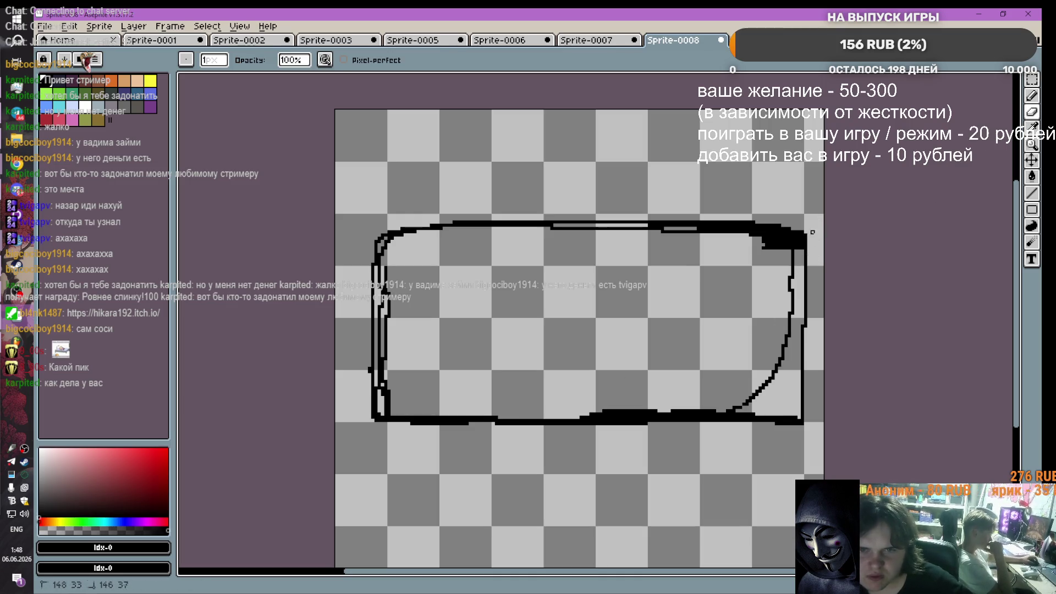
click(1032, 95)
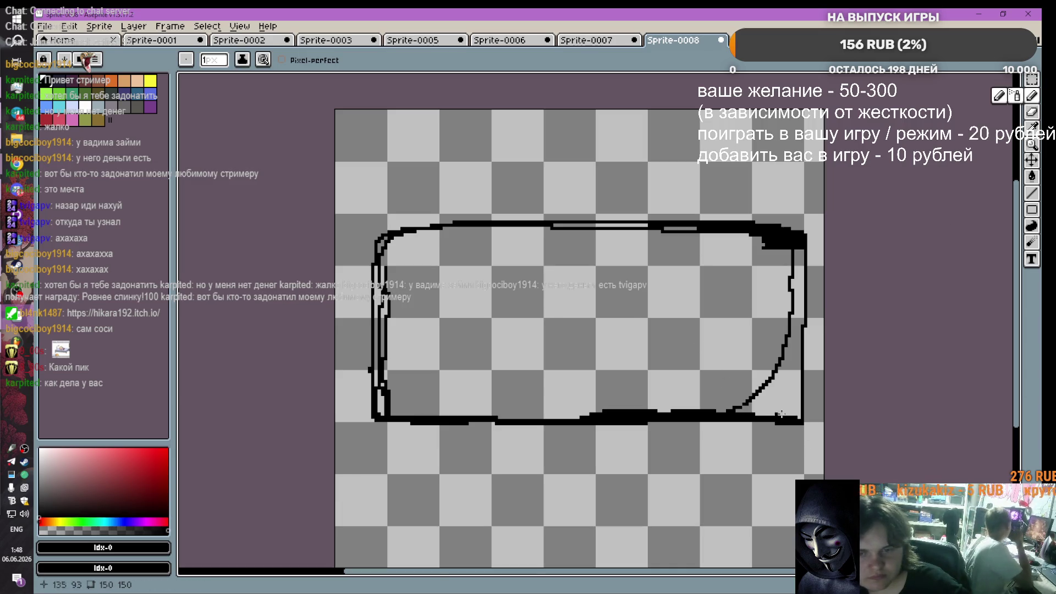
drag(772, 422, 763, 423)
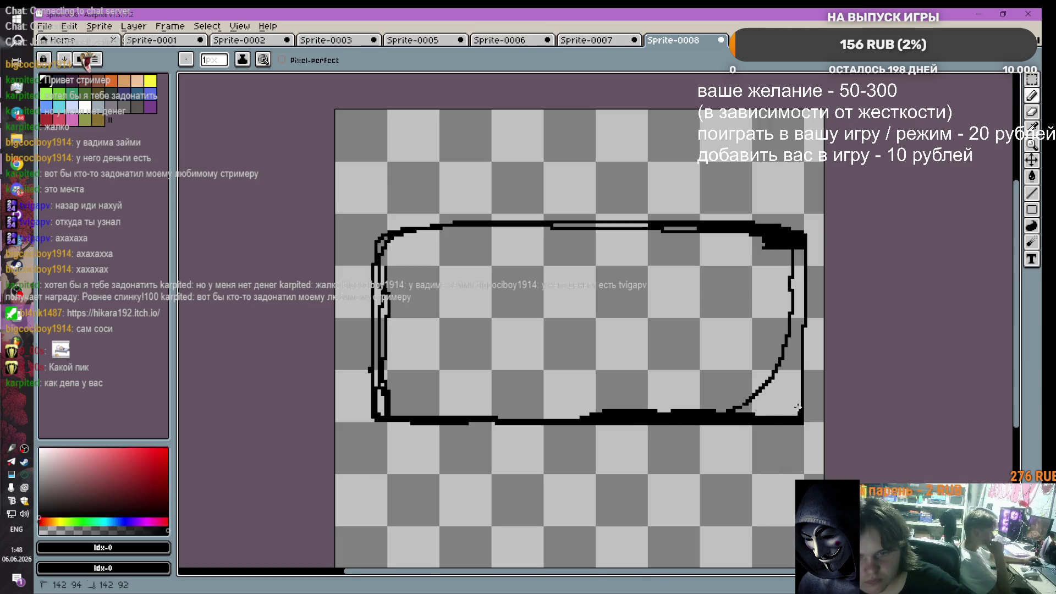
mouse_move(796, 383)
mouse_down()
mouse_move(798, 398)
mouse_move(802, 265)
mouse_move(800, 292)
mouse_up()
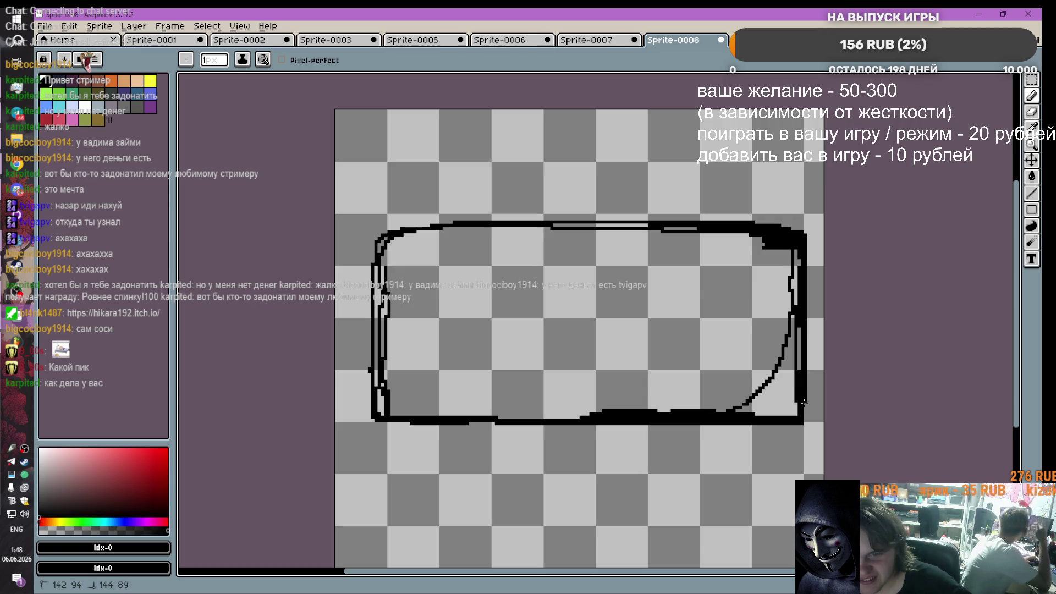
drag(803, 420, 804, 421)
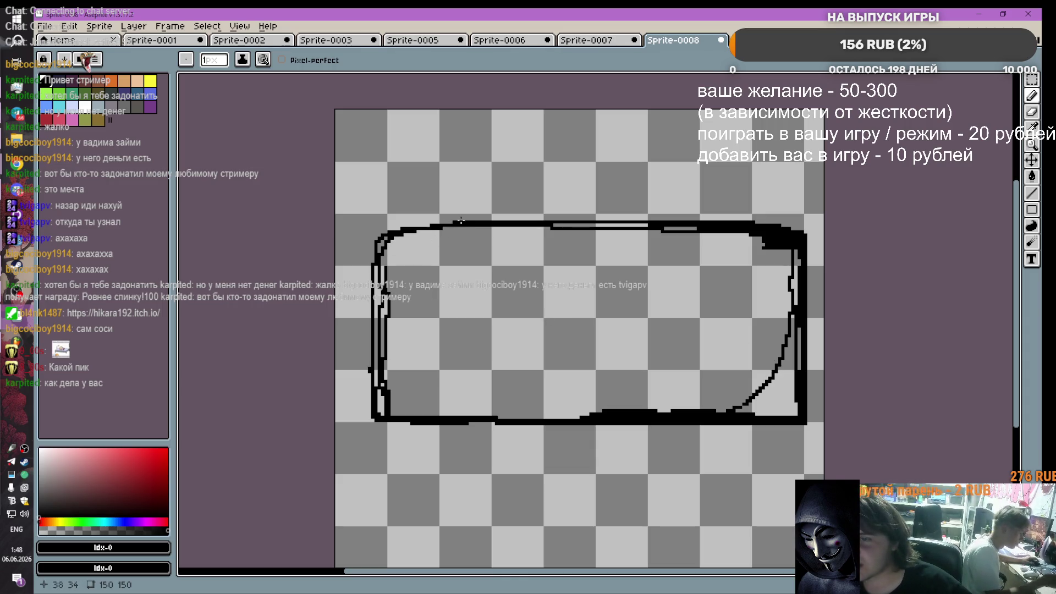
Step: Add black pixels along the top edge and thicken the top-left corner
mouse_move(451, 222)
mouse_down()
mouse_move(414, 222)
mouse_move(425, 226)
mouse_up()
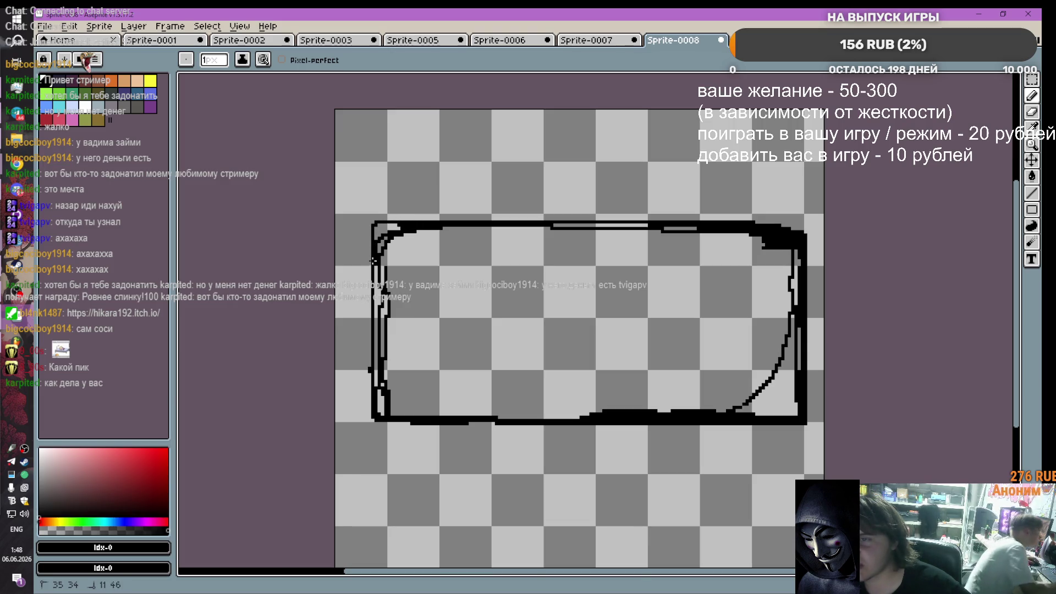
mouse_move(374, 224)
mouse_down()
mouse_move(401, 225)
mouse_move(379, 260)
mouse_move(385, 290)
mouse_up()
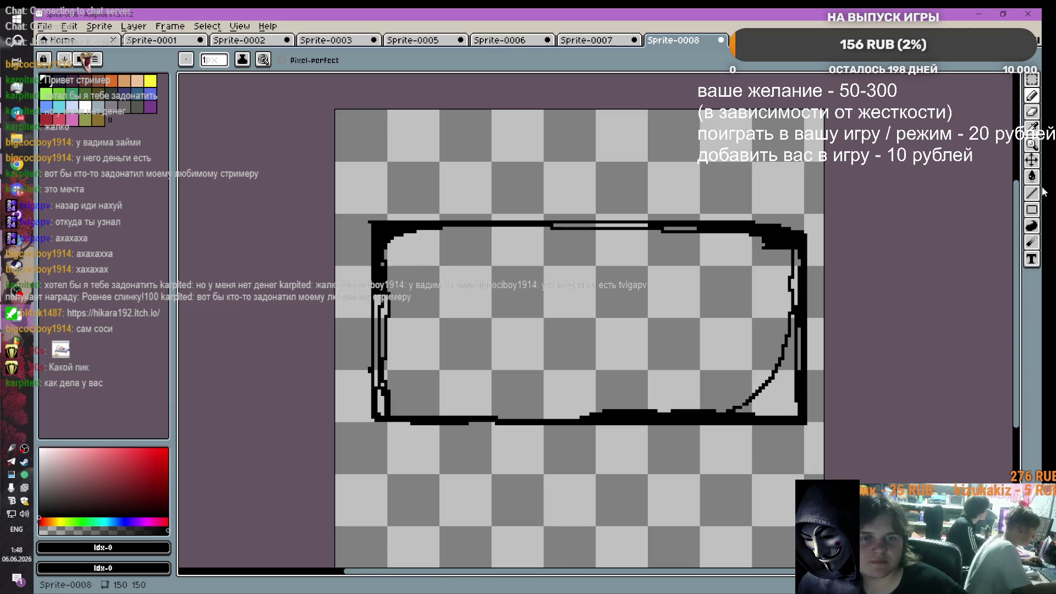
click(1031, 176)
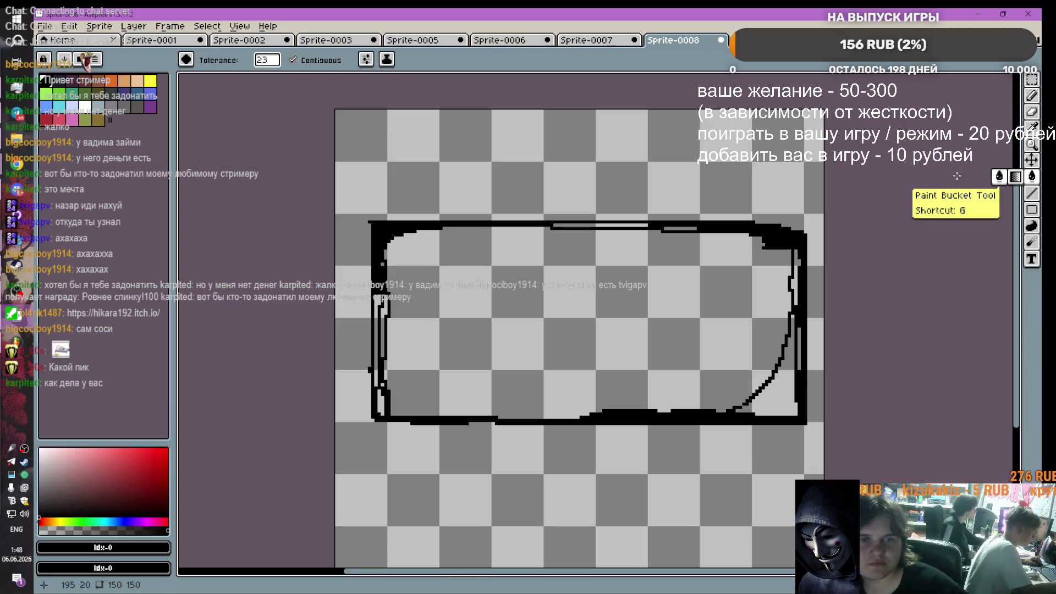
Step: Try pink, cyan and grey-teal paint-bucket fills inside the panel outline
click(58, 118)
click(582, 292)
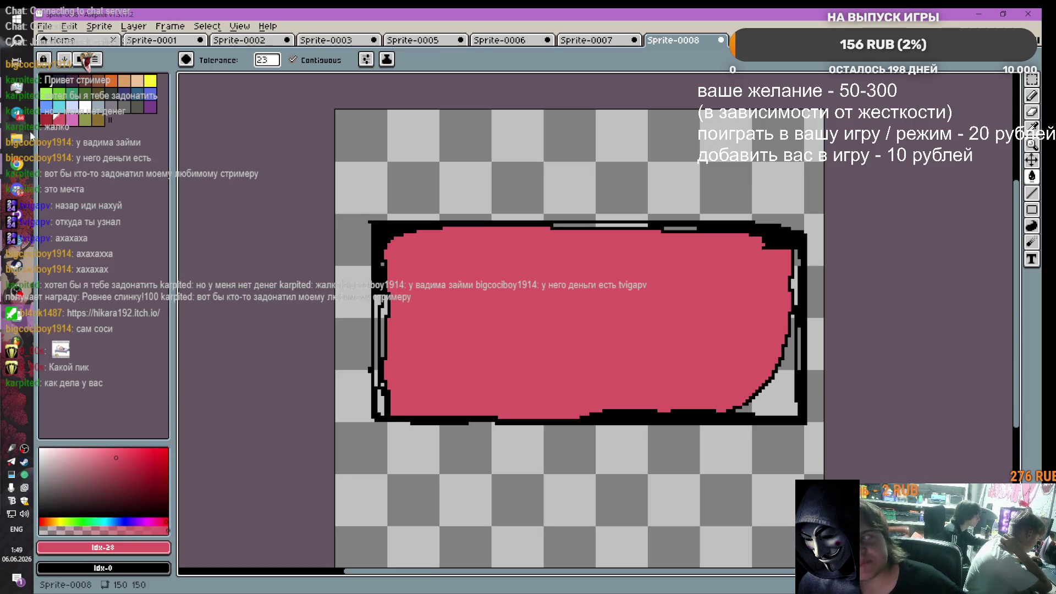
click(67, 109)
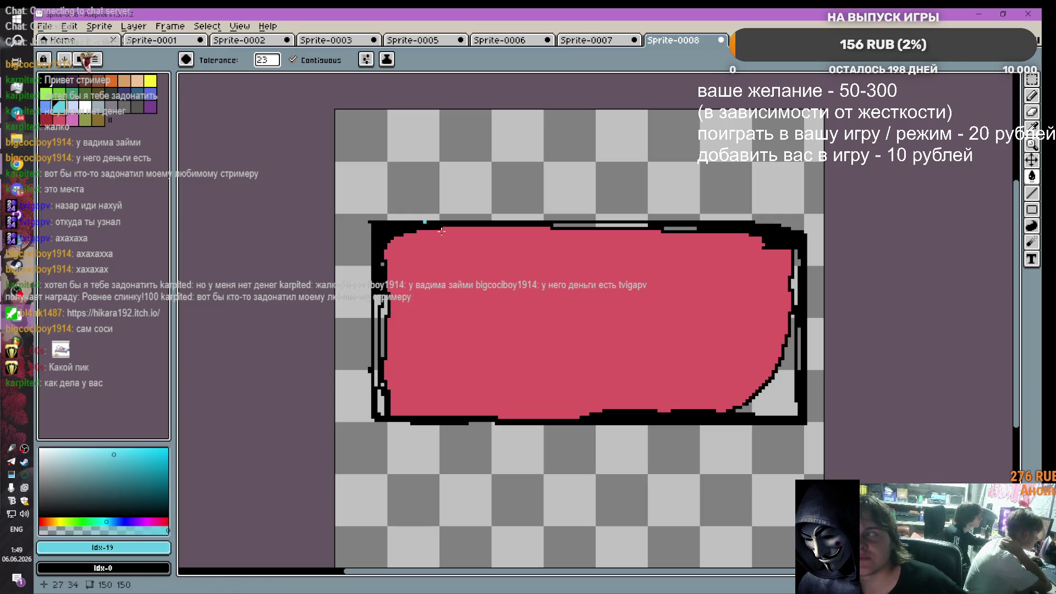
click(559, 281)
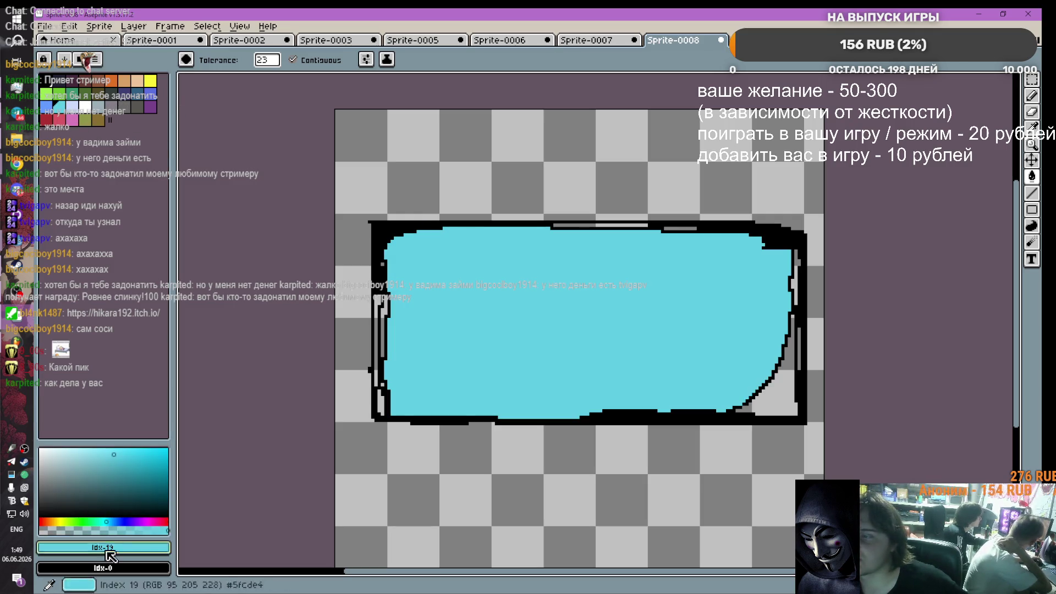
click(85, 480)
click(565, 347)
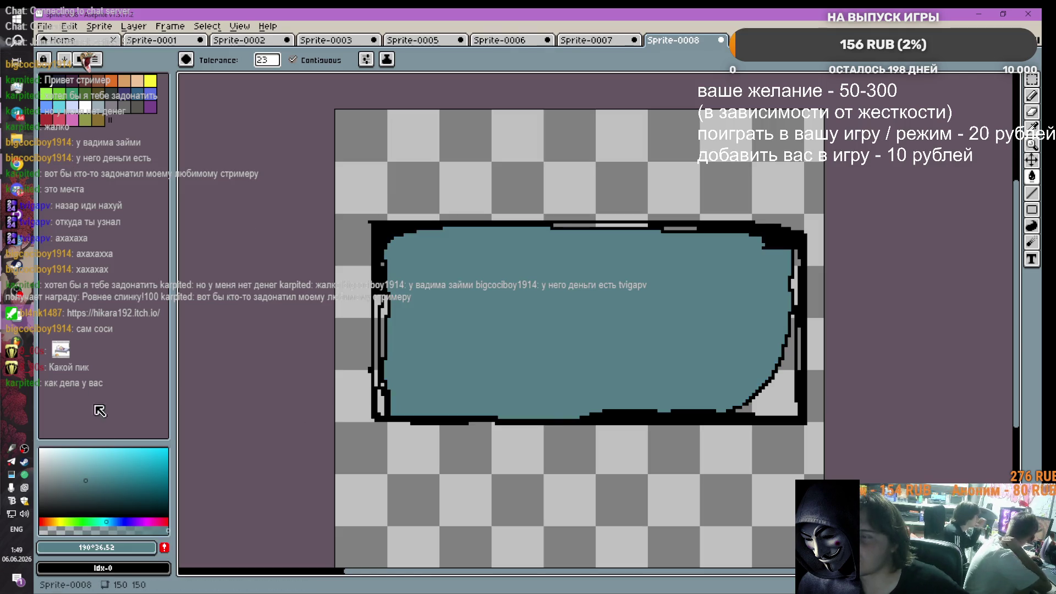
Step: Fill the panel with light blue, then erase part of the black top border
click(88, 465)
click(560, 342)
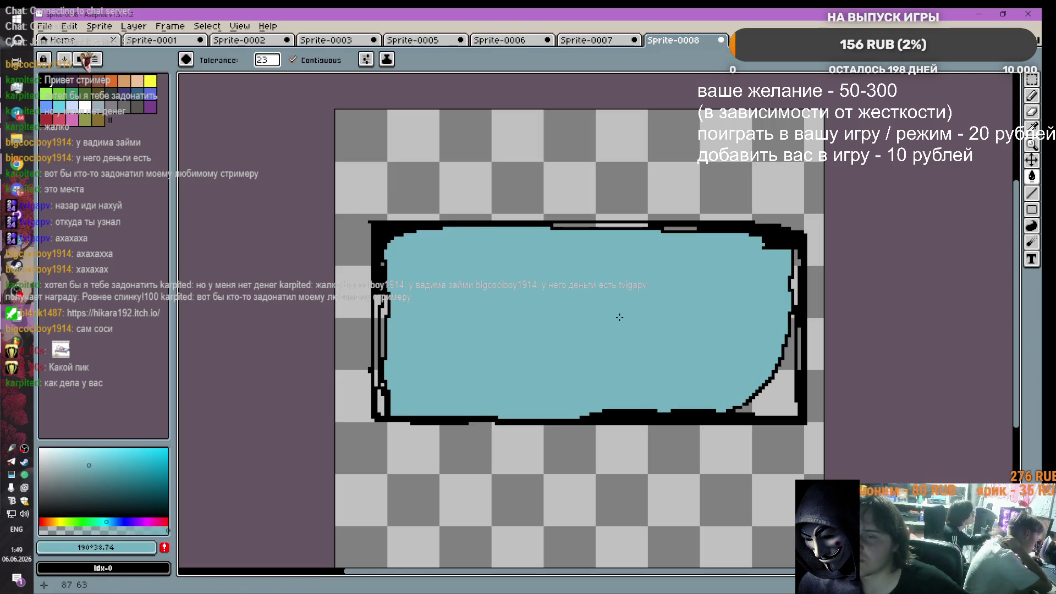
click(1034, 111)
mouse_move(437, 228)
mouse_down()
mouse_move(762, 232)
mouse_move(711, 236)
mouse_move(778, 241)
mouse_move(796, 289)
mouse_up()
Step: Erase patches of the right, left and top-left borders and the blue fill's bottom edge
mouse_move(793, 326)
mouse_down()
mouse_move(804, 304)
mouse_move(787, 278)
mouse_move(781, 357)
mouse_move(734, 413)
mouse_move(589, 413)
mouse_move(770, 416)
mouse_move(741, 414)
mouse_up()
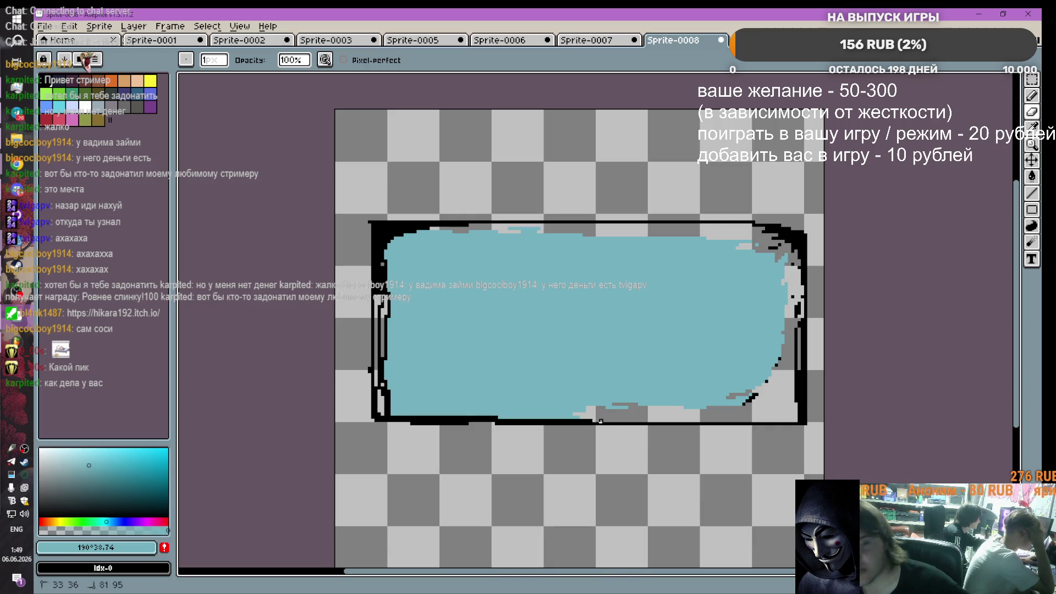
drag(545, 392, 480, 414)
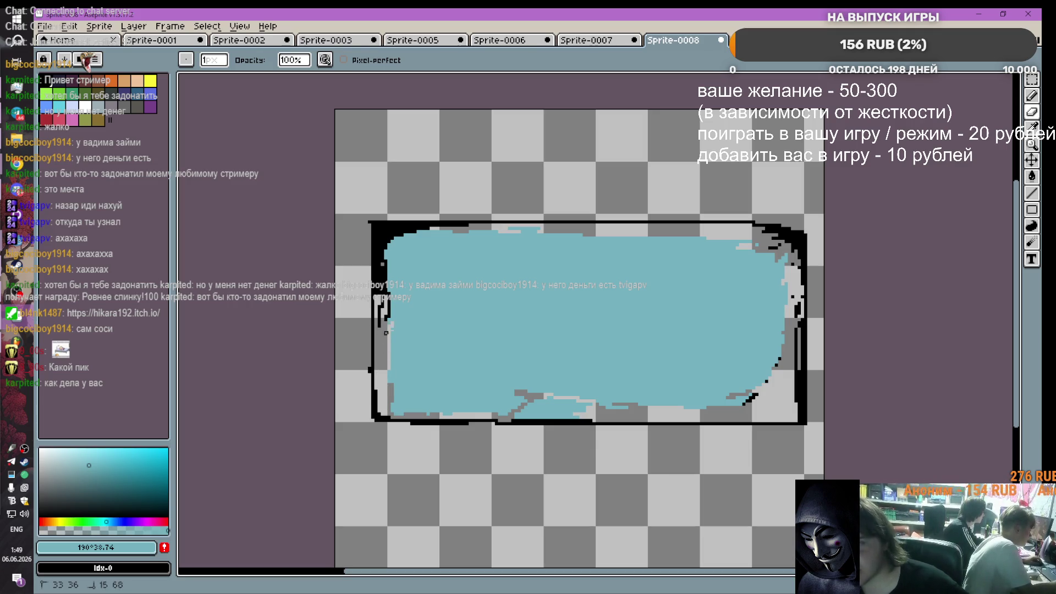
drag(386, 332, 383, 249)
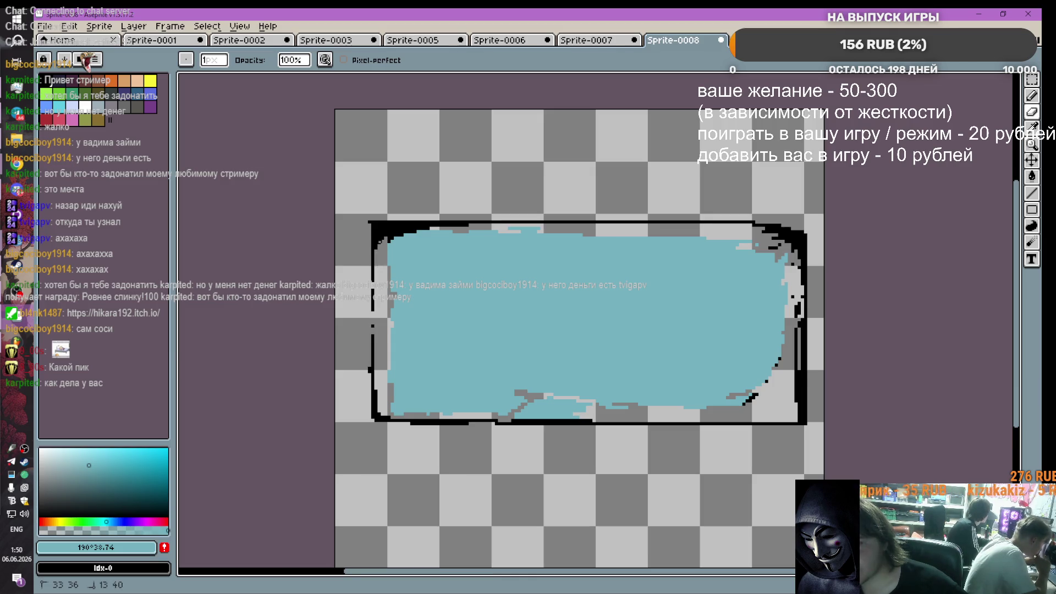
mouse_move(377, 233)
mouse_down()
mouse_move(451, 228)
mouse_move(412, 225)
mouse_up()
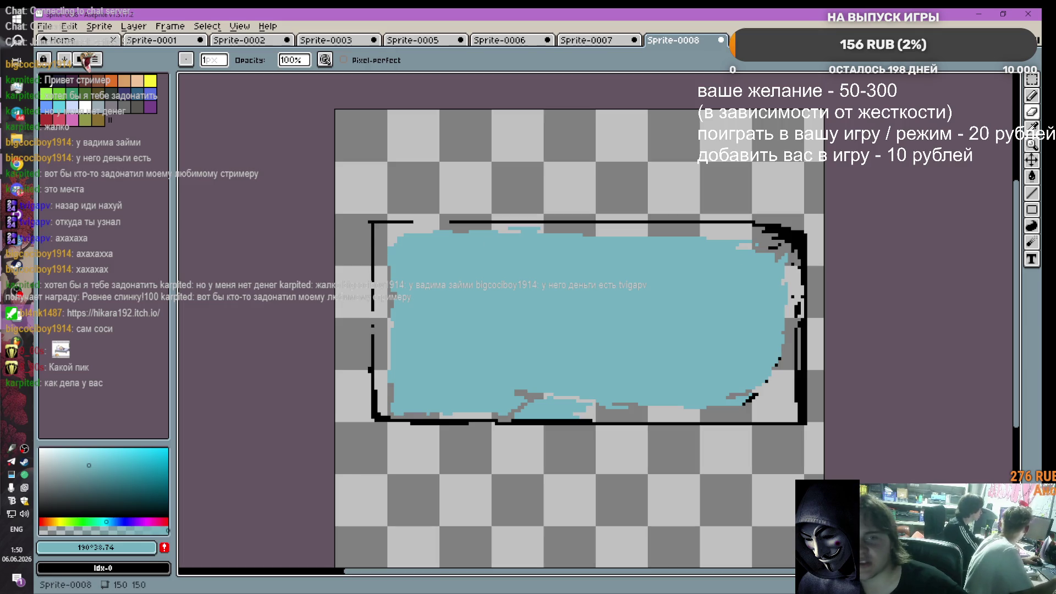
Step: Redraw the top border's gap in black, extend it right, and thin the top-right corner
click(1034, 97)
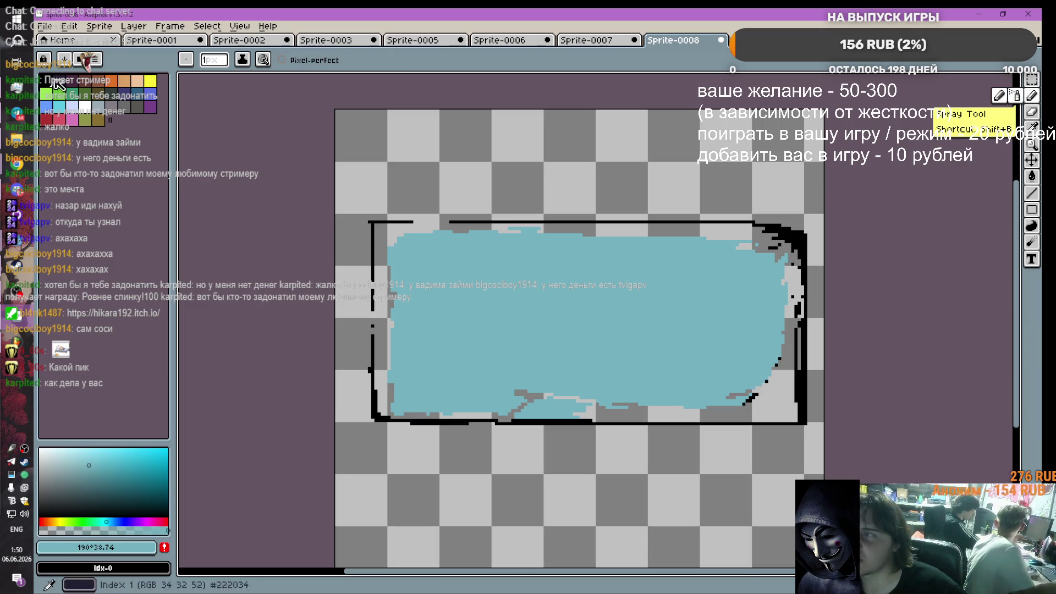
drag(411, 221, 476, 226)
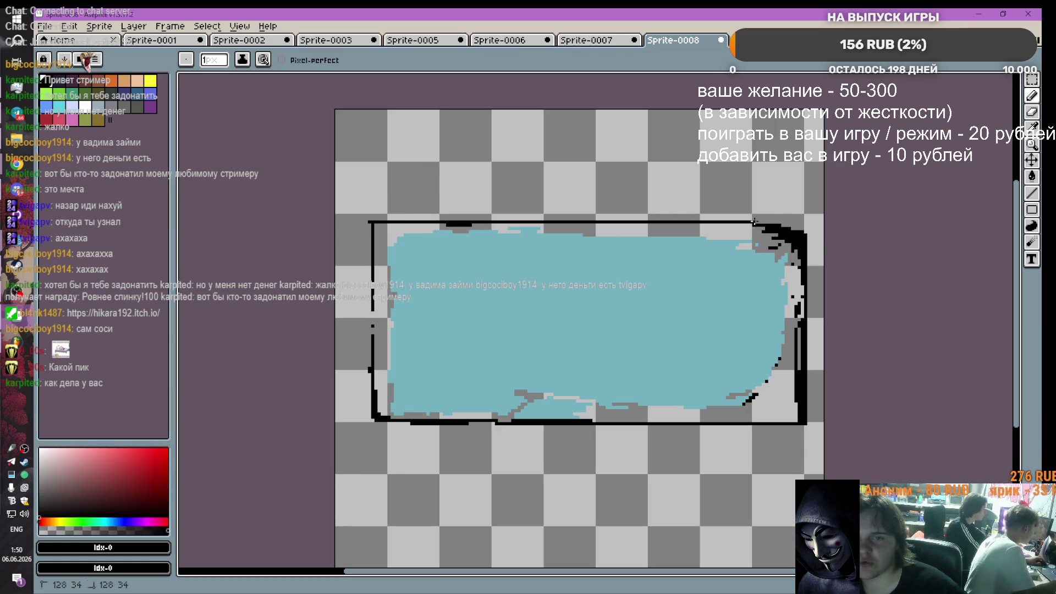
drag(754, 221, 798, 221)
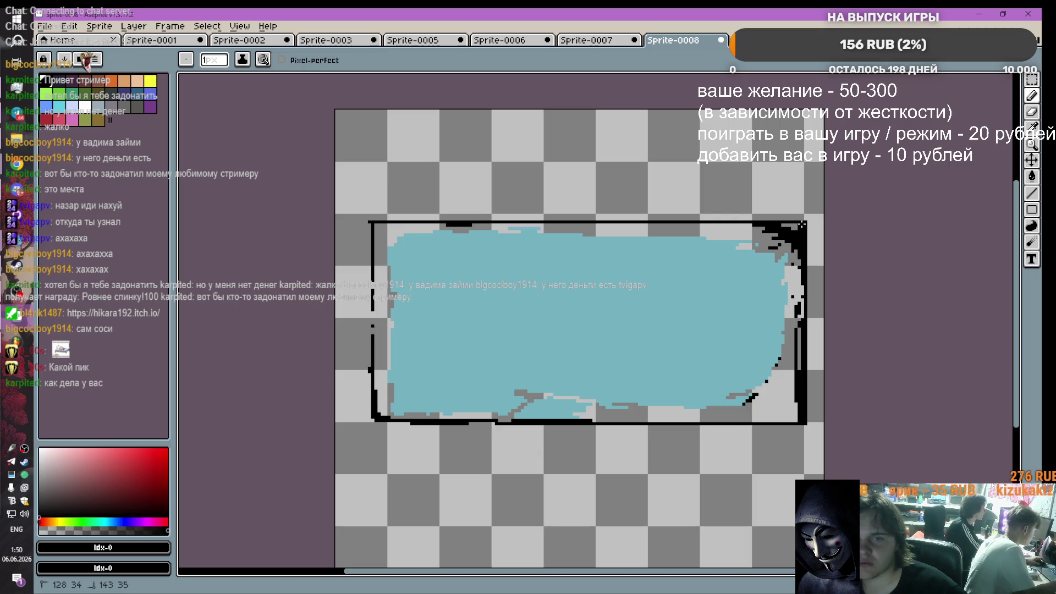
key(b)
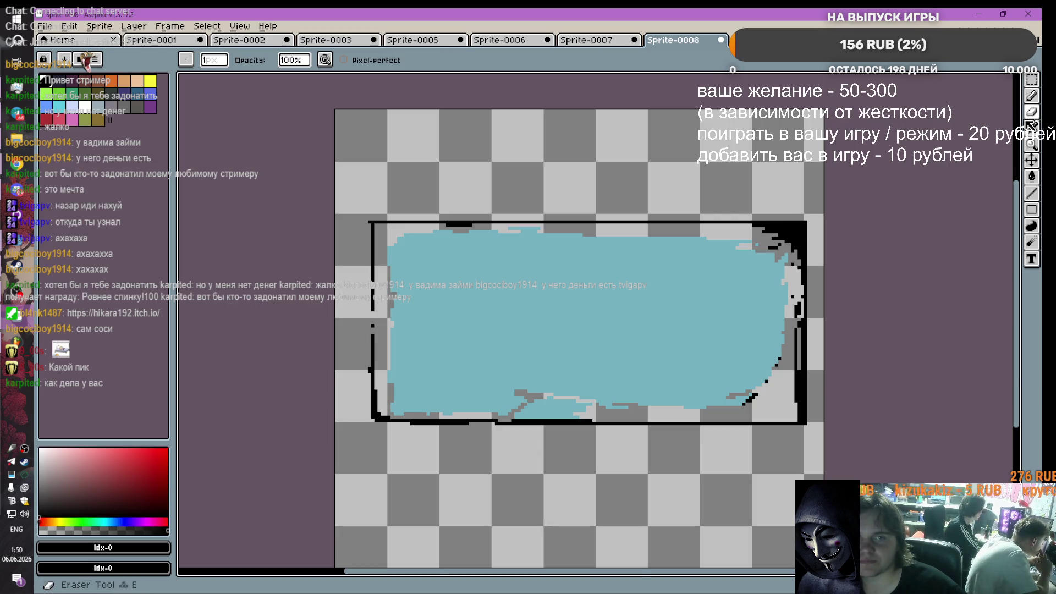
drag(760, 226, 786, 235)
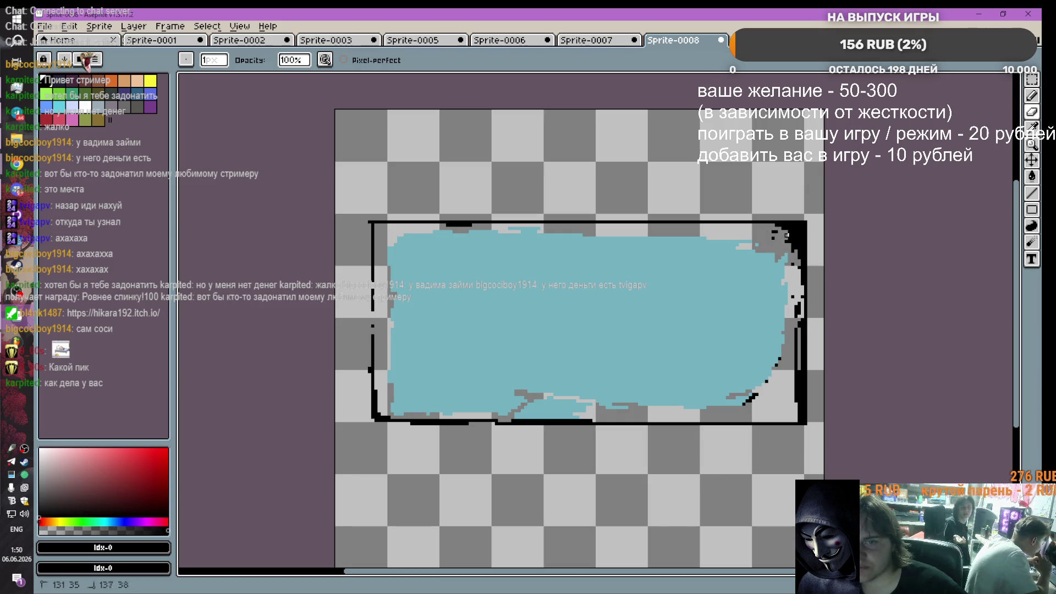
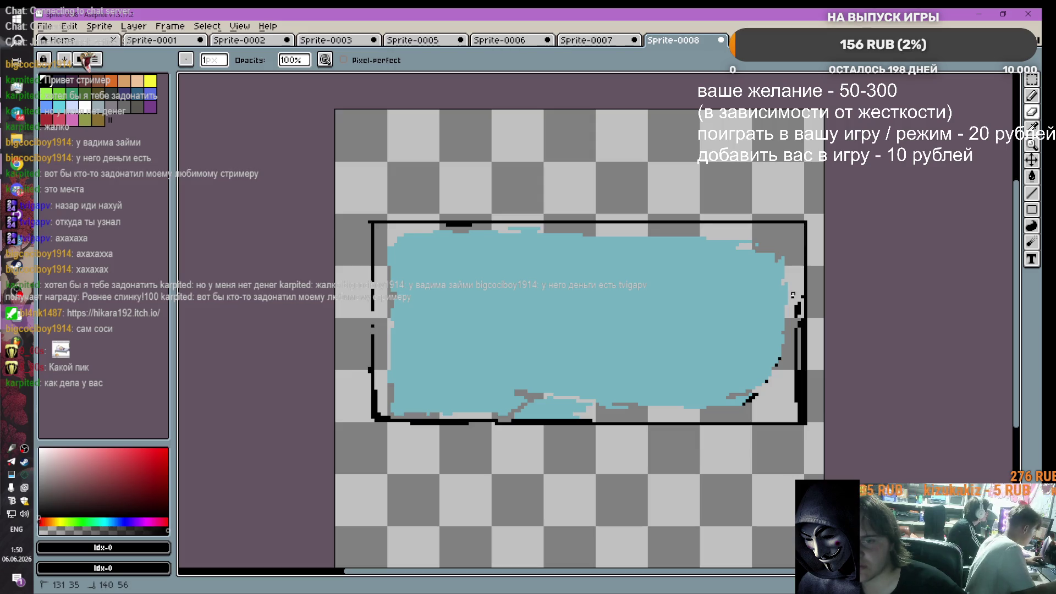
Step: Erase stray black pixels from the button's outline
drag(792, 295, 797, 333)
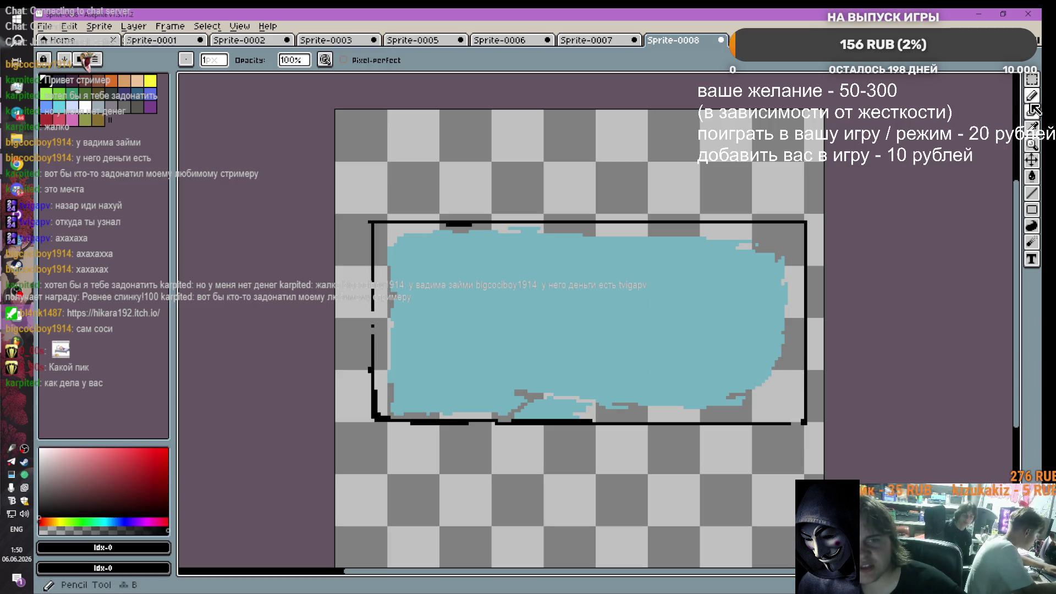
key(b)
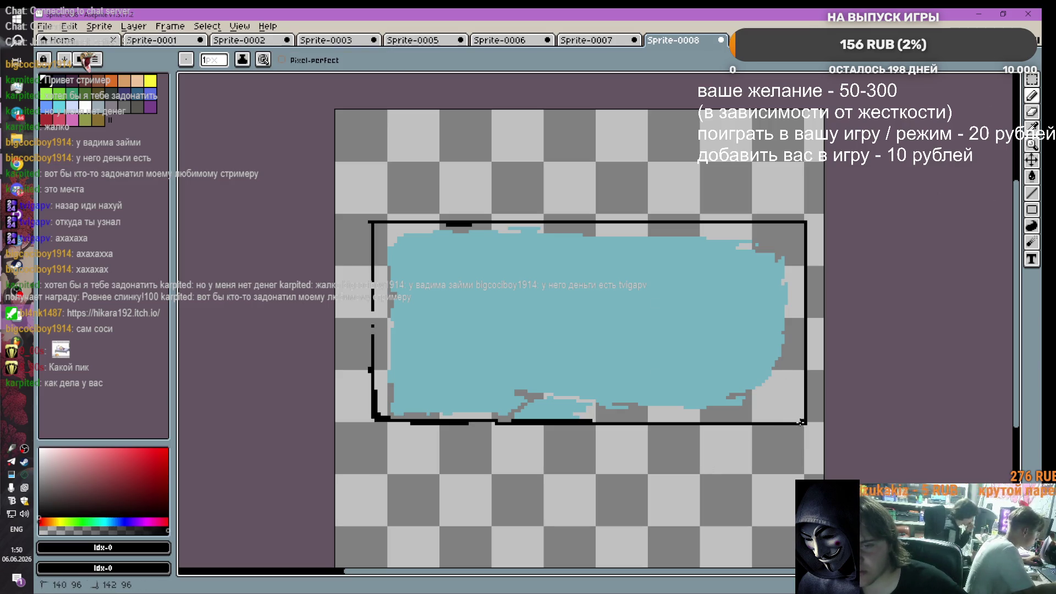
scroll(512, 308, up, 2)
scroll(514, 304, down, 1)
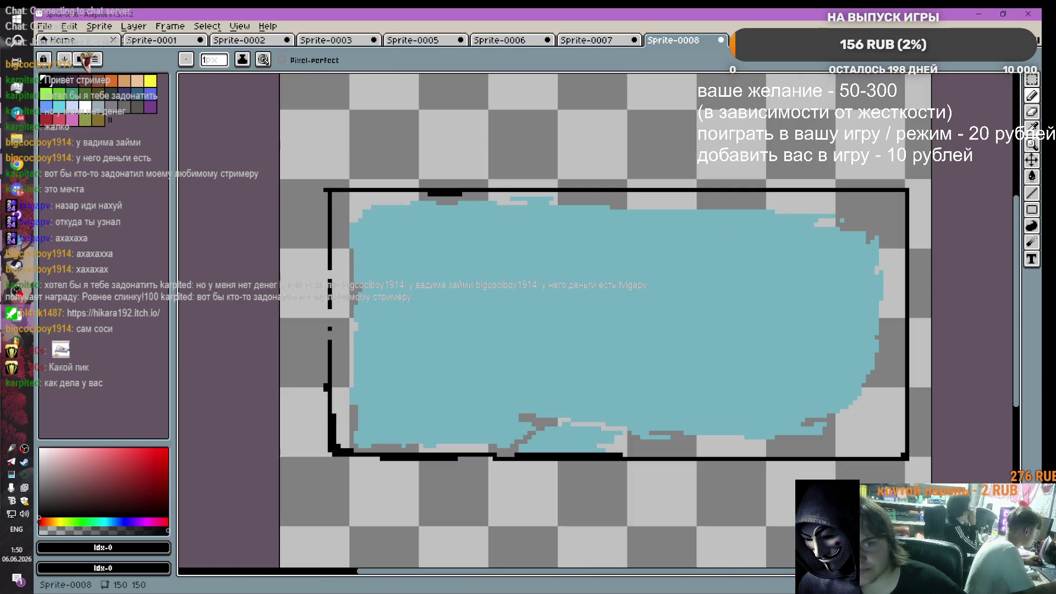
Step: Sample the button's teal and flood-fill an area, then undo the unwanted fill
click(1031, 176)
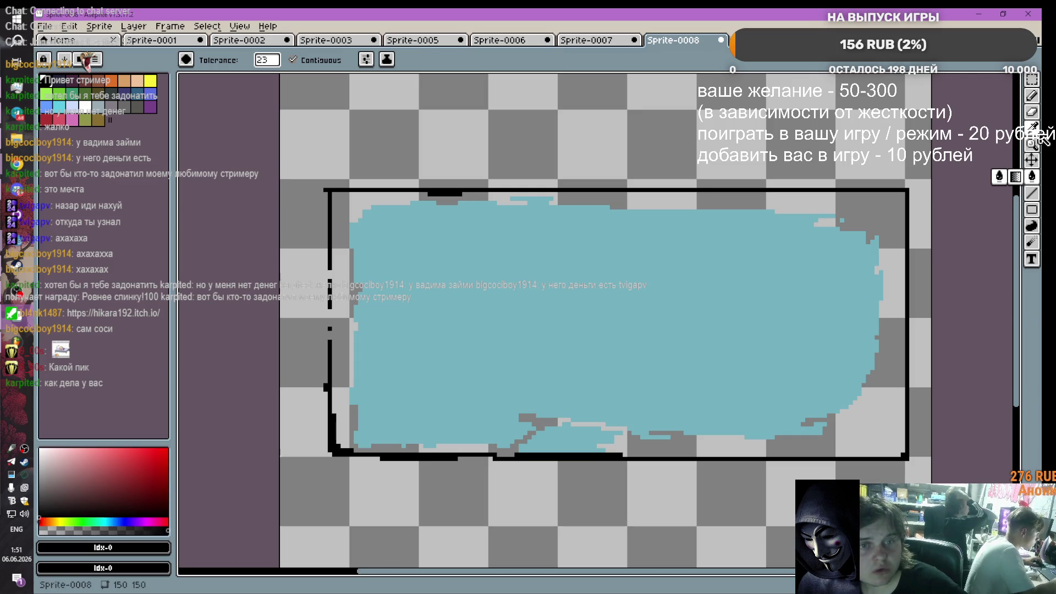
click(1032, 127)
click(798, 276)
click(1032, 175)
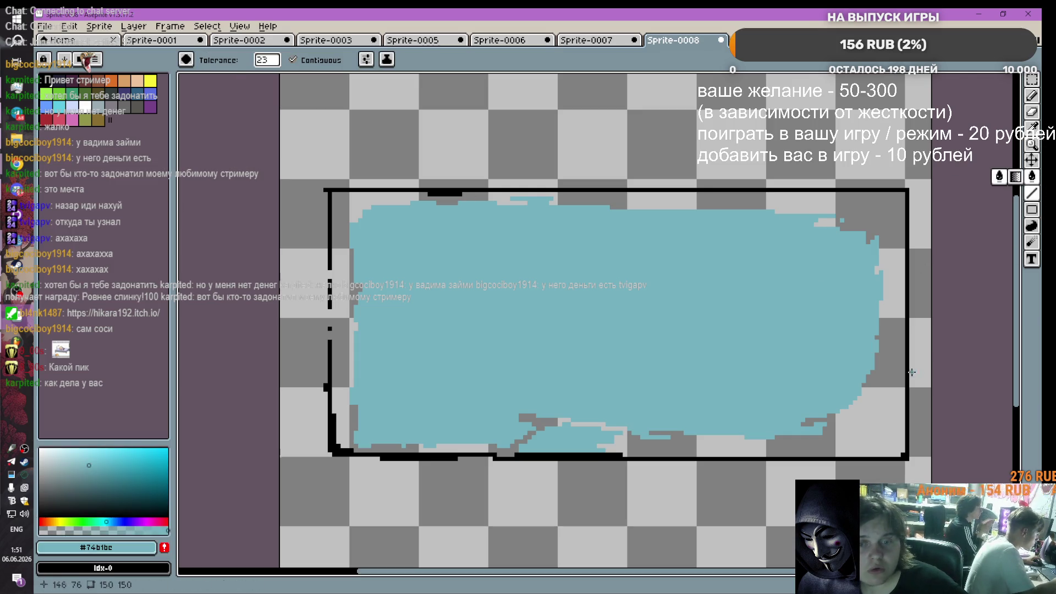
click(880, 385)
key(ctrl+z)
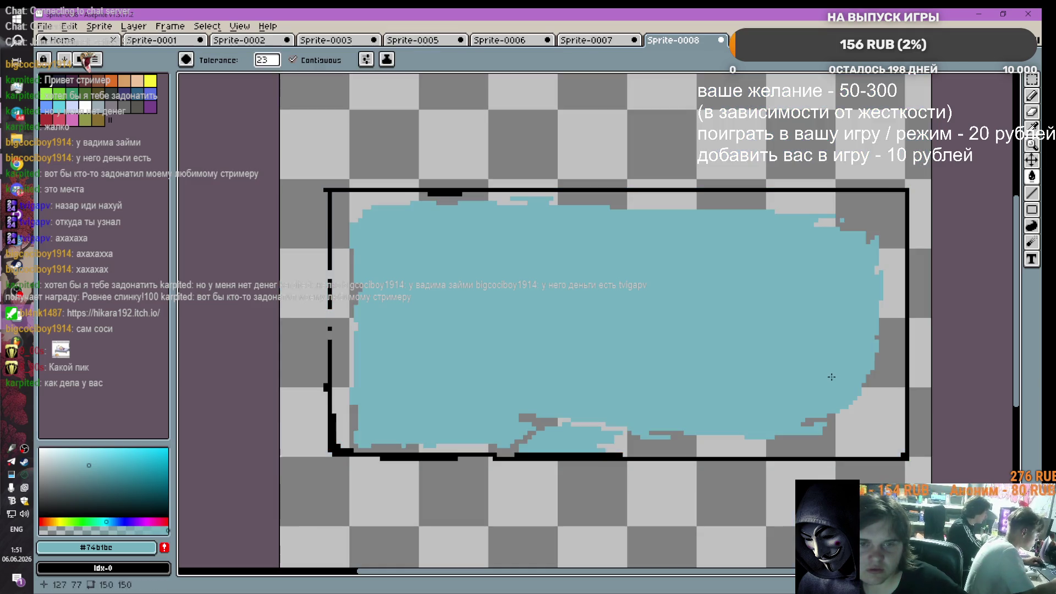
Step: Pencil black pixels into the gaps along the button's left outline
click(1031, 95)
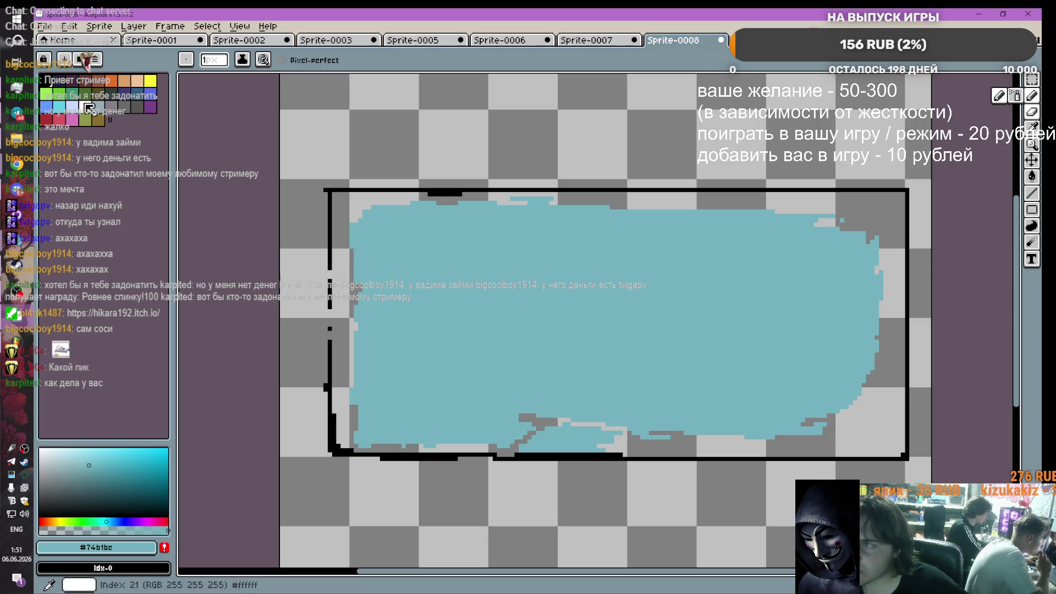
alt+click(329, 272)
click(333, 275)
drag(334, 285, 325, 276)
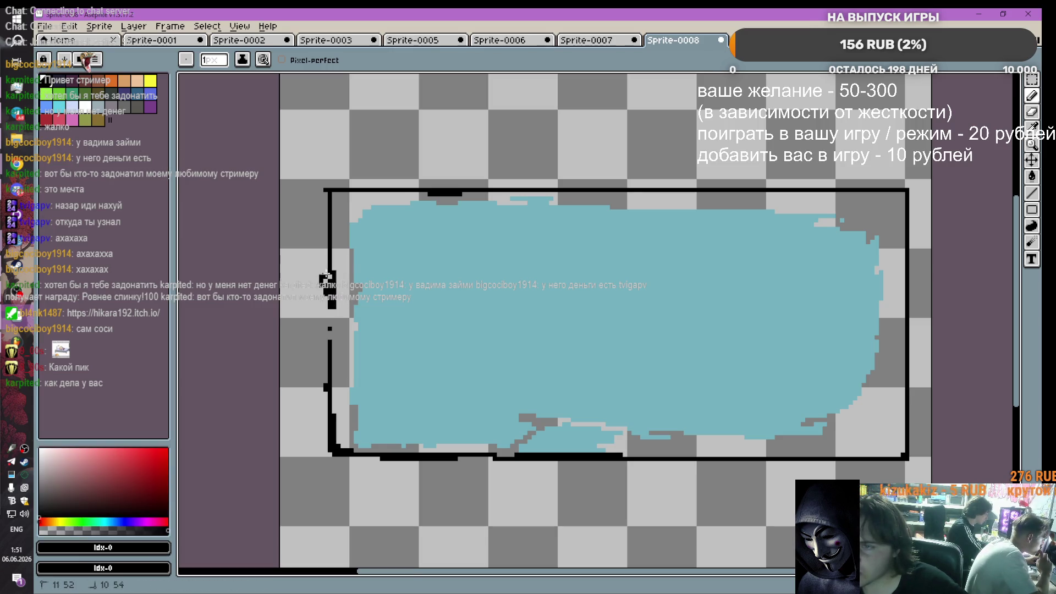
mouse_move(331, 323)
mouse_down()
mouse_move(330, 344)
mouse_move(326, 305)
mouse_up()
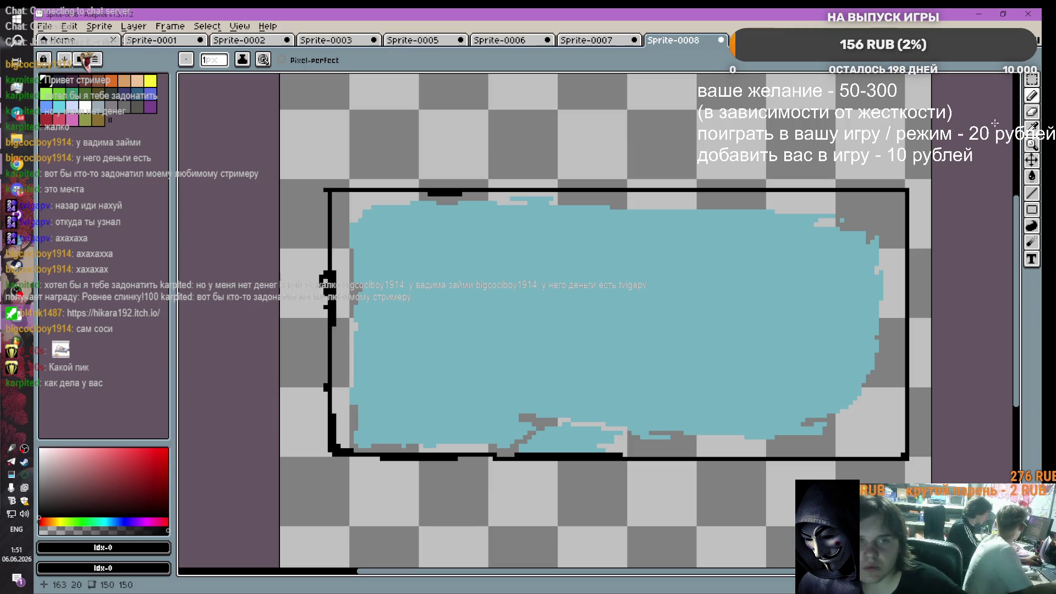
click(1032, 144)
click(878, 415)
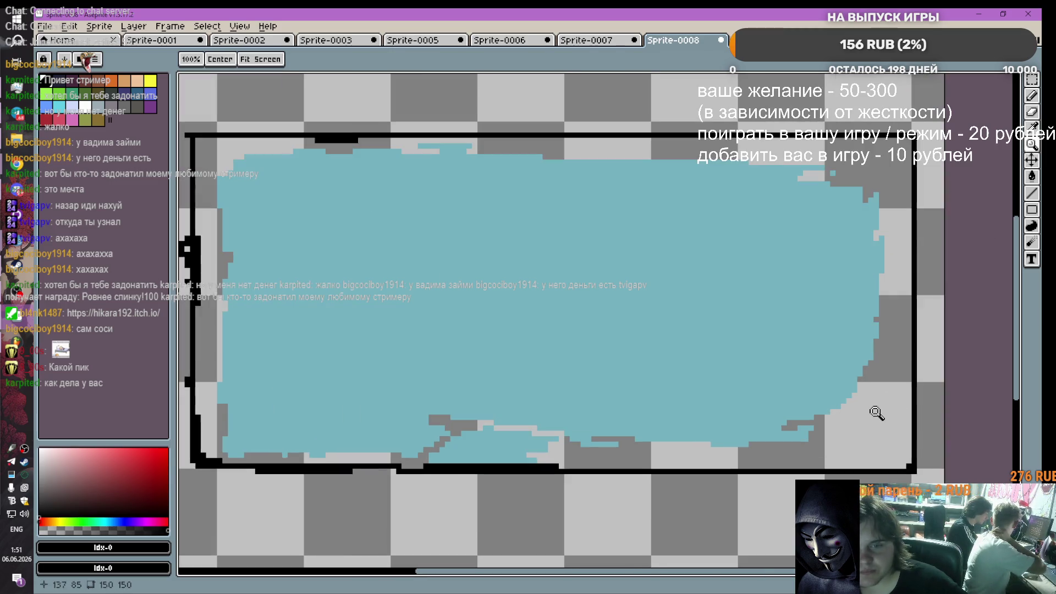
Step: Sample the button's teal and bucket-fill the grey gaps inside the rectangle
click(1031, 127)
click(759, 302)
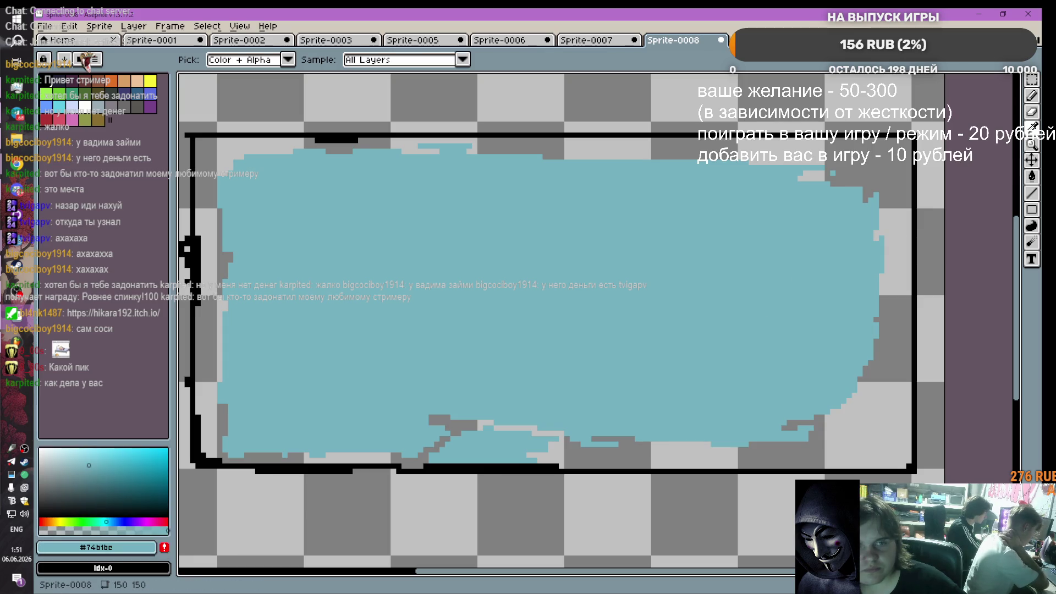
click(1031, 176)
click(882, 348)
scroll(433, 349, down, 2)
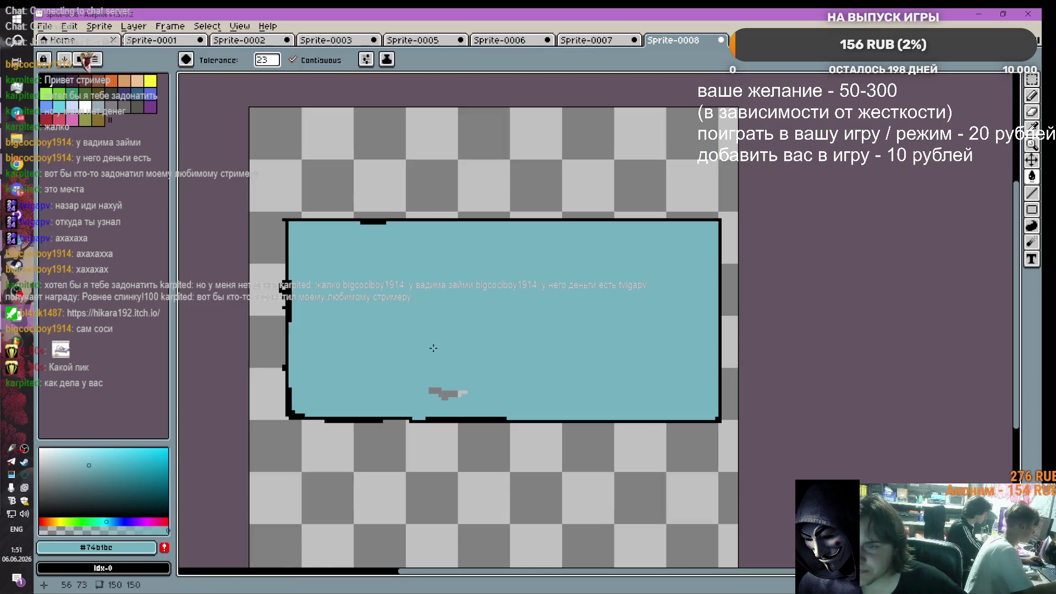
click(441, 393)
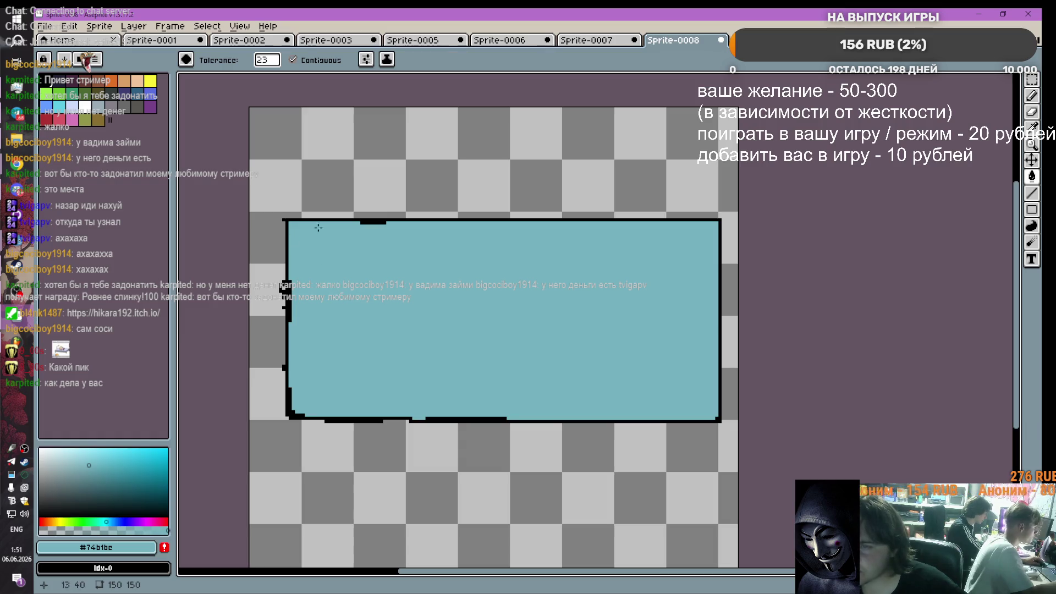
Step: Erase stray outline pixels along the button's left edge and bottom row
click(1032, 95)
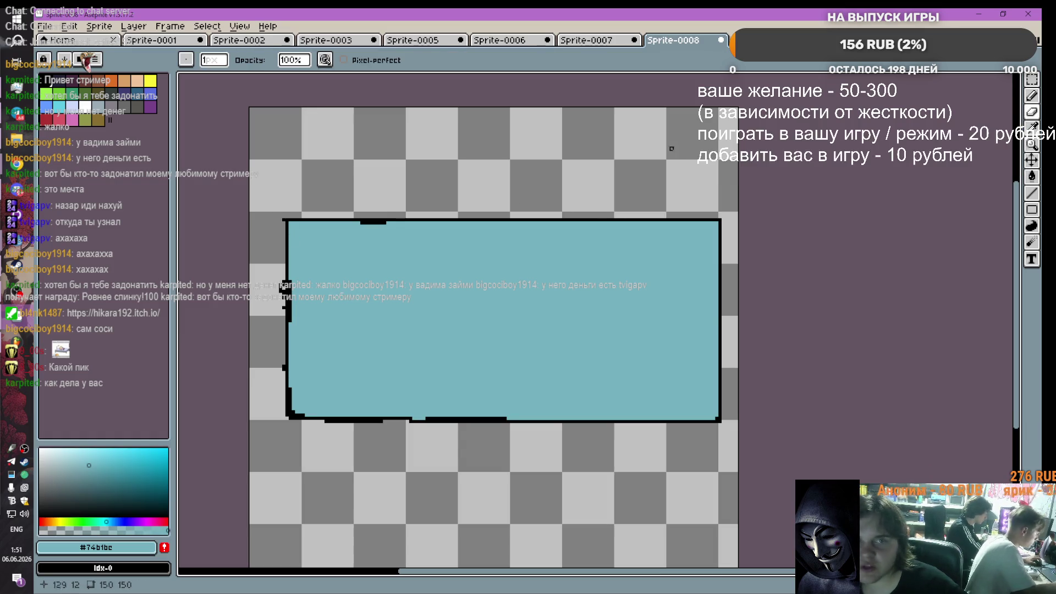
scroll(238, 249, up, 3)
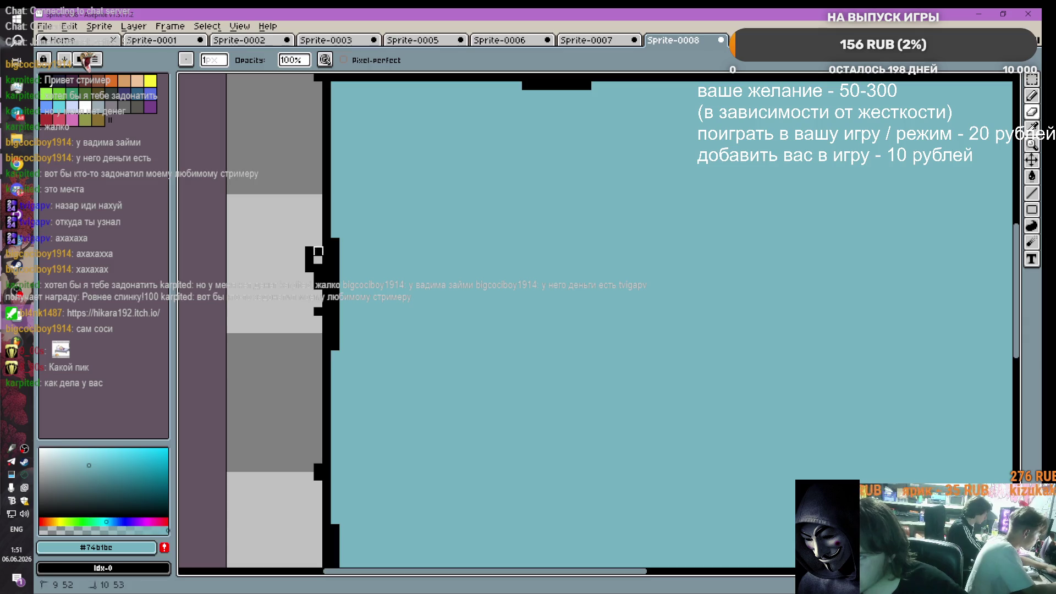
mouse_move(318, 251)
mouse_down()
mouse_move(309, 250)
mouse_move(318, 311)
mouse_move(309, 294)
mouse_up()
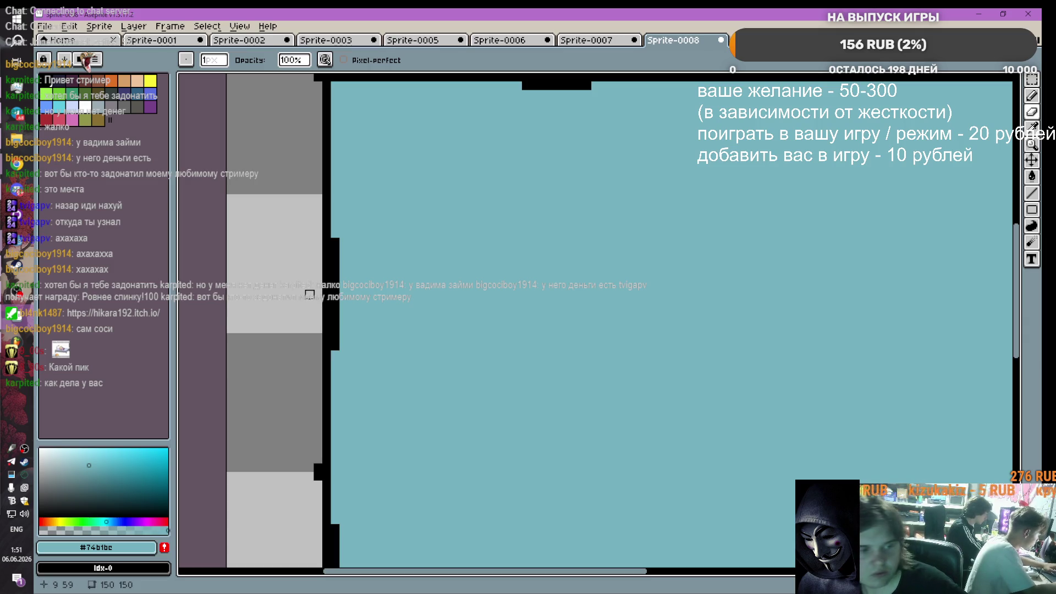
scroll(313, 380, down, 1)
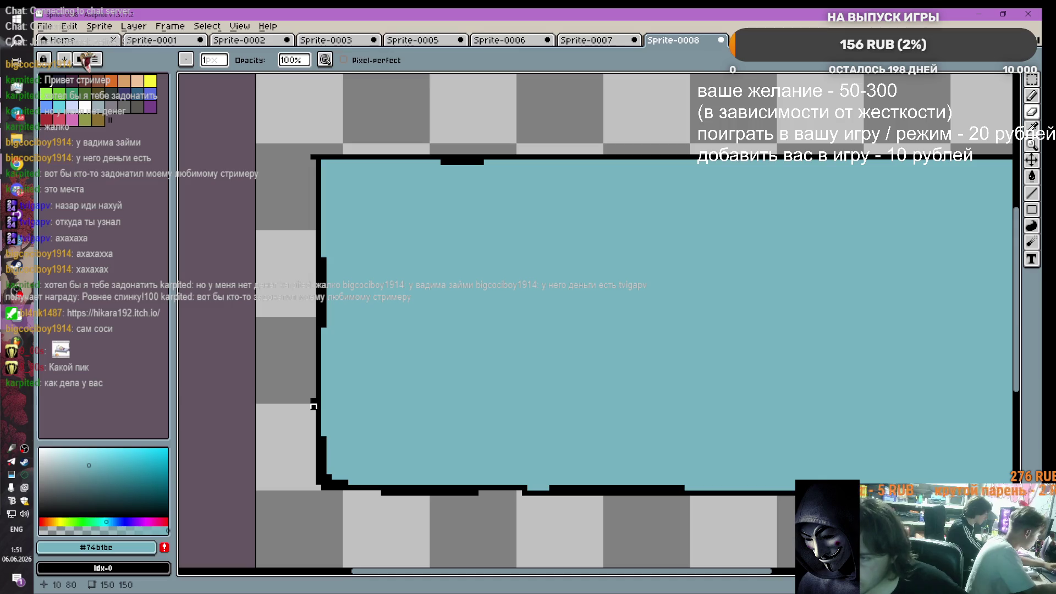
mouse_move(314, 406)
mouse_down()
mouse_move(314, 396)
mouse_move(298, 472)
mouse_up()
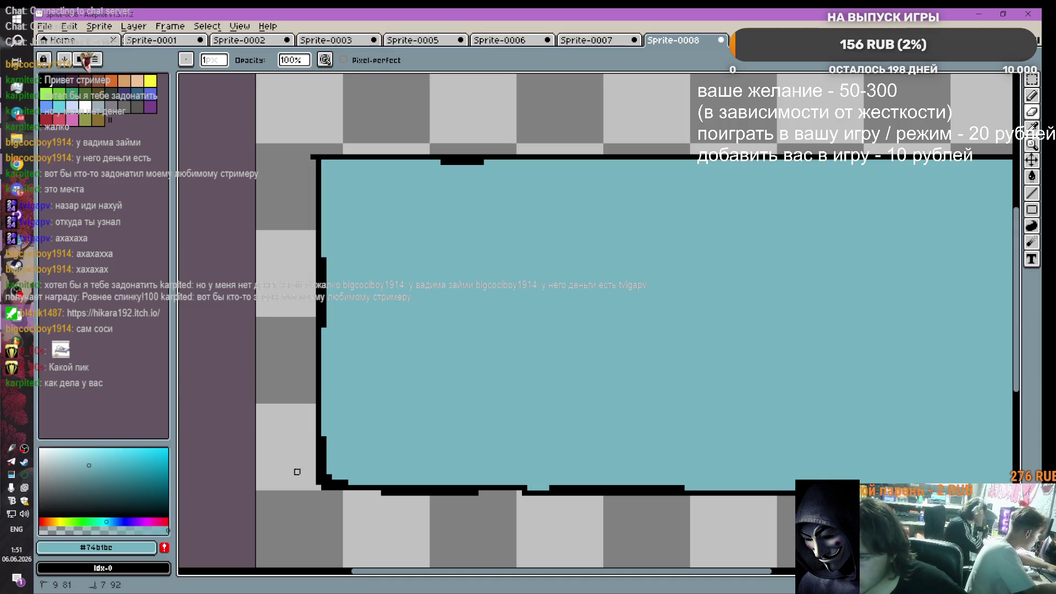
drag(379, 493, 509, 494)
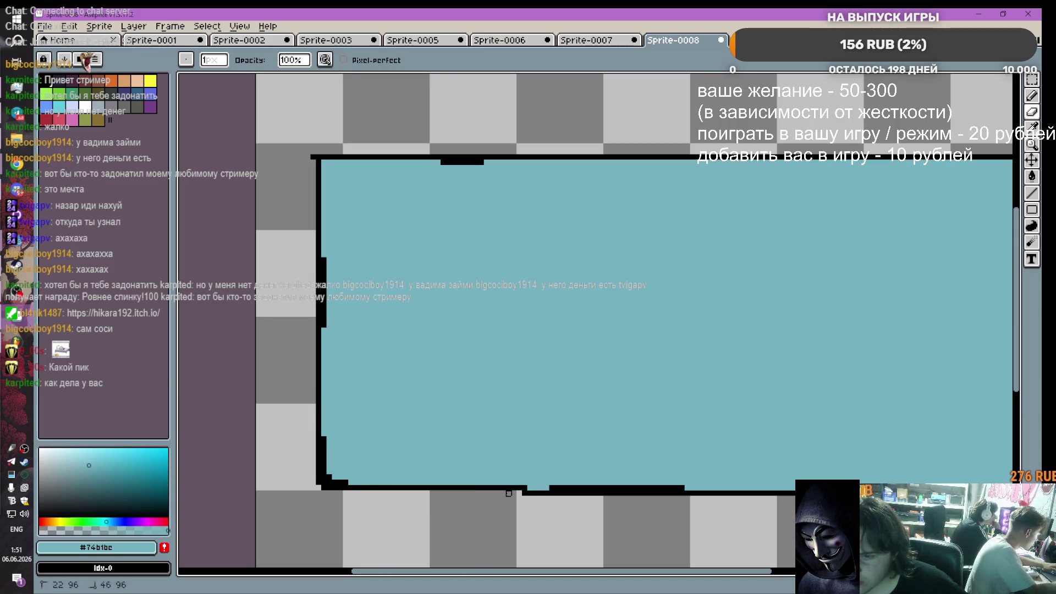
scroll(341, 482, down, 6)
scroll(368, 472, up, 4)
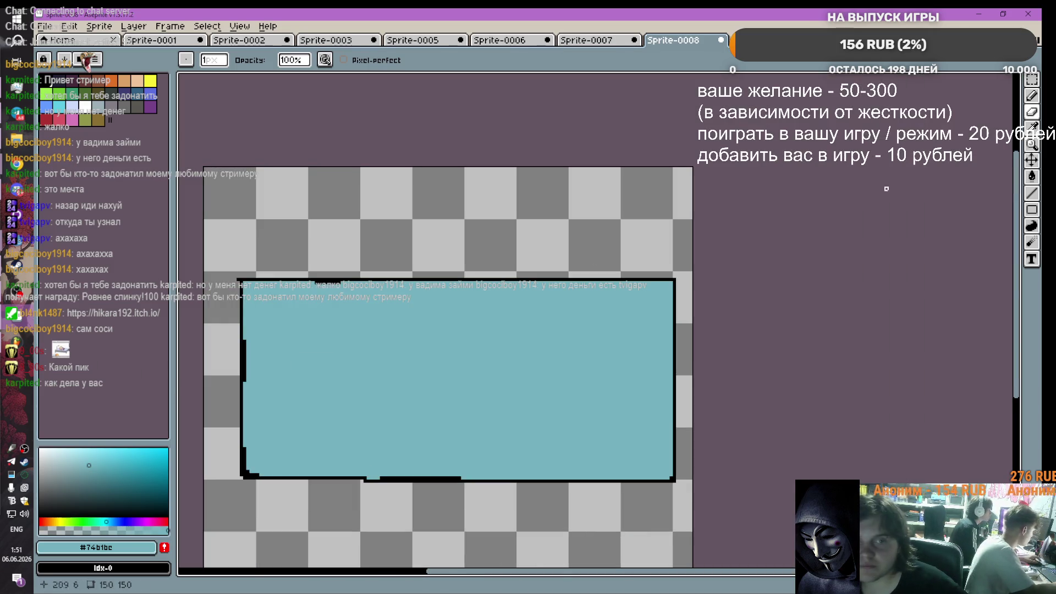
Step: Choose a darker teal for shading and return to the Pencil
drag(105, 468, 114, 466)
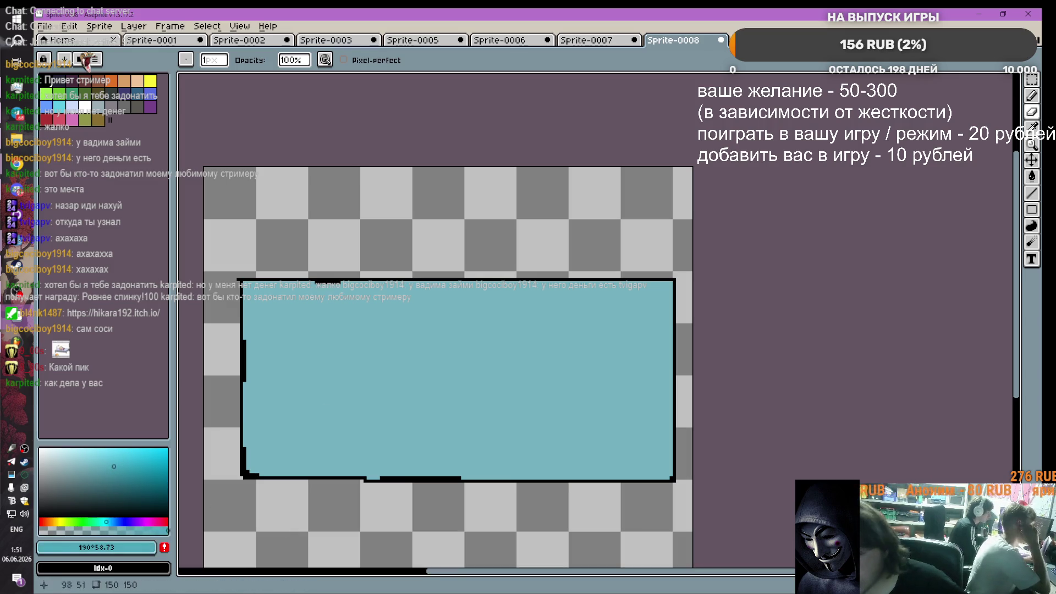
key(b)
scroll(245, 464, up, 2)
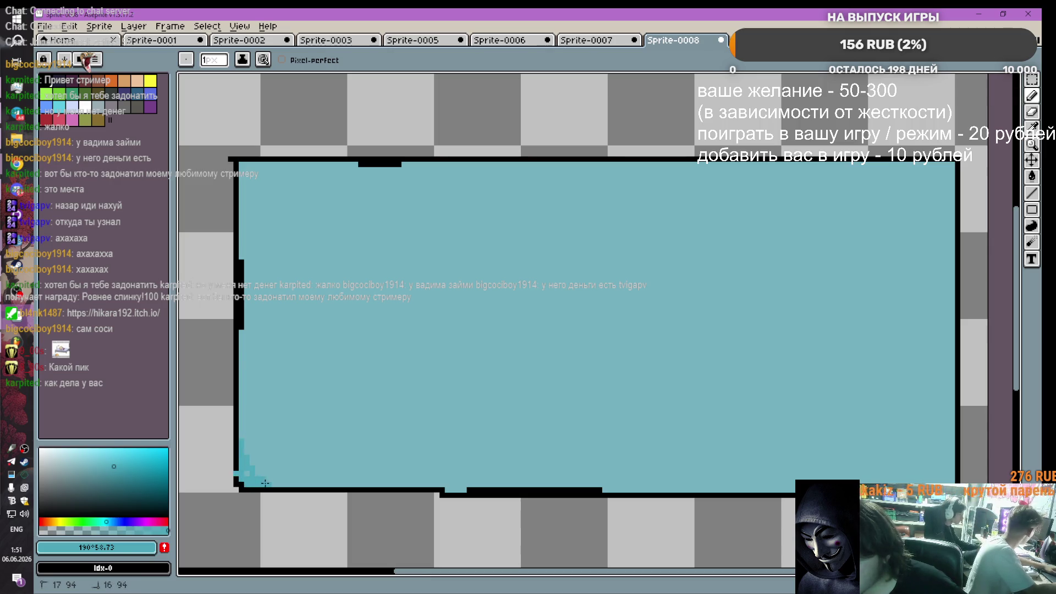
Step: Paint darker teal inside the lower-left corner, along the top edge and corners, and along the bottom-right edge
drag(268, 482, 245, 418)
scroll(276, 235, down, 1)
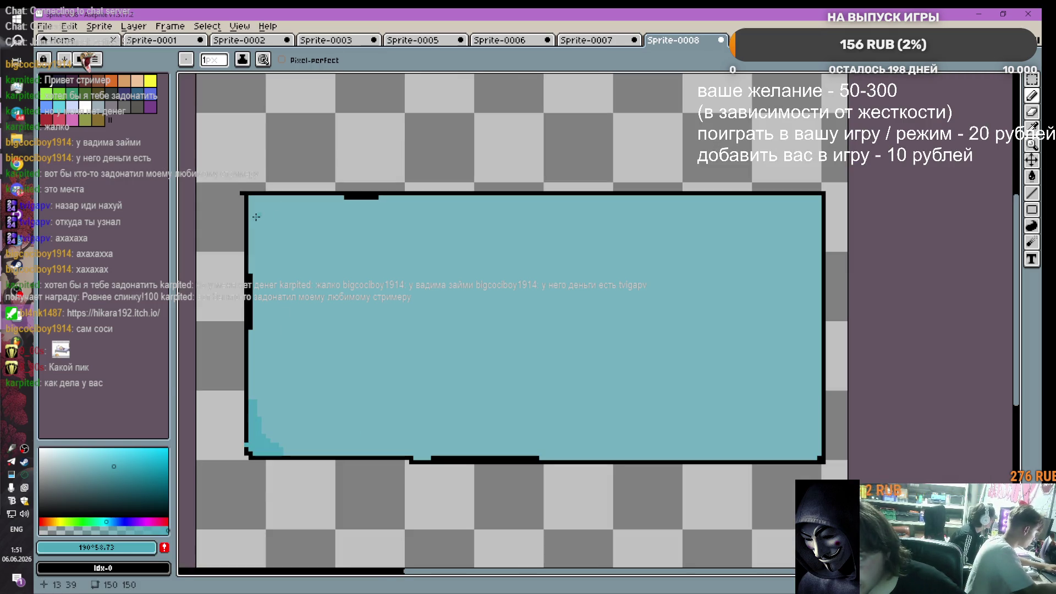
mouse_move(257, 217)
mouse_down()
mouse_move(322, 199)
mouse_move(248, 198)
mouse_move(256, 216)
mouse_move(323, 206)
mouse_move(274, 216)
mouse_up()
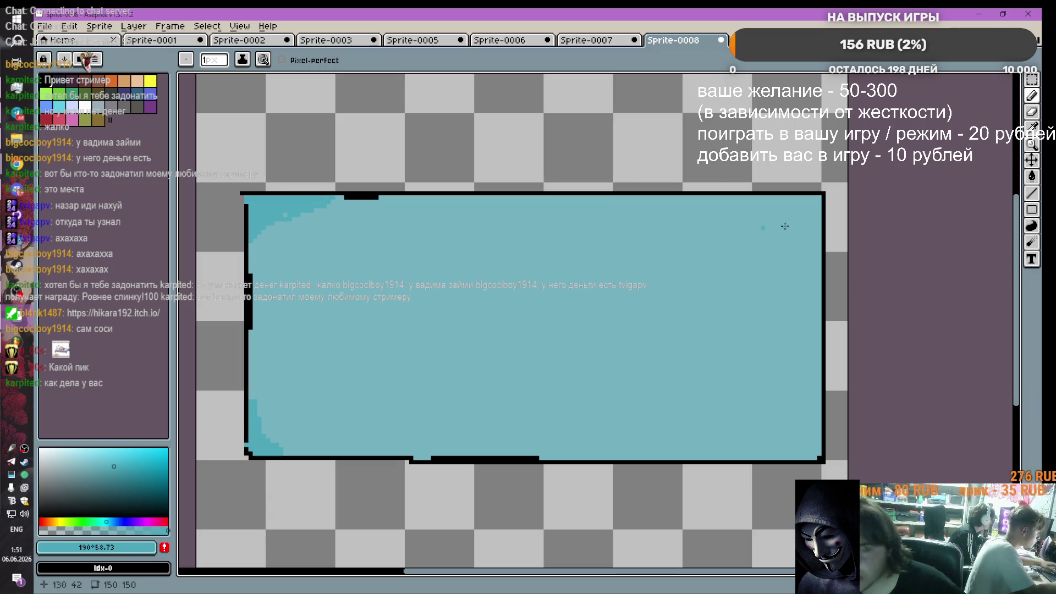
mouse_move(749, 200)
mouse_down()
mouse_move(812, 199)
mouse_move(813, 217)
mouse_move(774, 205)
mouse_up()
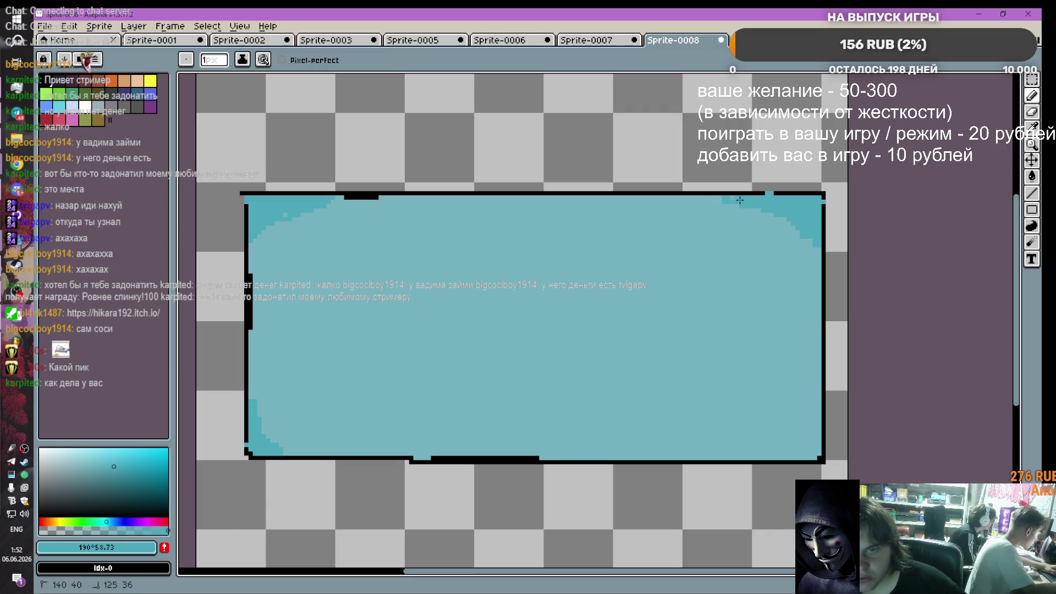
drag(710, 197, 693, 199)
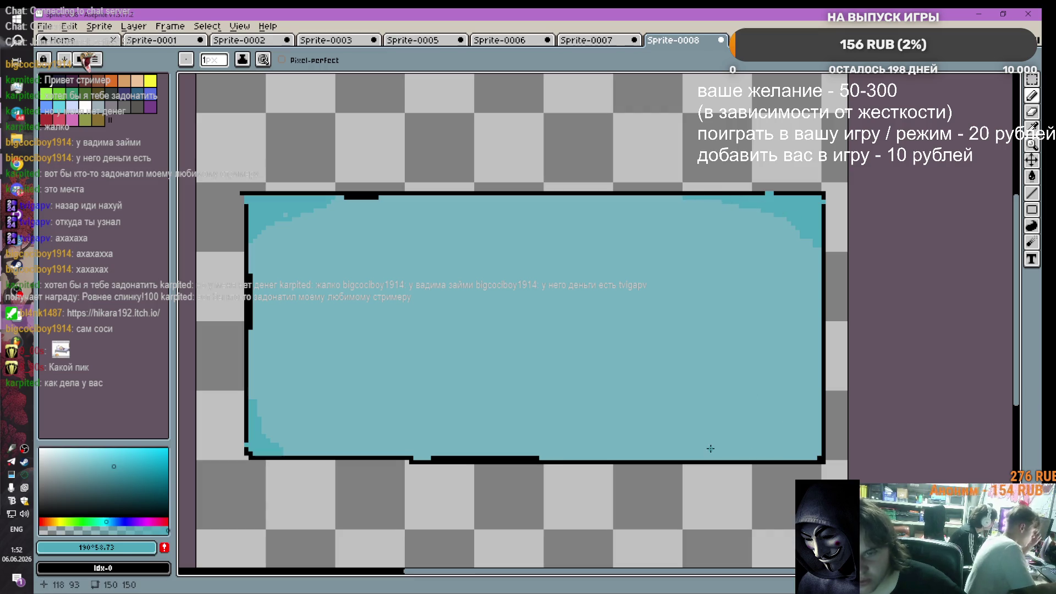
mouse_move(696, 455)
mouse_down()
mouse_move(816, 404)
mouse_move(815, 431)
mouse_move(737, 459)
mouse_move(786, 443)
mouse_up()
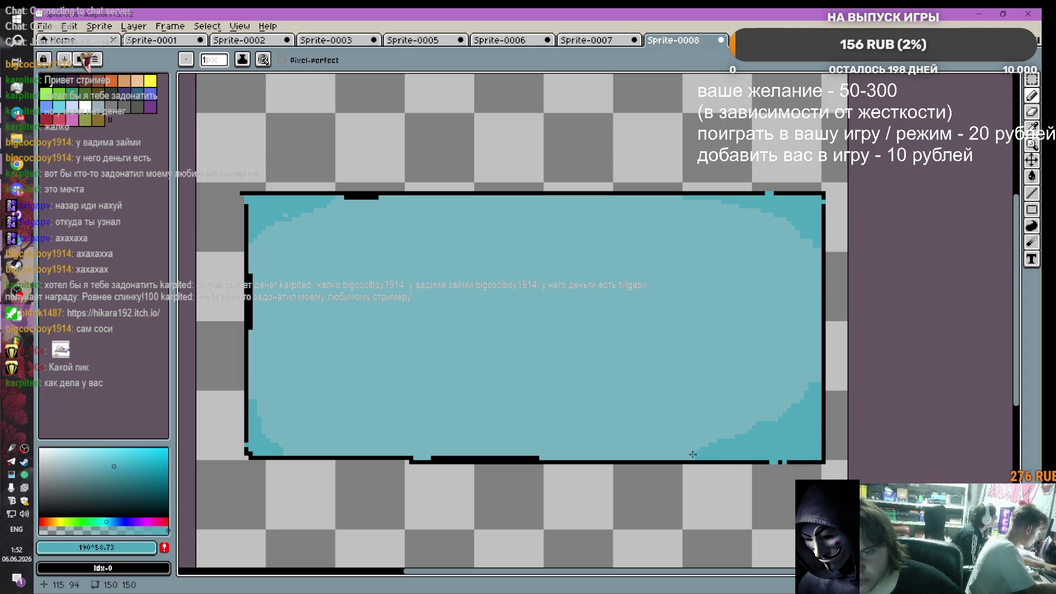
Step: Select white and draw the first letter's stroke, undoing the stray marks
click(85, 105)
click(354, 250)
key(ctrl+z)
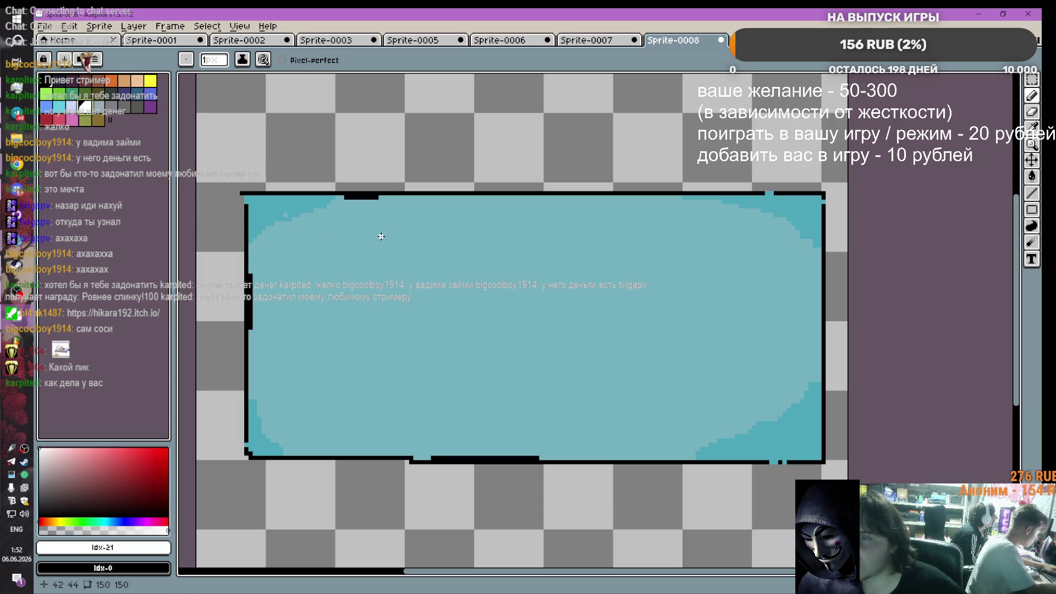
mouse_move(305, 231)
mouse_down()
mouse_move(276, 254)
mouse_move(308, 277)
mouse_move(311, 329)
mouse_move(281, 345)
mouse_up()
key(ctrl+z)
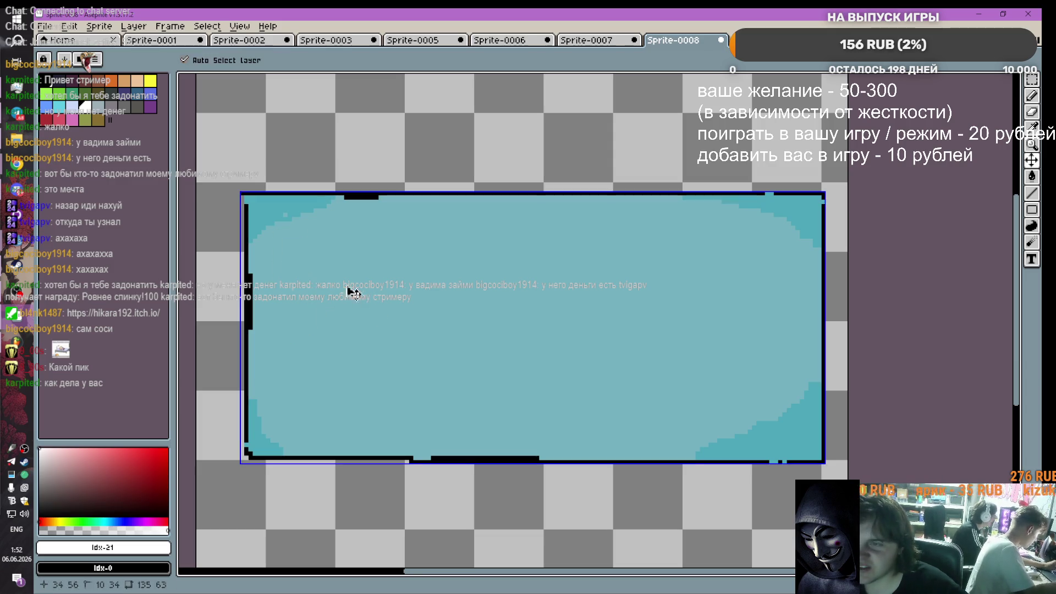
mouse_move(385, 240)
mouse_down()
mouse_move(385, 267)
mouse_move(324, 265)
mouse_move(314, 300)
mouse_move(384, 333)
mouse_move(394, 363)
mouse_move(384, 388)
mouse_move(320, 399)
mouse_move(293, 381)
mouse_move(358, 376)
mouse_move(289, 260)
mouse_move(390, 236)
mouse_up()
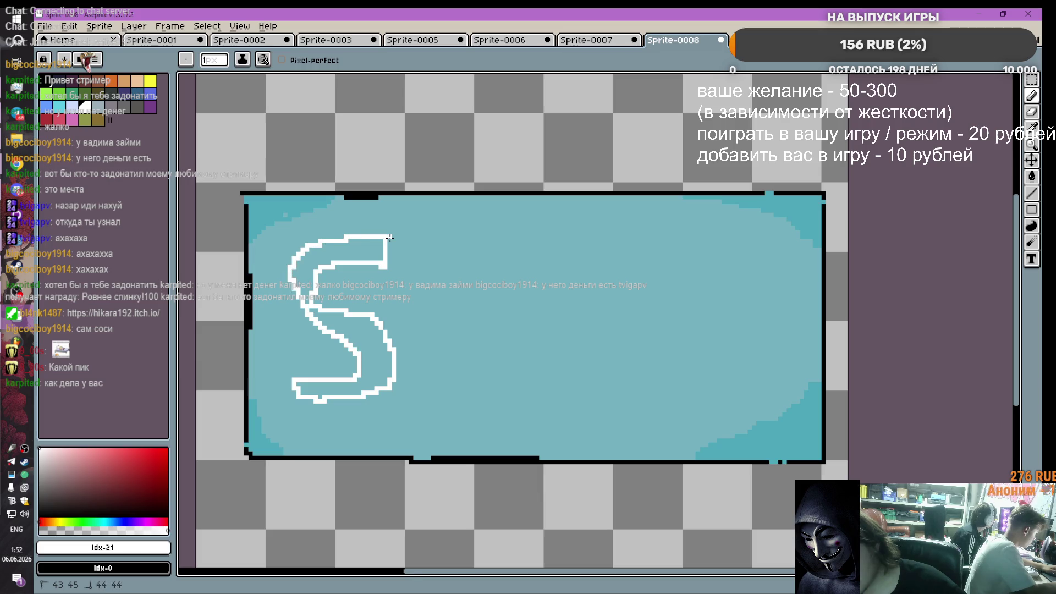
Step: Outline the first T and the A, with its crossbar, in white
mouse_move(418, 269)
mouse_down()
mouse_move(417, 371)
mouse_move(439, 352)
mouse_move(440, 273)
mouse_move(484, 271)
mouse_move(510, 237)
mouse_move(381, 219)
mouse_up()
drag(422, 272, 353, 213)
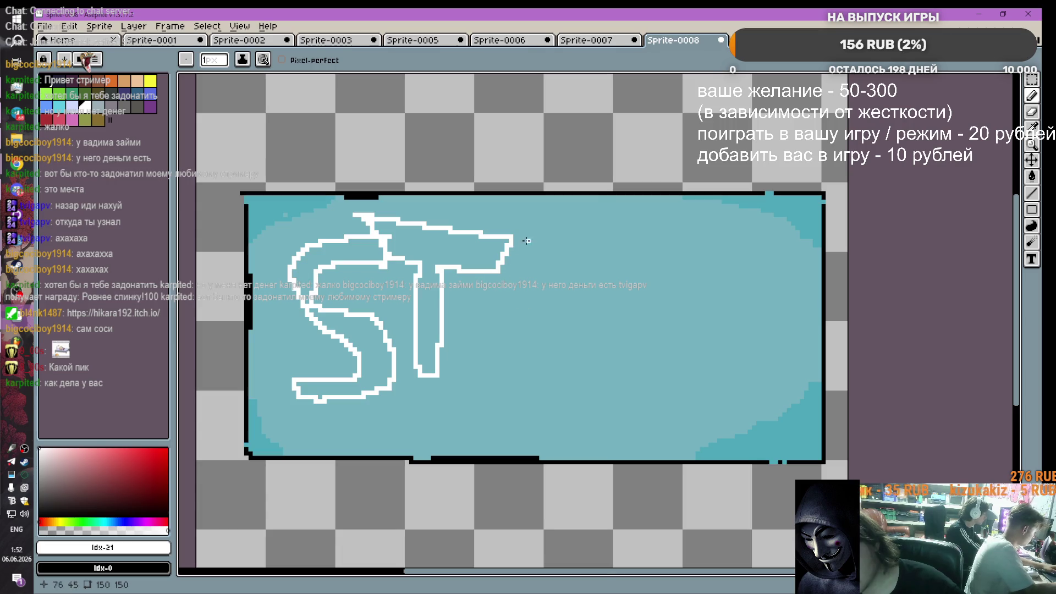
mouse_move(525, 237)
mouse_down()
mouse_move(470, 310)
mouse_move(488, 355)
mouse_move(522, 294)
mouse_move(561, 342)
mouse_move(608, 344)
mouse_move(512, 250)
mouse_up()
drag(499, 333, 557, 314)
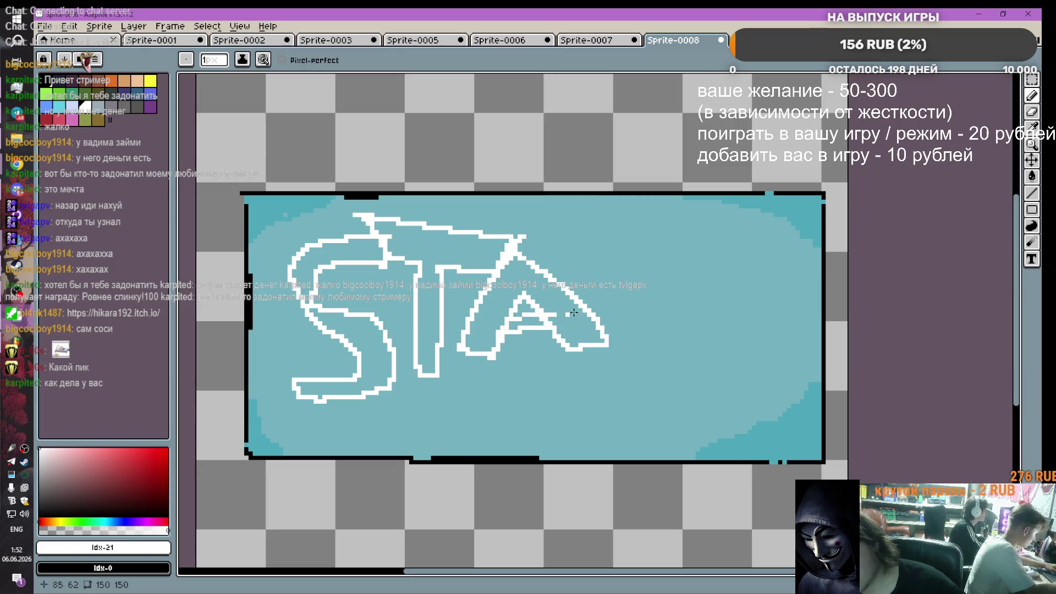
Step: Outline the R with its bowl and leg, and the final T, in white
drag(584, 245, 601, 368)
mouse_move(597, 318)
mouse_down()
mouse_move(588, 258)
mouse_move(664, 265)
mouse_move(630, 314)
mouse_move(674, 356)
mouse_move(611, 308)
mouse_up()
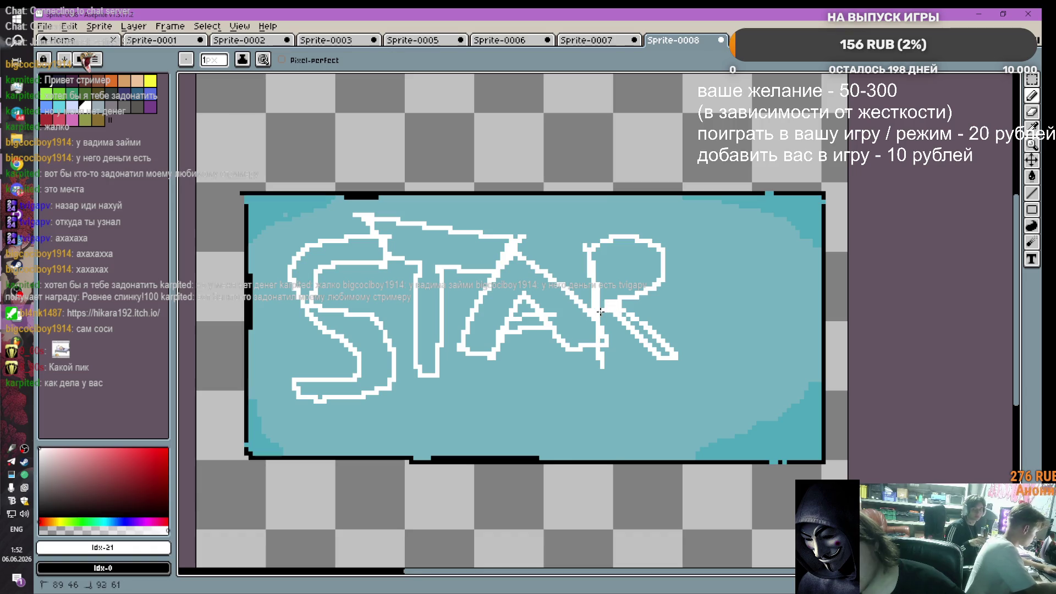
mouse_move(614, 259)
mouse_down()
mouse_move(633, 275)
mouse_move(611, 257)
mouse_up()
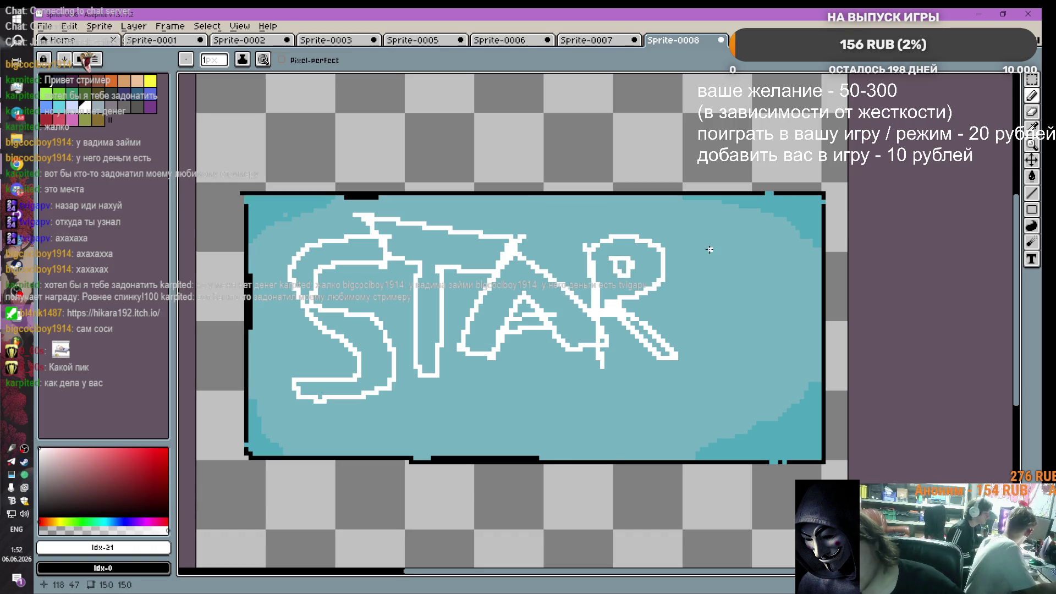
mouse_move(710, 249)
mouse_down()
mouse_move(710, 367)
mouse_move(733, 289)
mouse_move(783, 277)
mouse_move(795, 248)
mouse_move(629, 222)
mouse_up()
drag(709, 283, 660, 263)
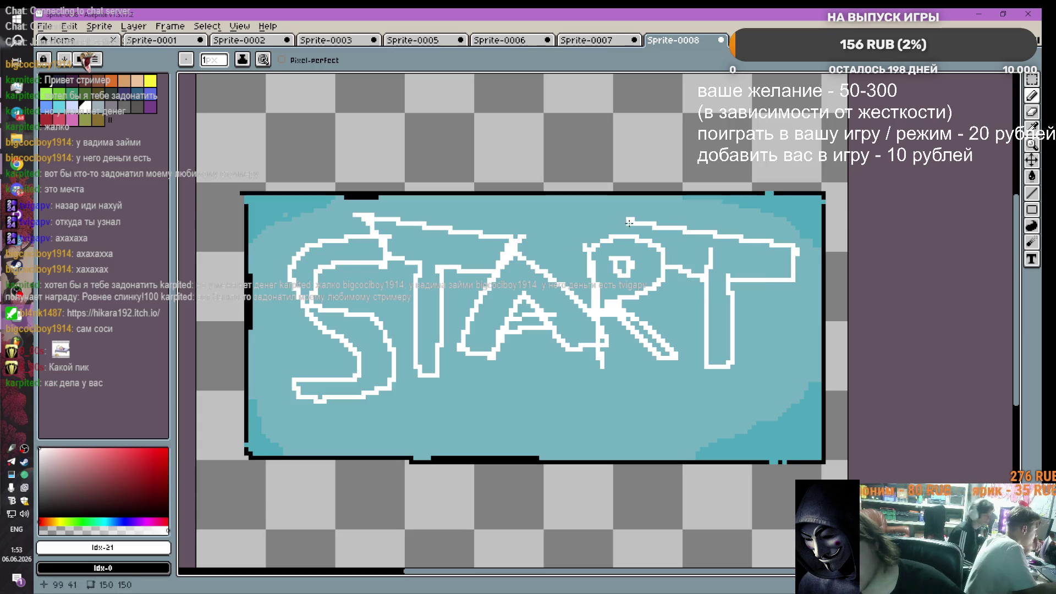
scroll(520, 366, down, 6)
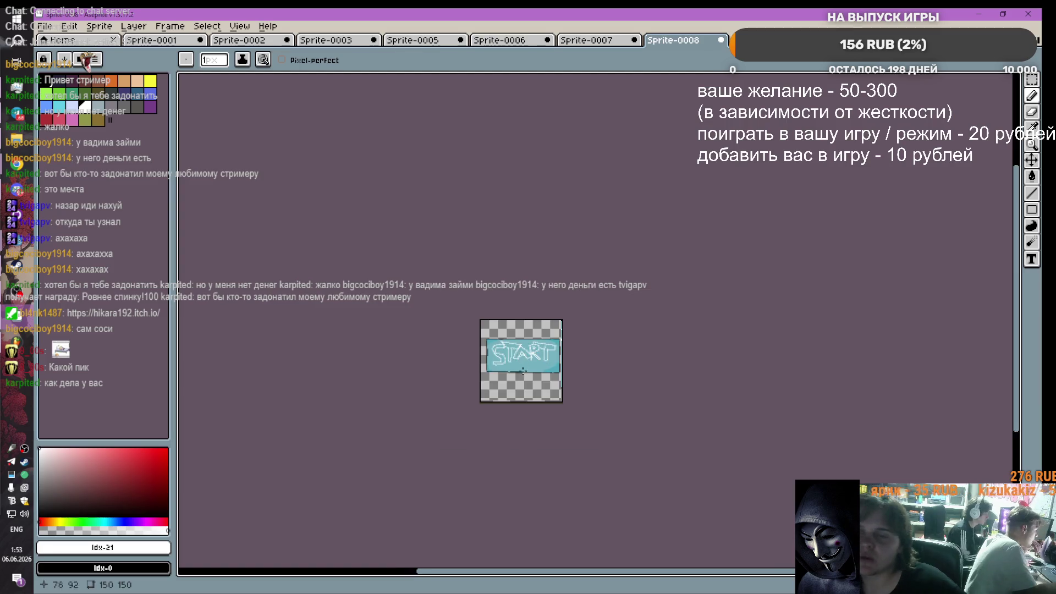
Step: Sample the button's teal and touch up the left border with it
scroll(523, 371, up, 5)
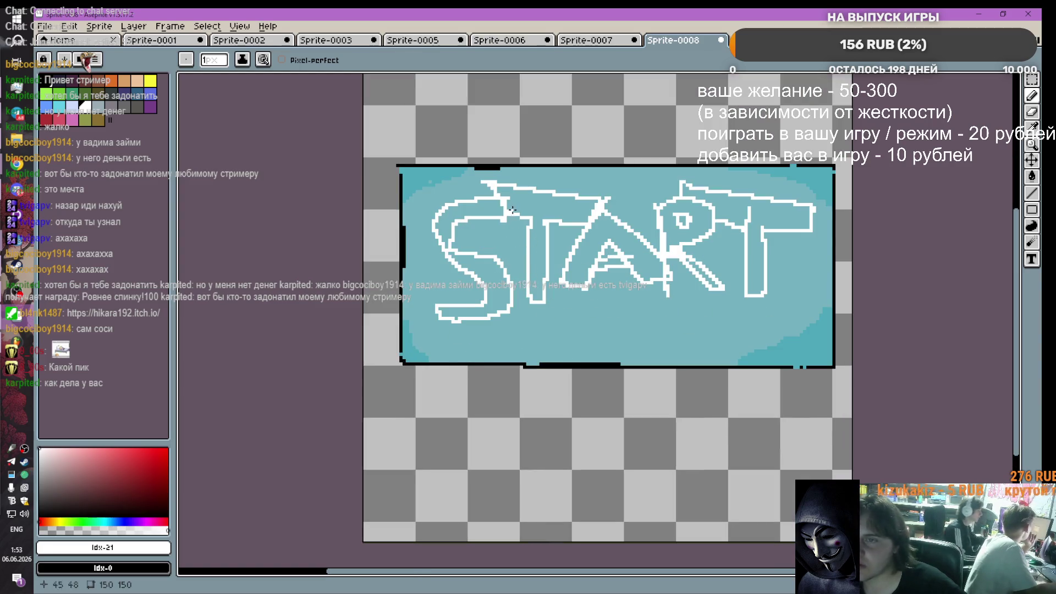
click(1031, 127)
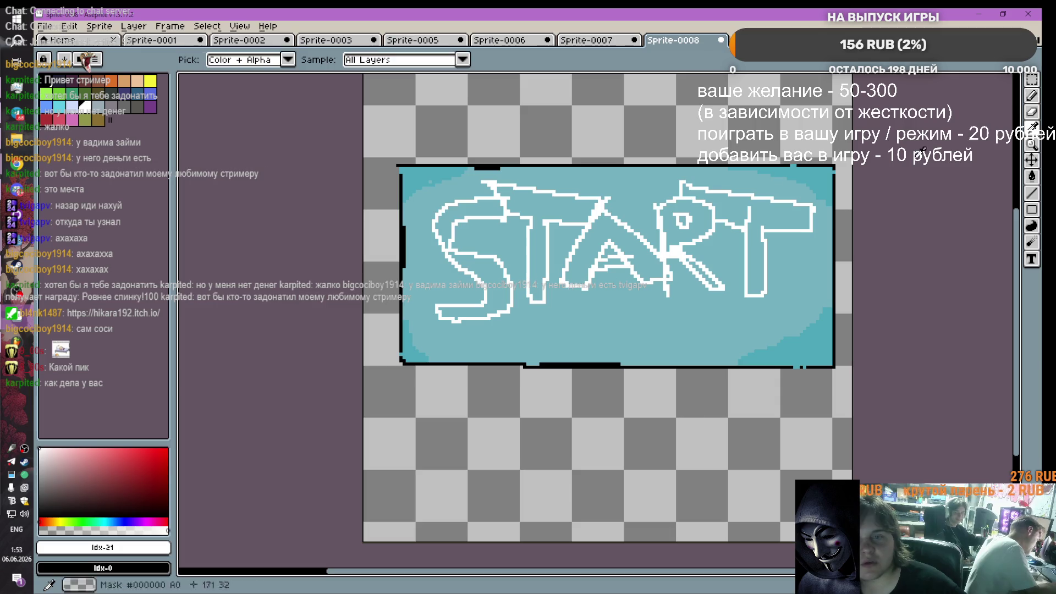
click(473, 193)
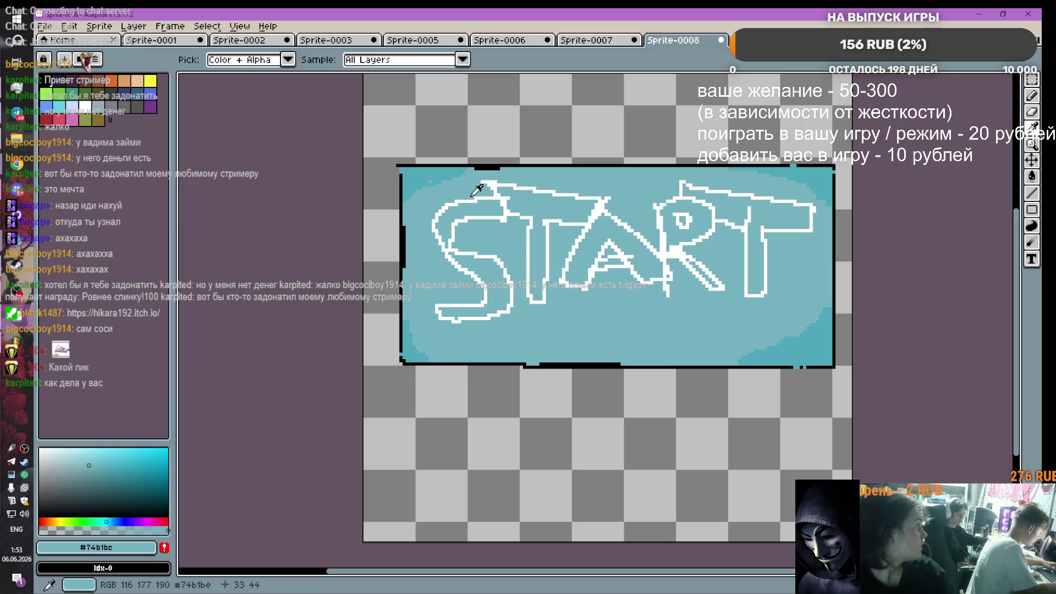
click(1032, 95)
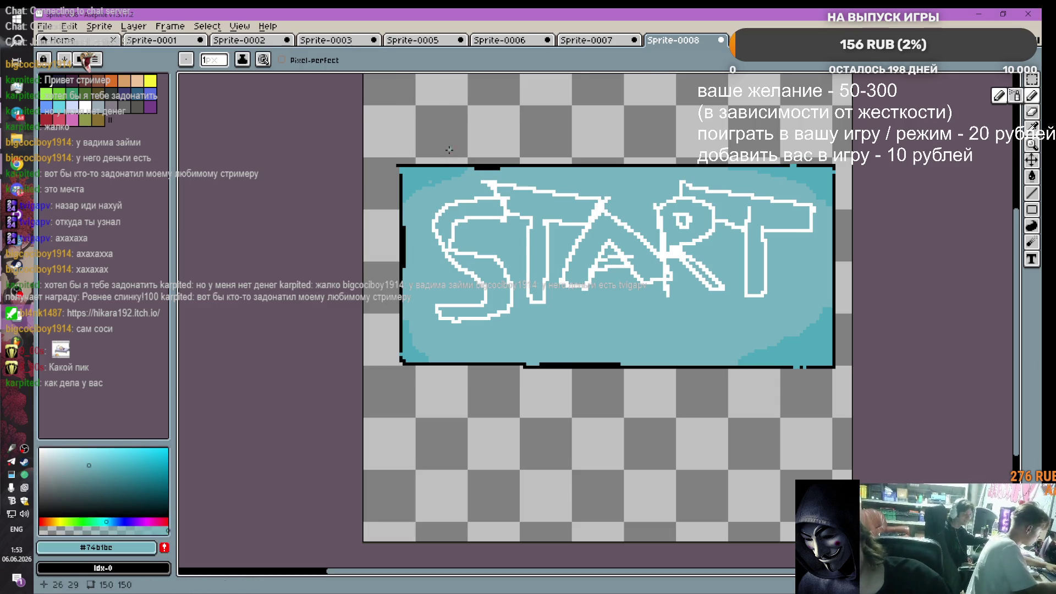
scroll(449, 150, up, 1)
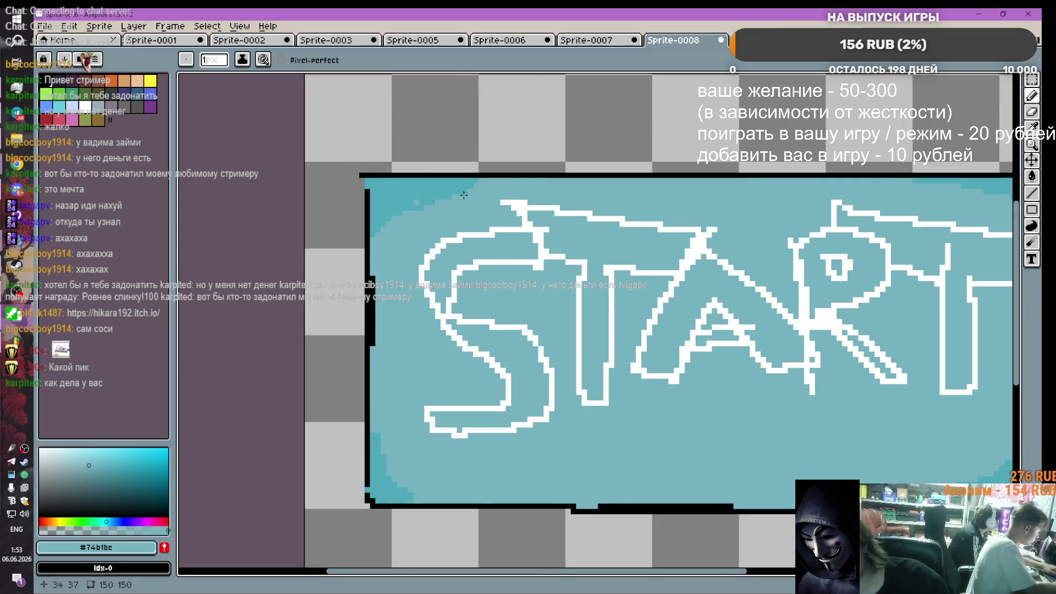
scroll(429, 201, down, 1)
drag(386, 265, 385, 268)
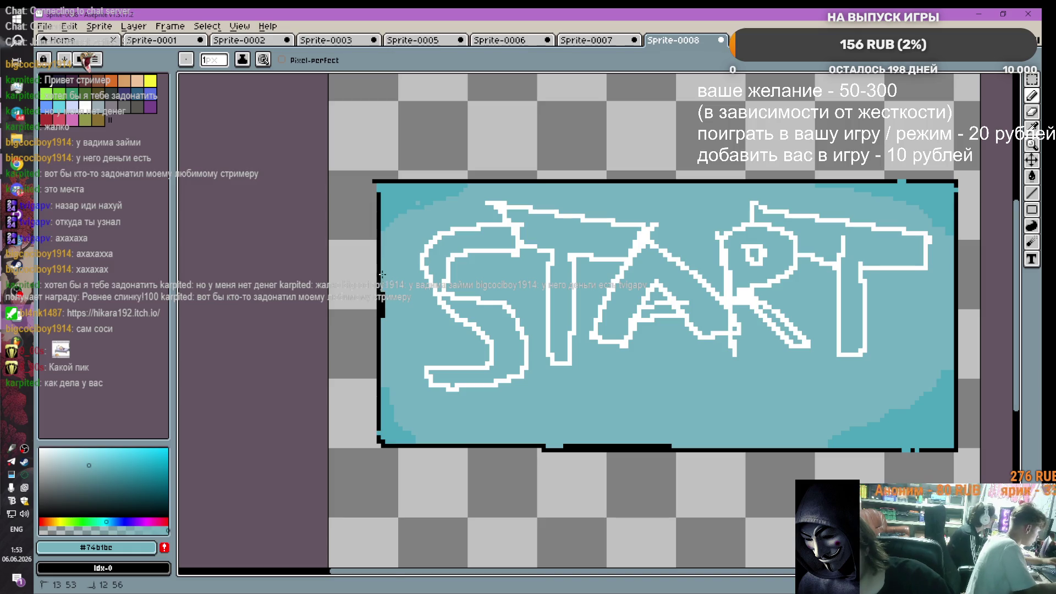
Step: Eyedrop the darker teal #4da7ba from the shaded corner and return to the Pencil
scroll(382, 292, down, 2)
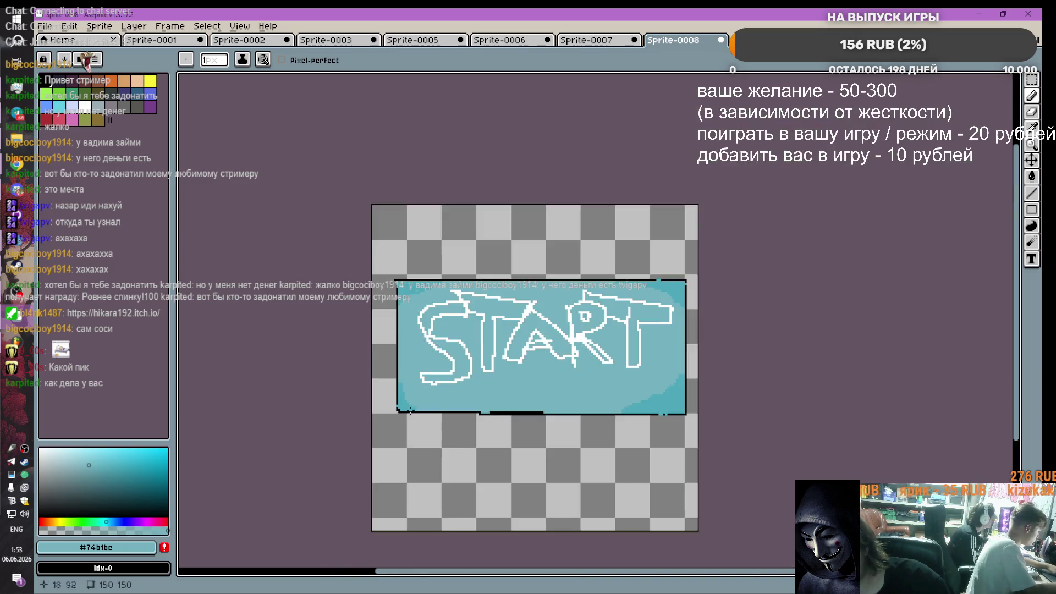
scroll(381, 407, up, 3)
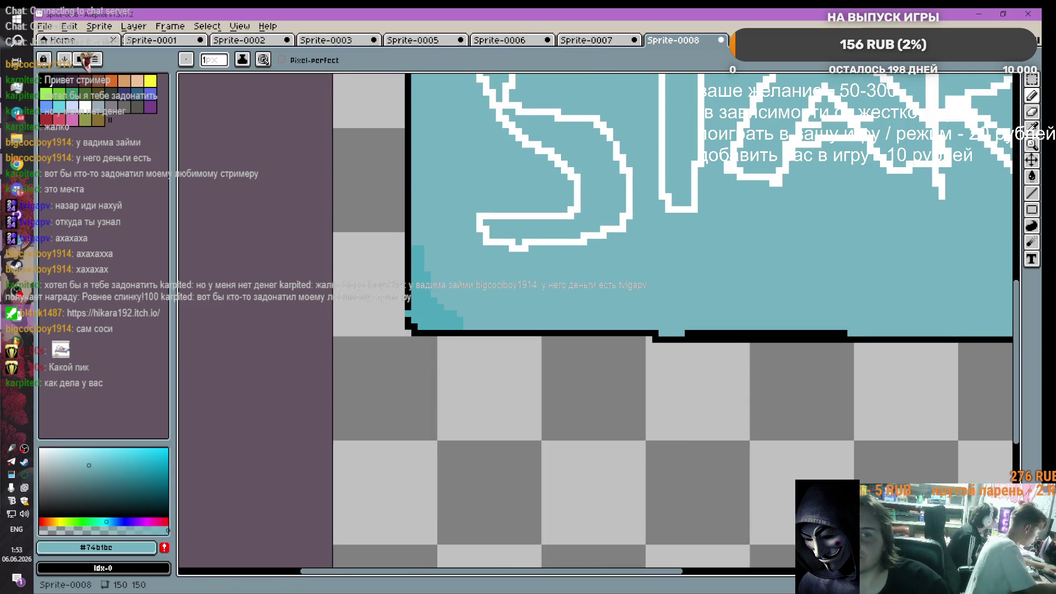
click(1032, 127)
click(415, 291)
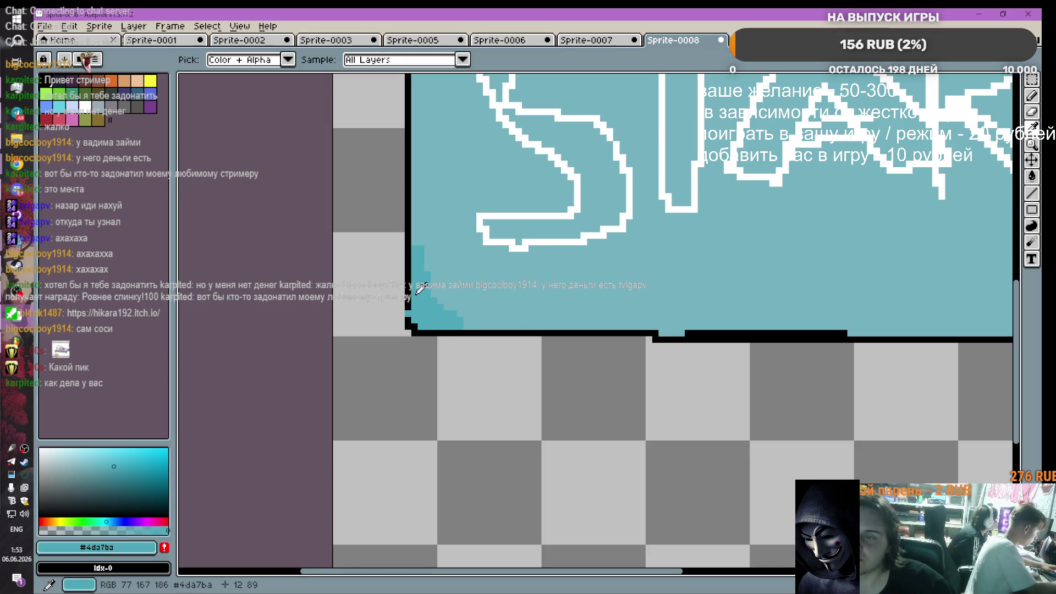
click(109, 485)
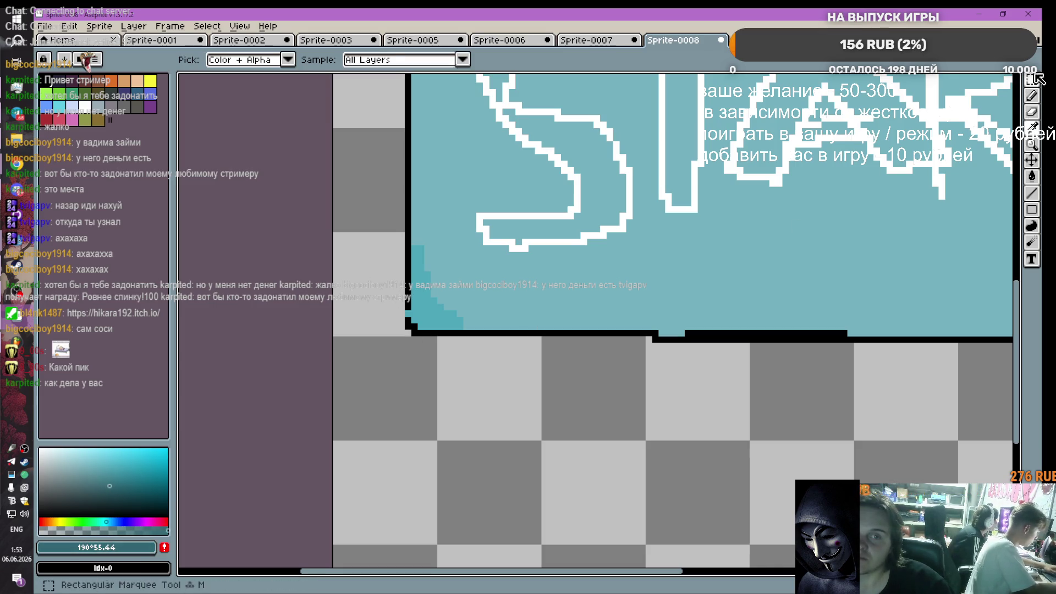
click(1031, 95)
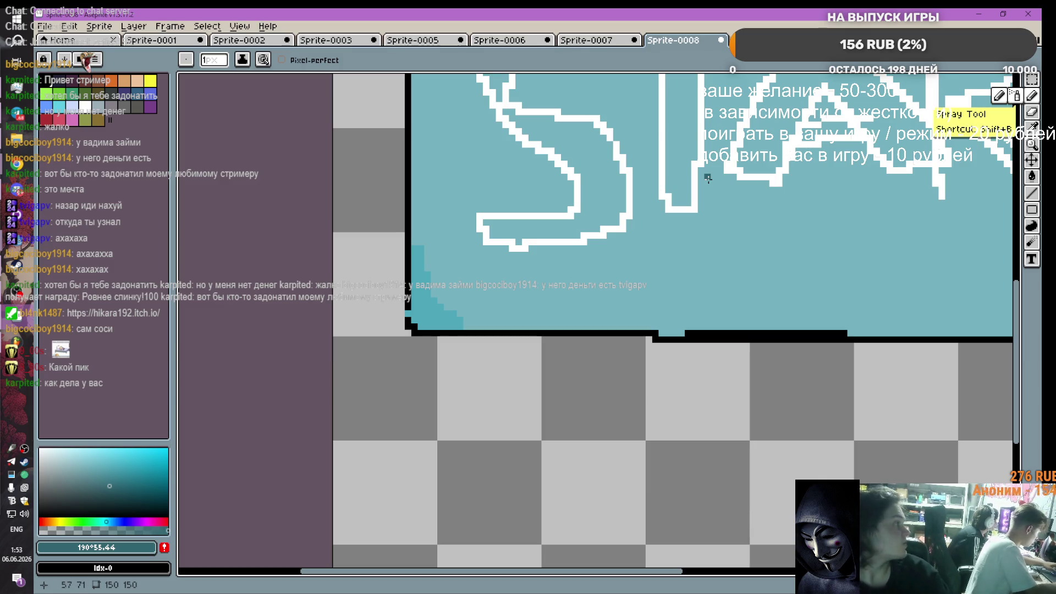
Step: Paint dark teal over the button's bottom border from left to right
drag(408, 324, 763, 338)
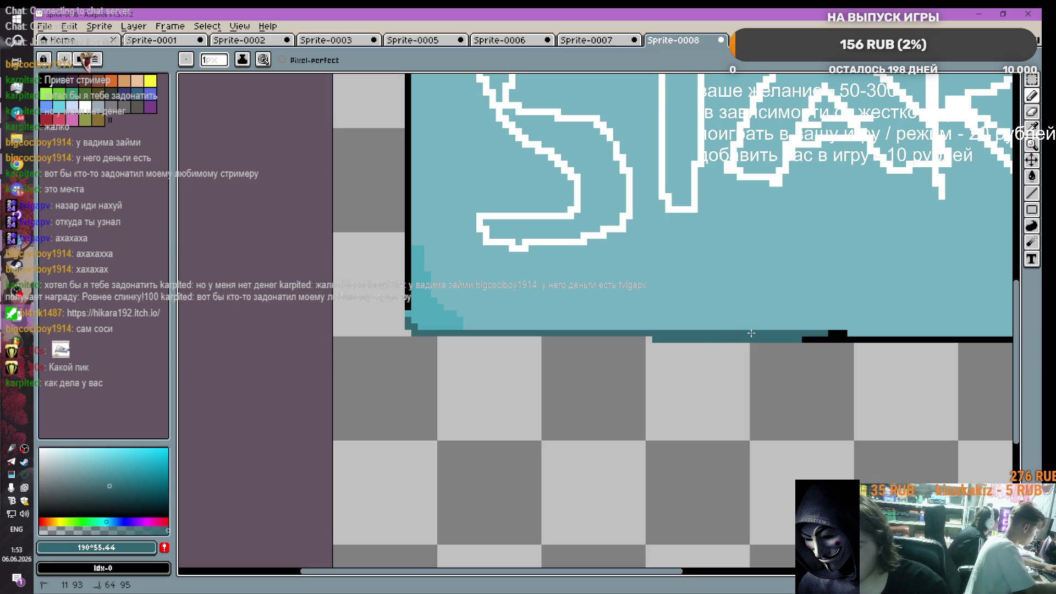
drag(751, 334, 857, 337)
scroll(856, 337, down, 3)
scroll(624, 540, up, 2)
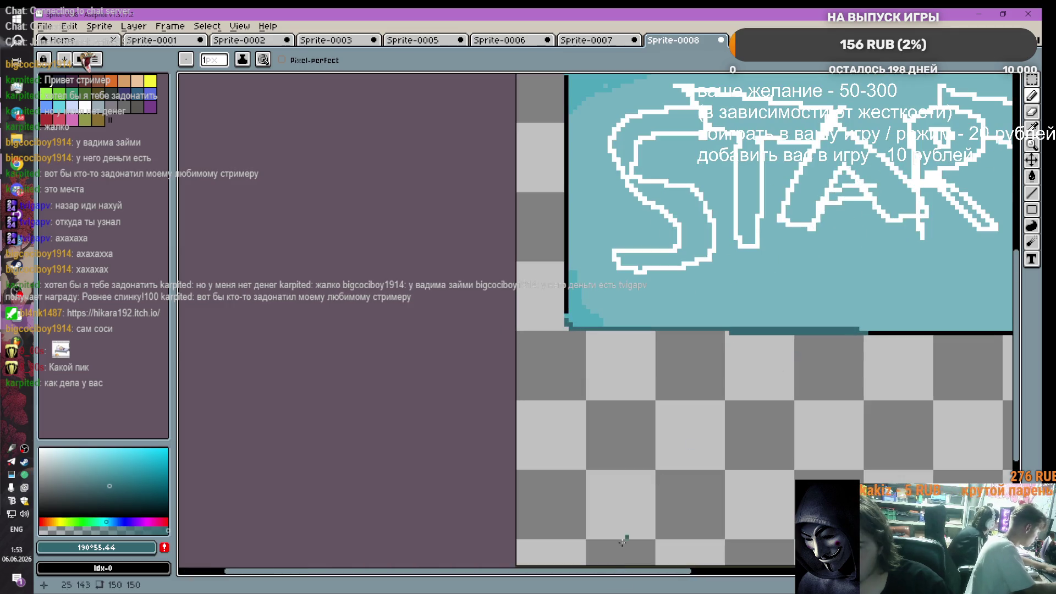
drag(627, 571, 779, 571)
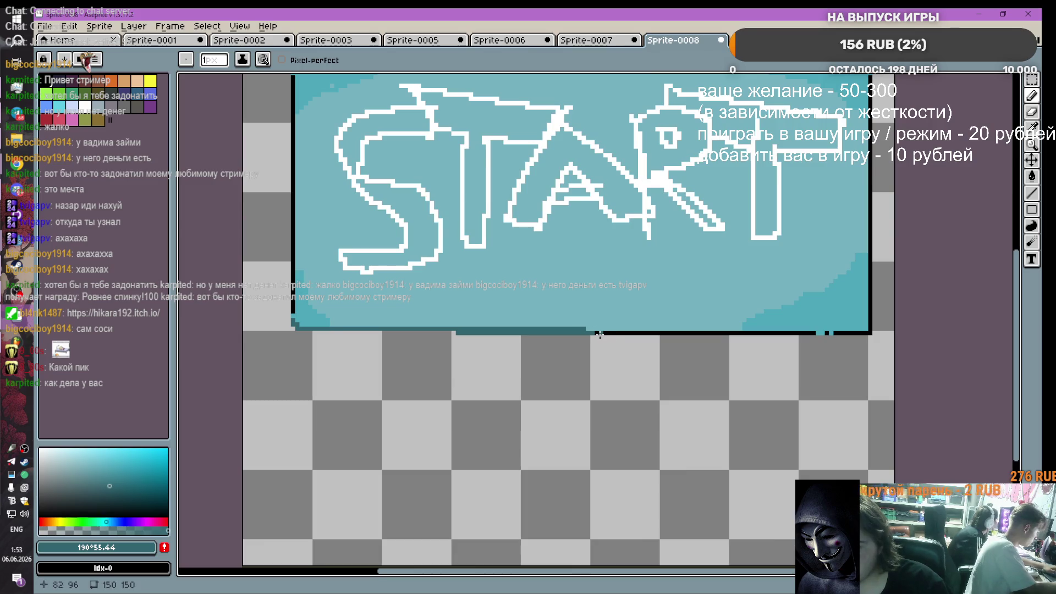
mouse_move(600, 334)
mouse_down()
mouse_move(856, 332)
mouse_move(872, 278)
mouse_up()
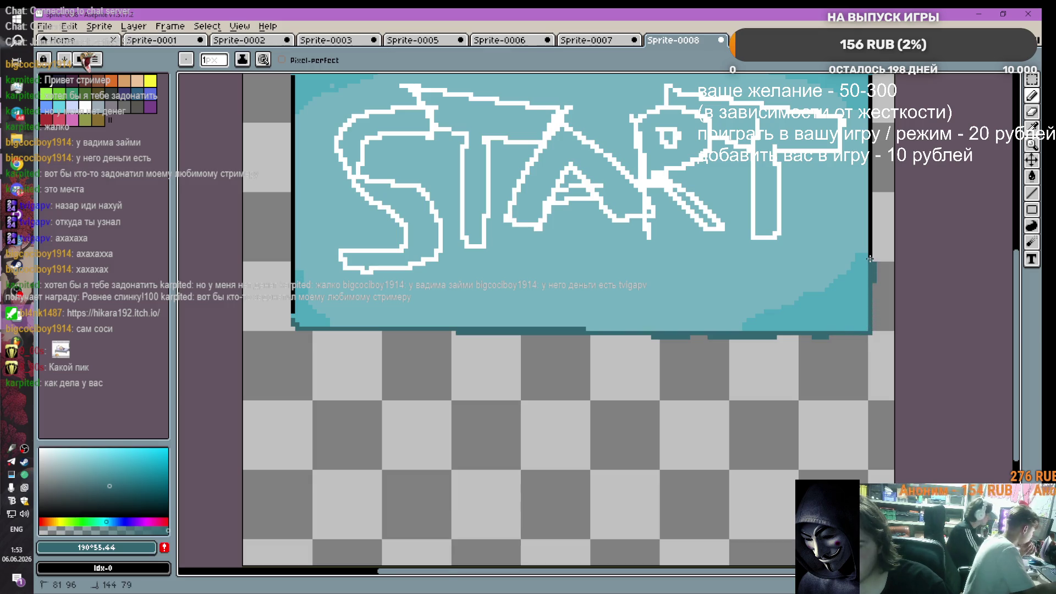
Step: Draw a dark teal line up the button's right edge
drag(869, 218, 869, 149)
scroll(866, 147, down, 3)
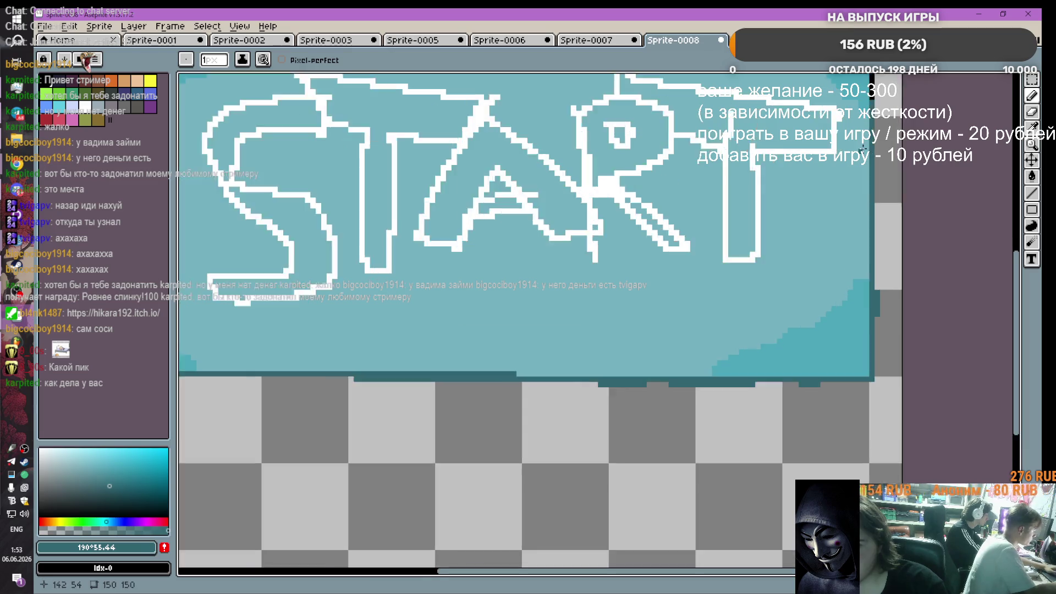
scroll(864, 149, up, 4)
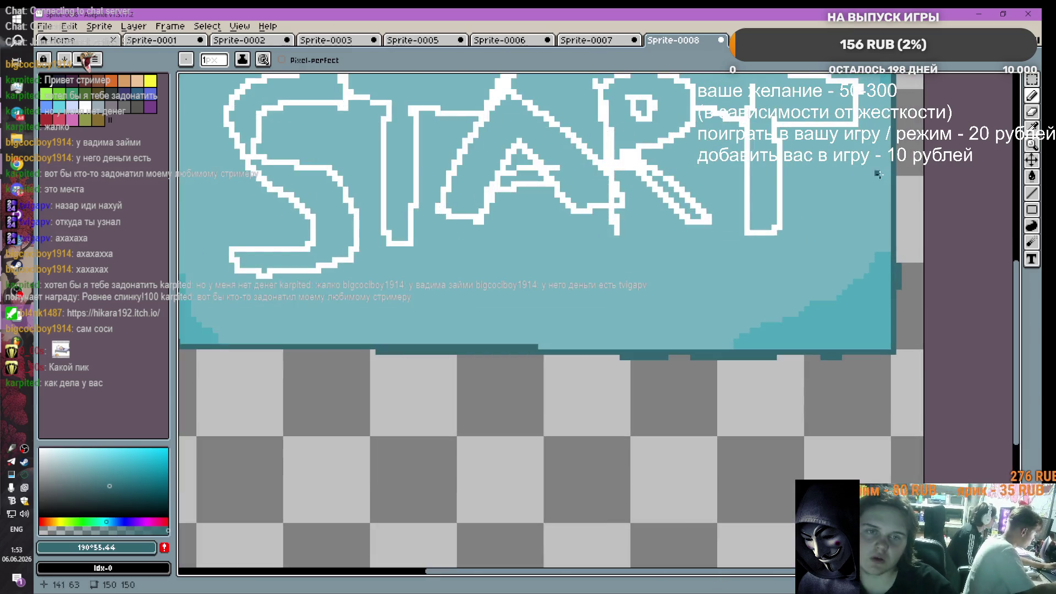
scroll(880, 173, down, 2)
key(v)
key(b)
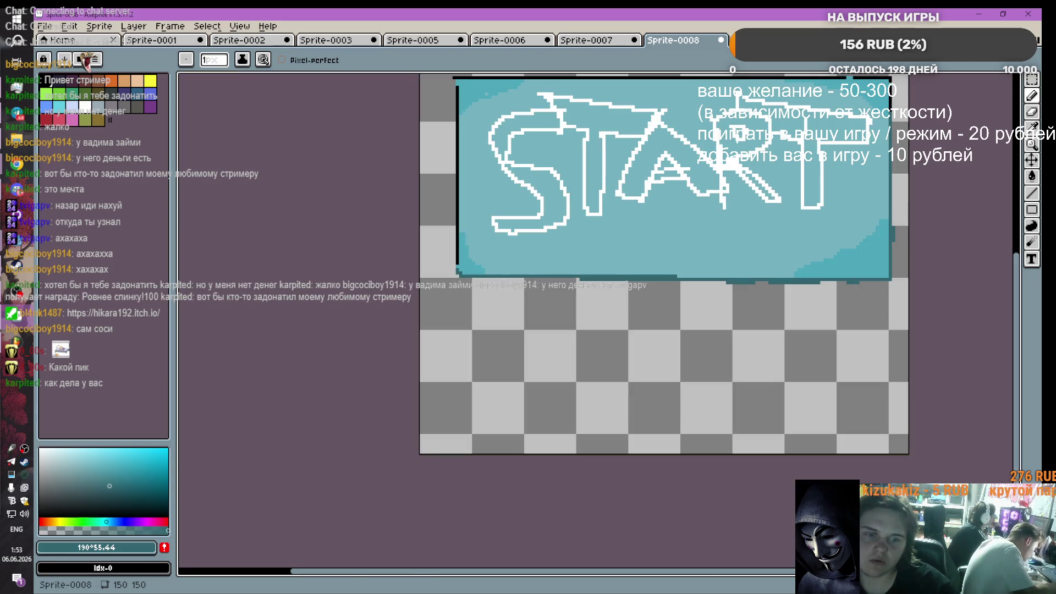
Step: Repaint the button's top edge in dark teal
scroll(898, 309, up, 5)
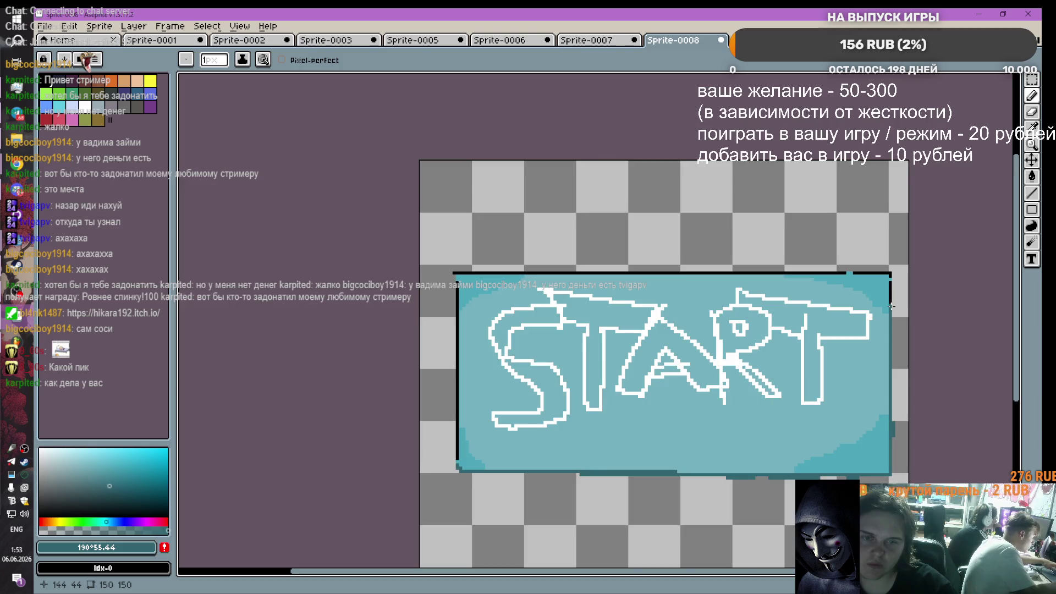
scroll(892, 307, up, 2)
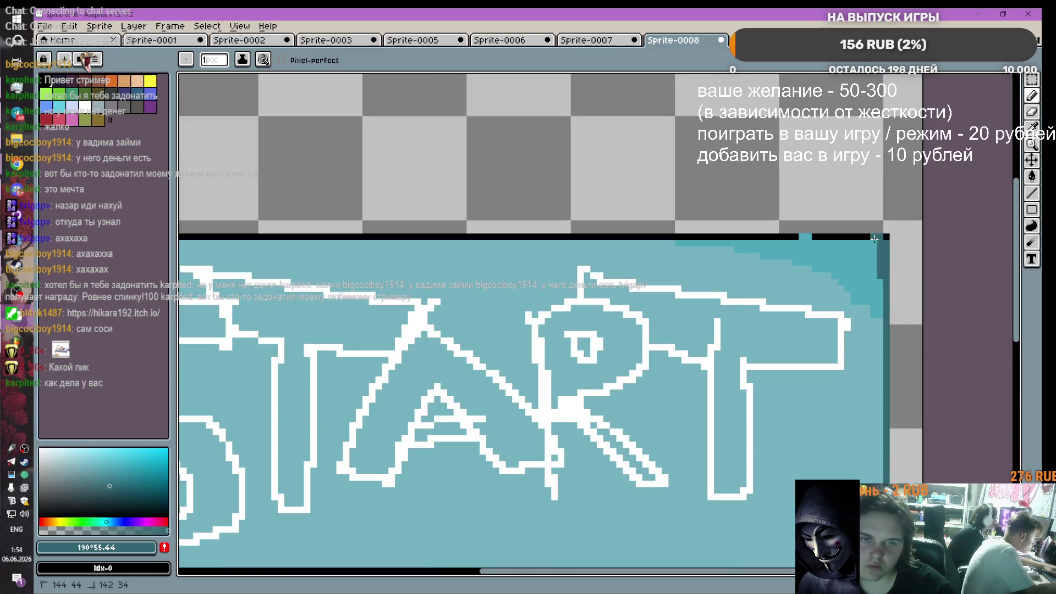
drag(880, 237, 340, 236)
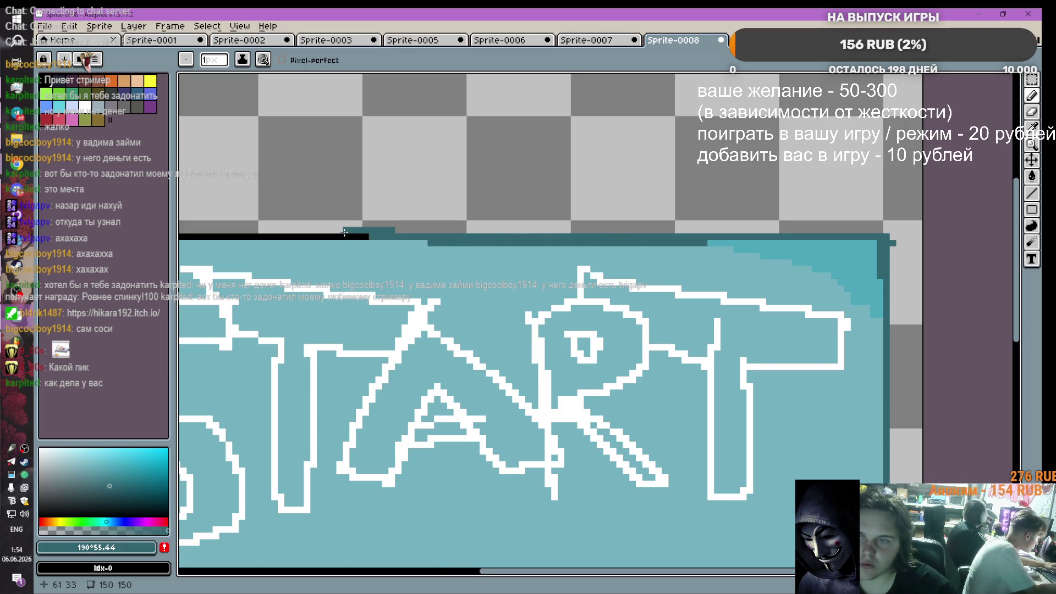
scroll(337, 237, down, 1)
scroll(296, 239, down, 1)
drag(506, 570, 426, 556)
mouse_move(478, 230)
mouse_down()
mouse_move(315, 236)
mouse_move(293, 259)
mouse_up()
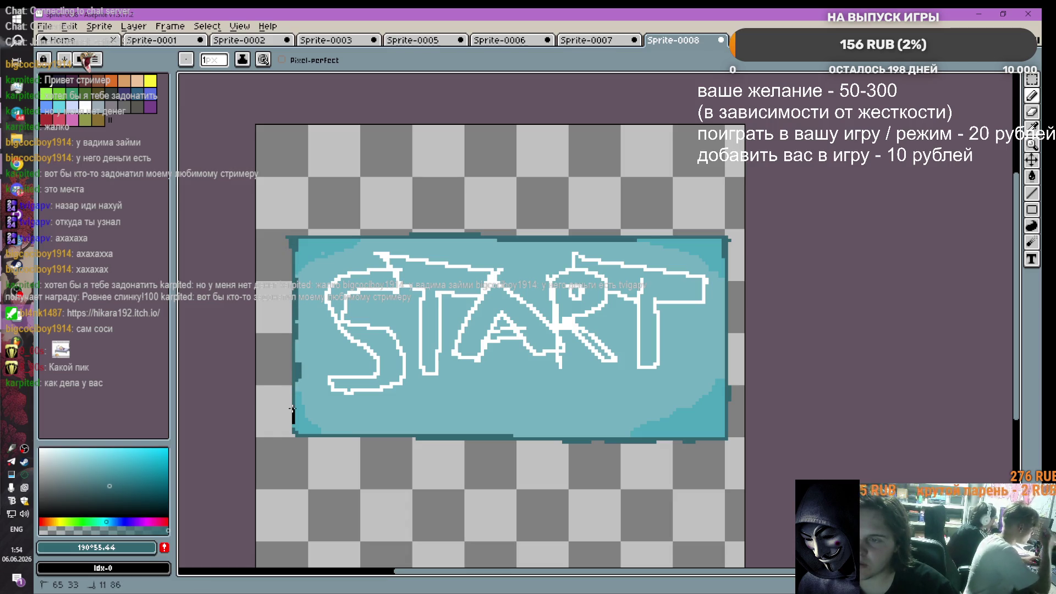
scroll(302, 433, down, 2)
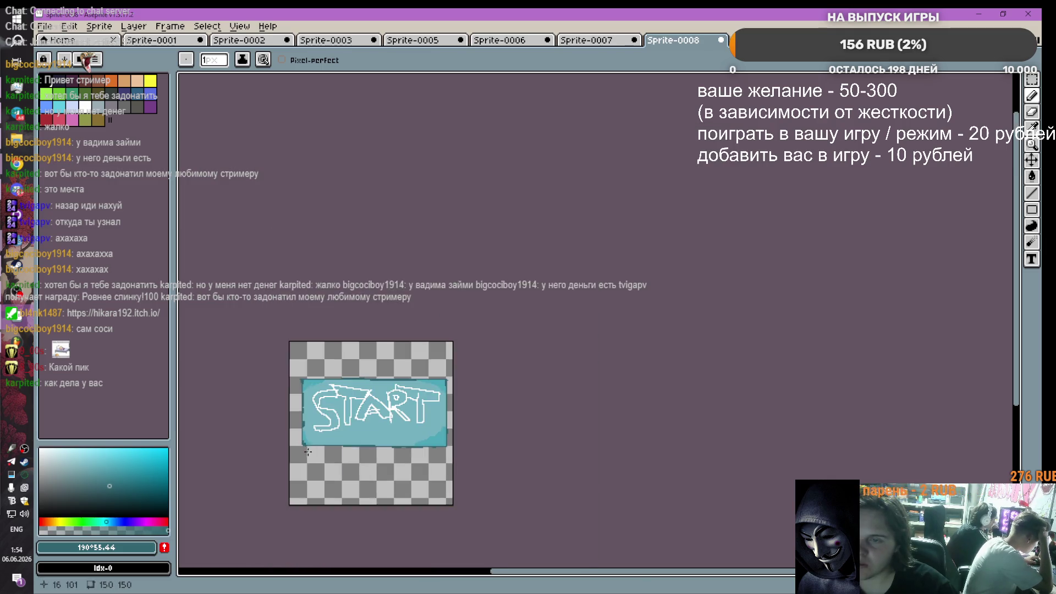
Step: Paint a dark border along the button's bottom edge toward the bottom-left corner
scroll(379, 418, up, 3)
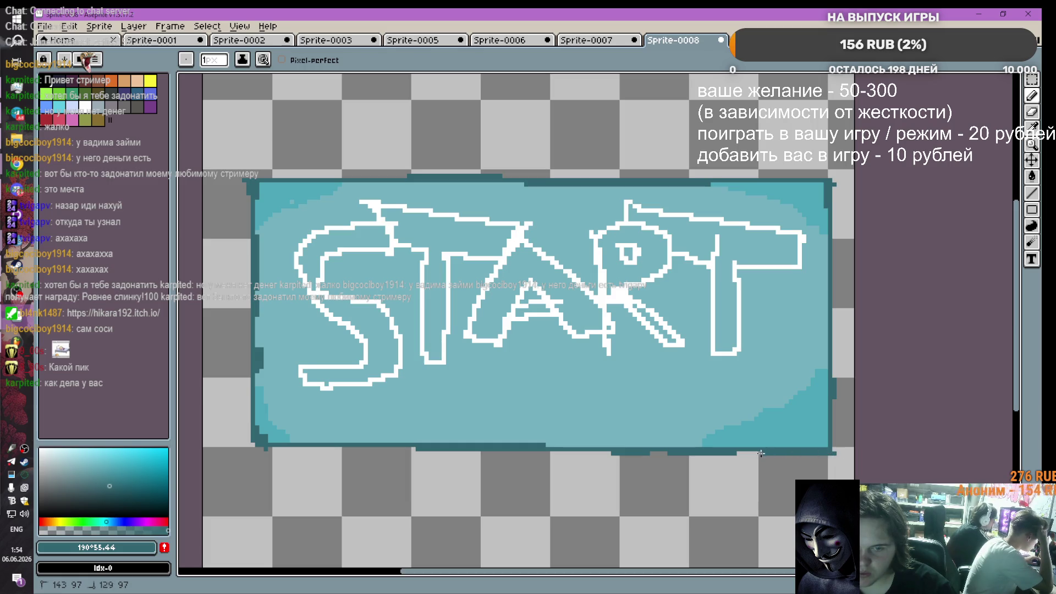
drag(607, 447, 351, 445)
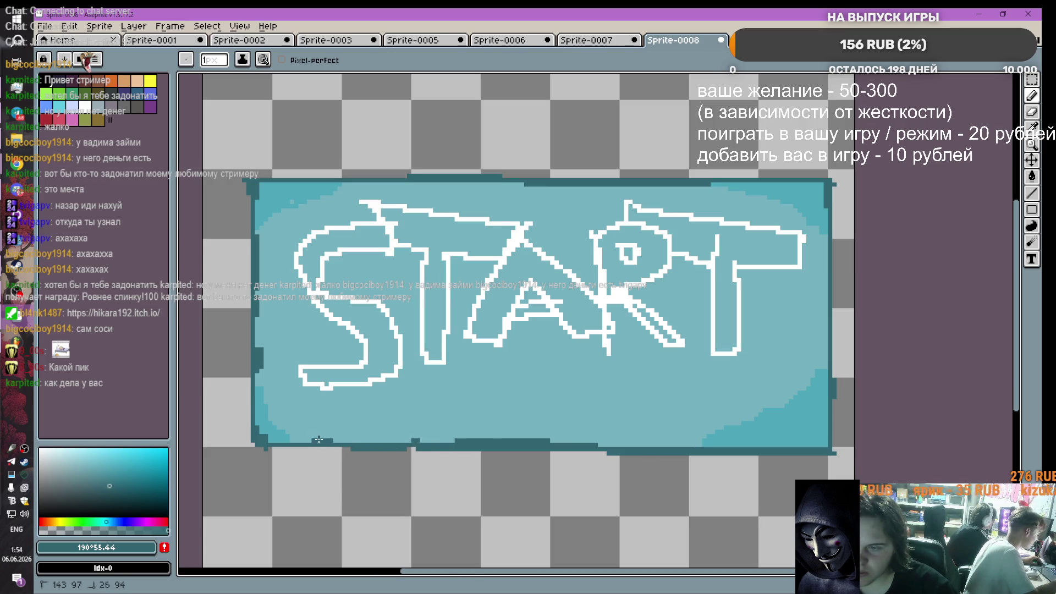
drag(272, 449, 256, 446)
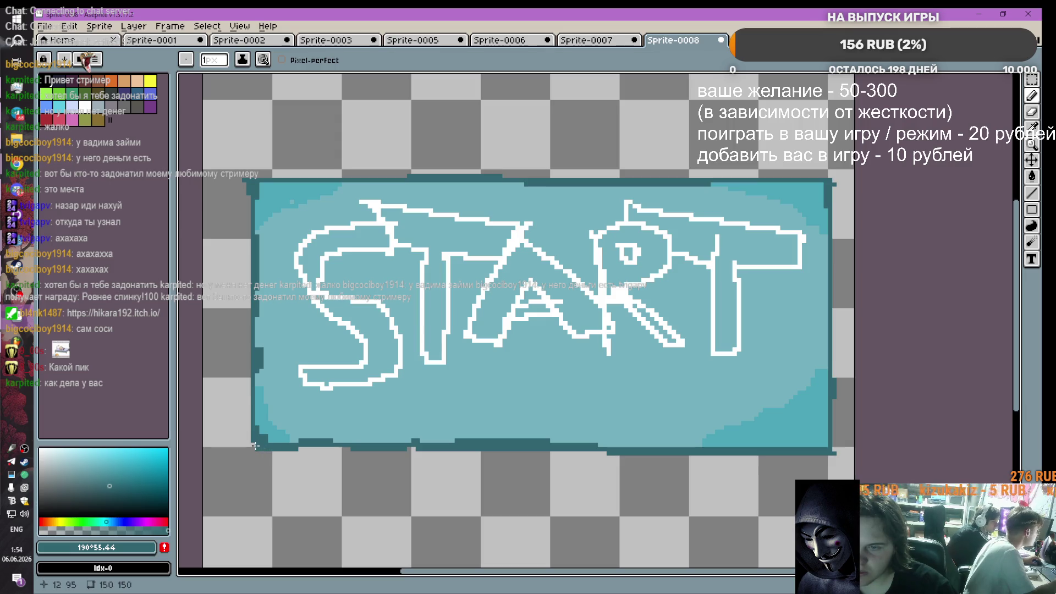
scroll(409, 456, down, 1)
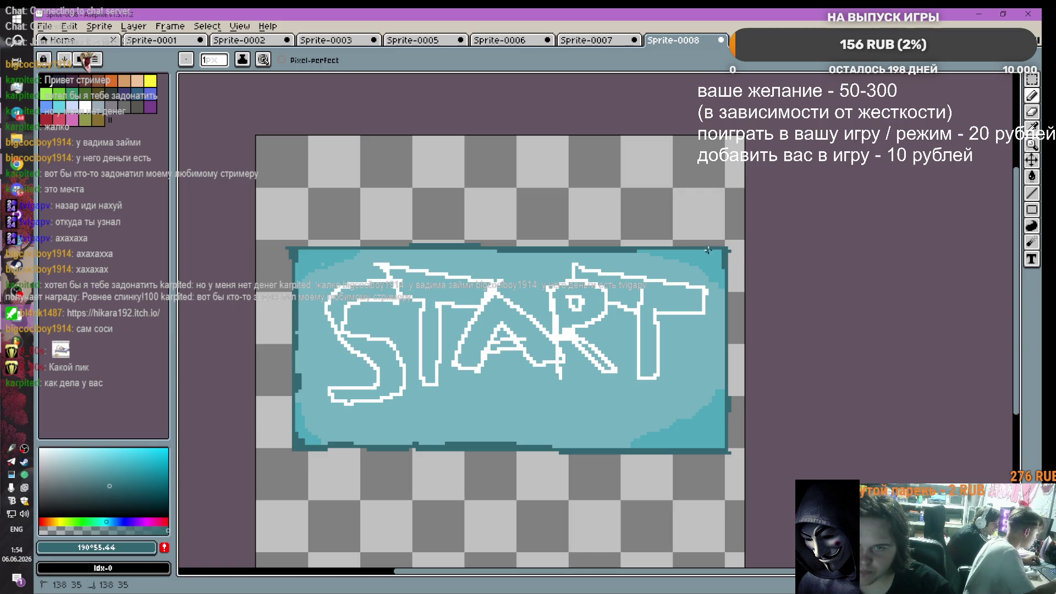
Step: Erase the four corner pixels to round off the button
click(1031, 111)
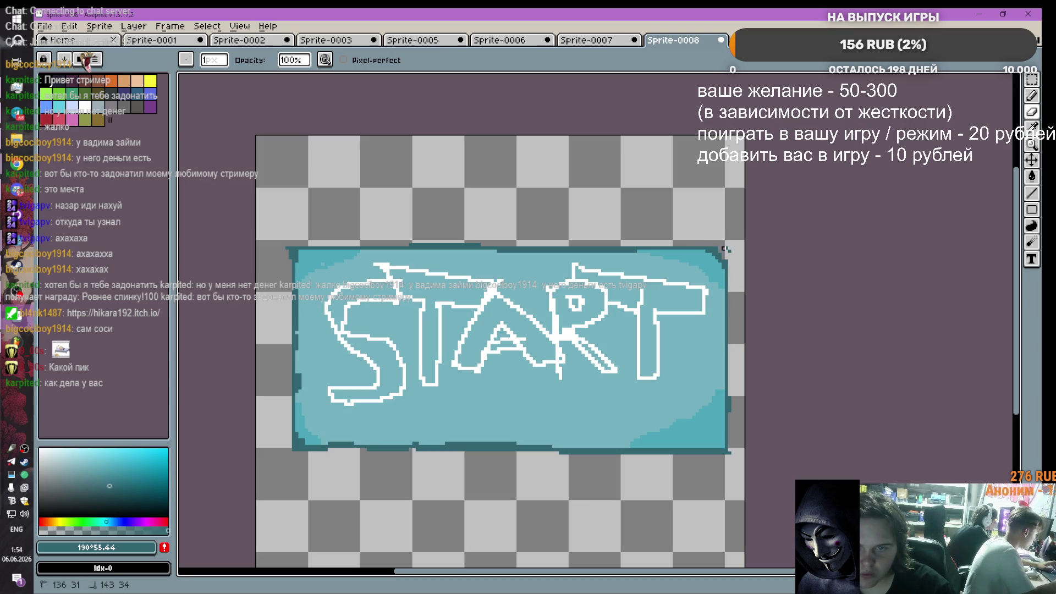
drag(720, 252, 710, 247)
drag(309, 249, 287, 264)
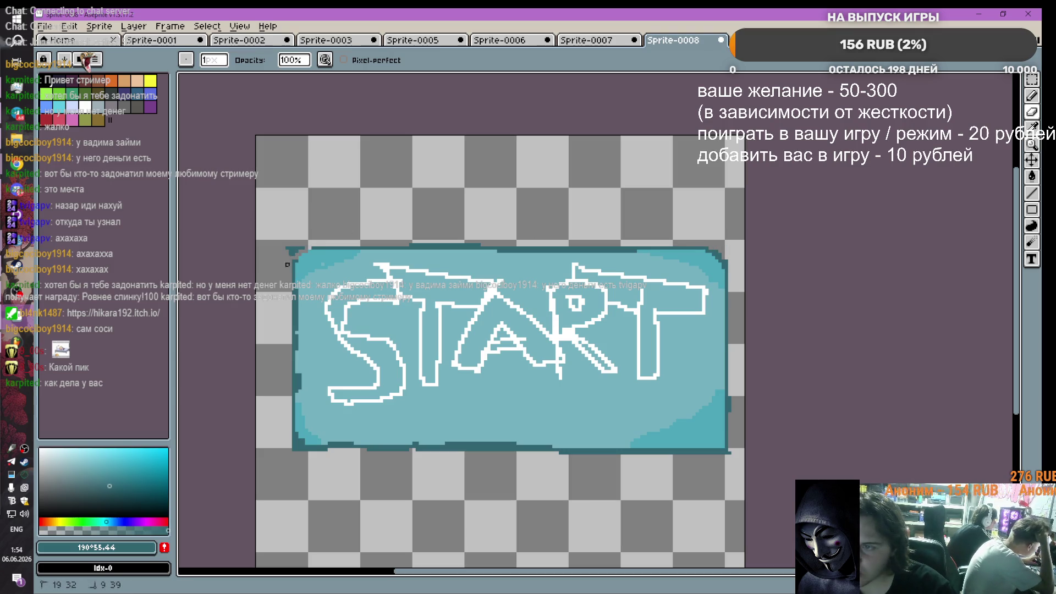
drag(302, 448, 294, 443)
drag(710, 440, 733, 434)
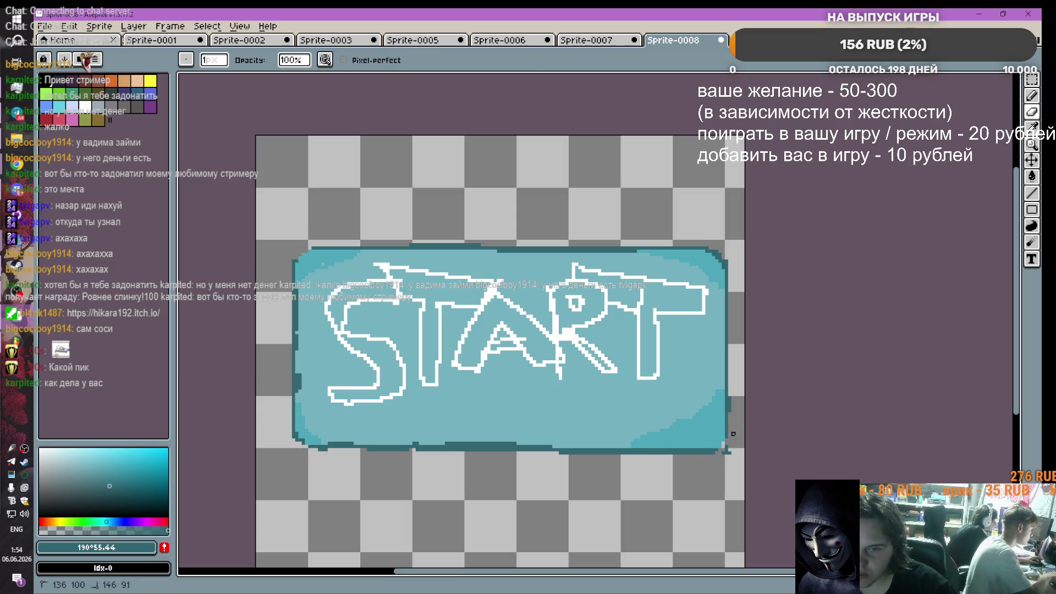
scroll(736, 450, up, 2)
Step: Eyedrop the border's dark teal #336671 and patch the bottom-right corner with it
key(i)
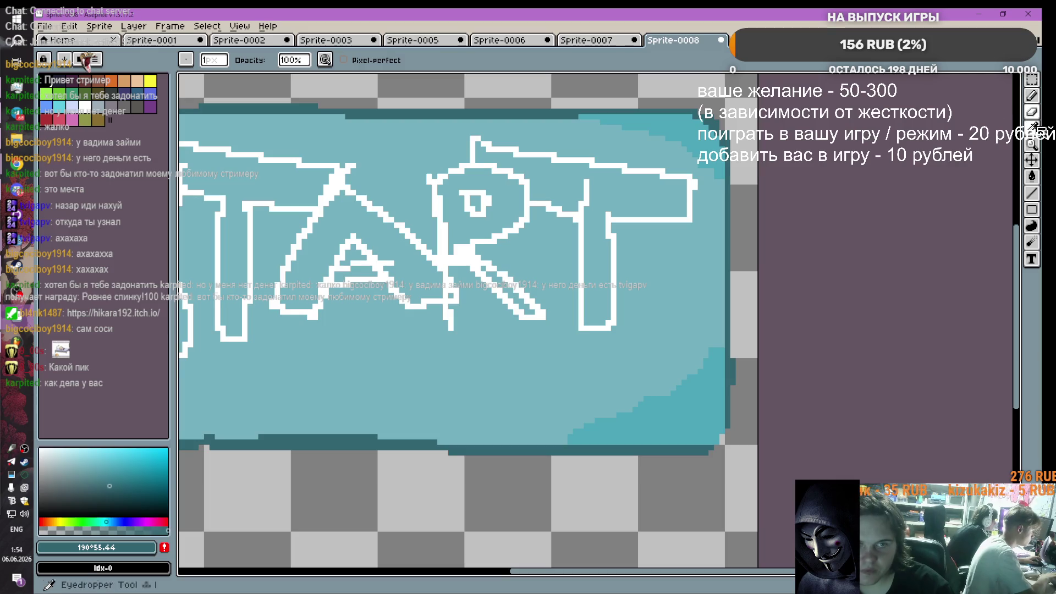
click(732, 388)
click(1032, 95)
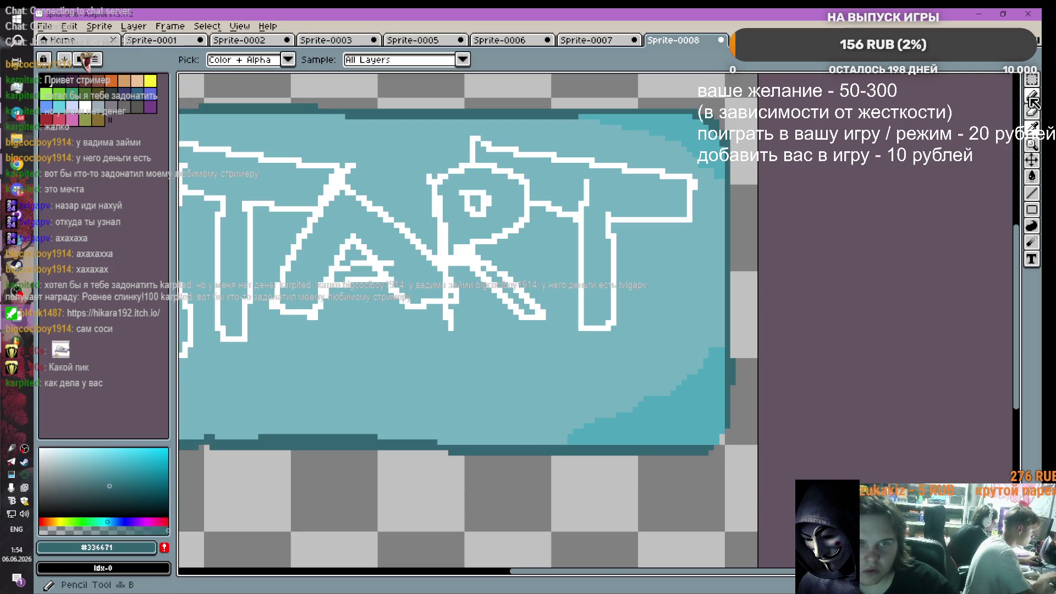
drag(707, 450, 712, 441)
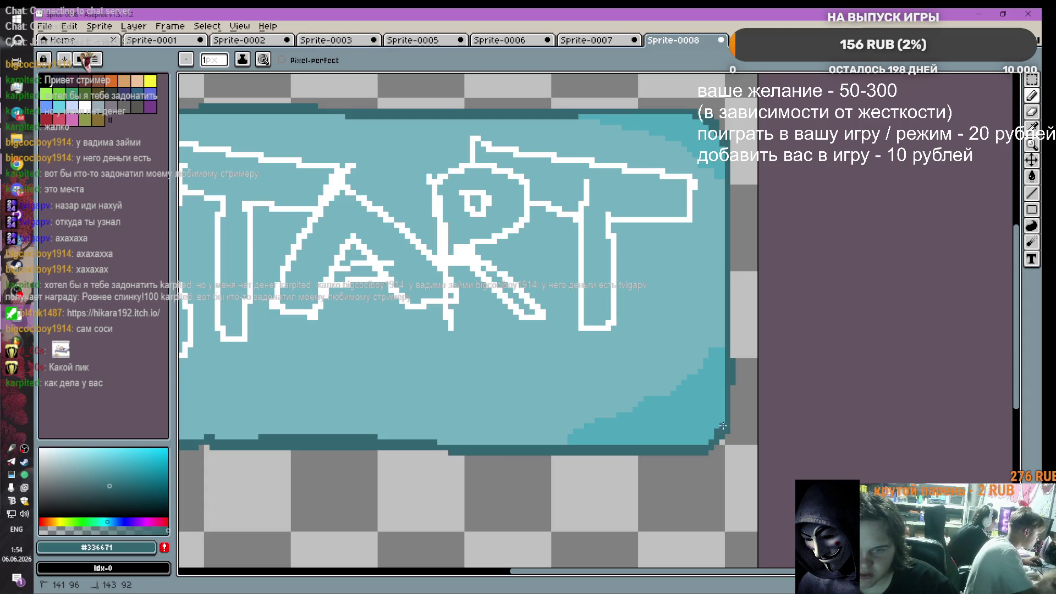
scroll(723, 426, down, 5)
scroll(279, 265, up, 4)
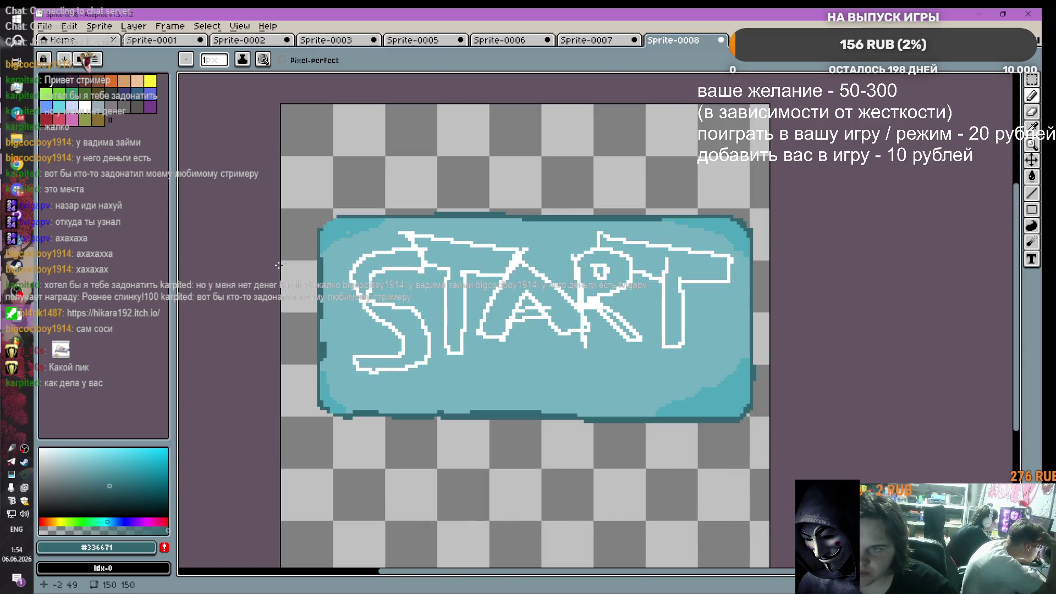
scroll(332, 194, up, 1)
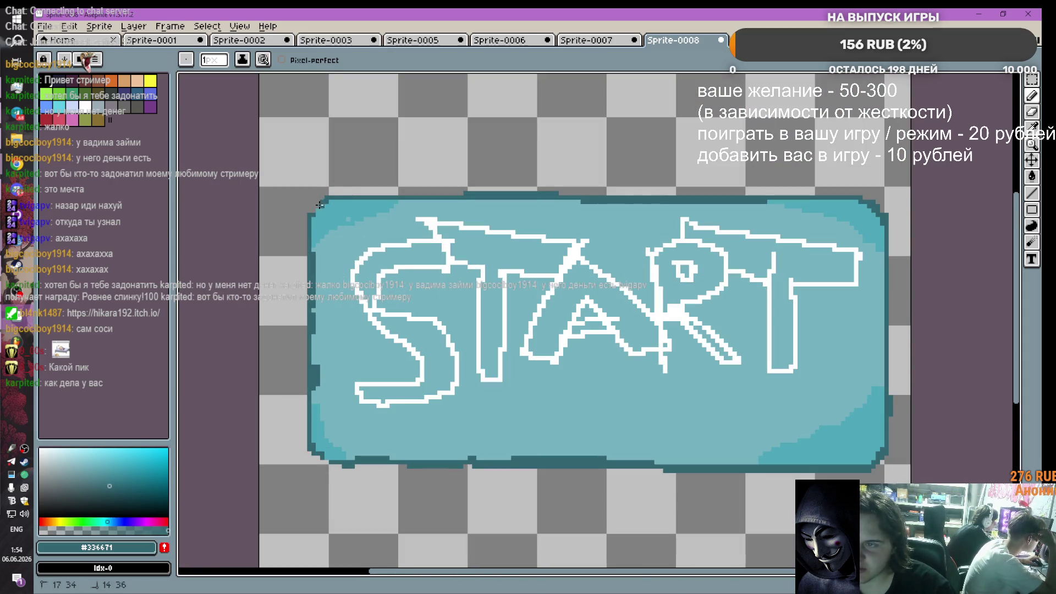
scroll(517, 260, down, 3)
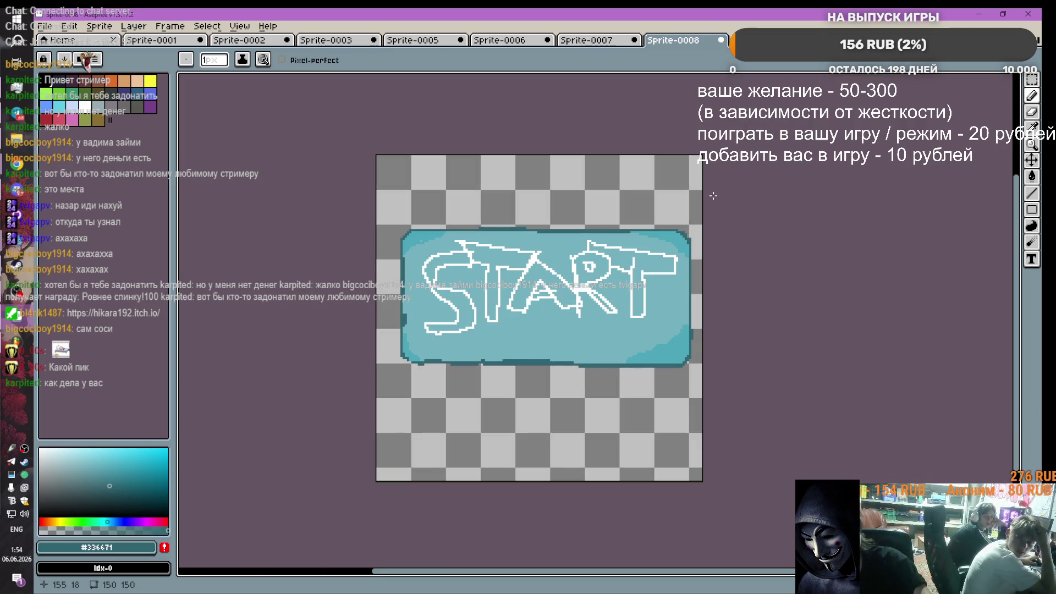
scroll(644, 264, down, 1)
scroll(588, 324, up, 1)
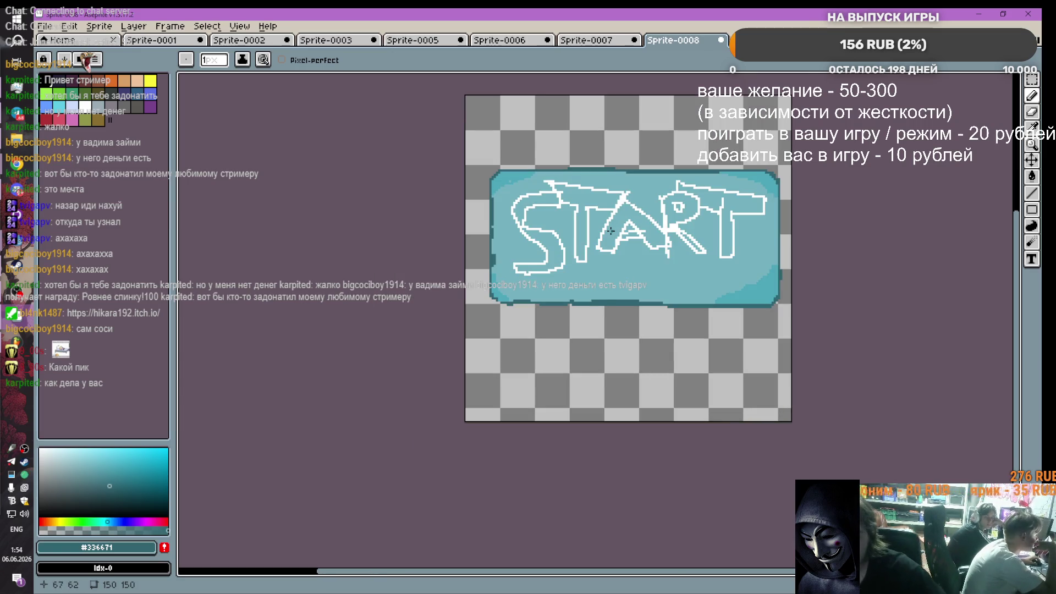
Step: Paint white into the S's left curve, bottom tail and top
click(86, 106)
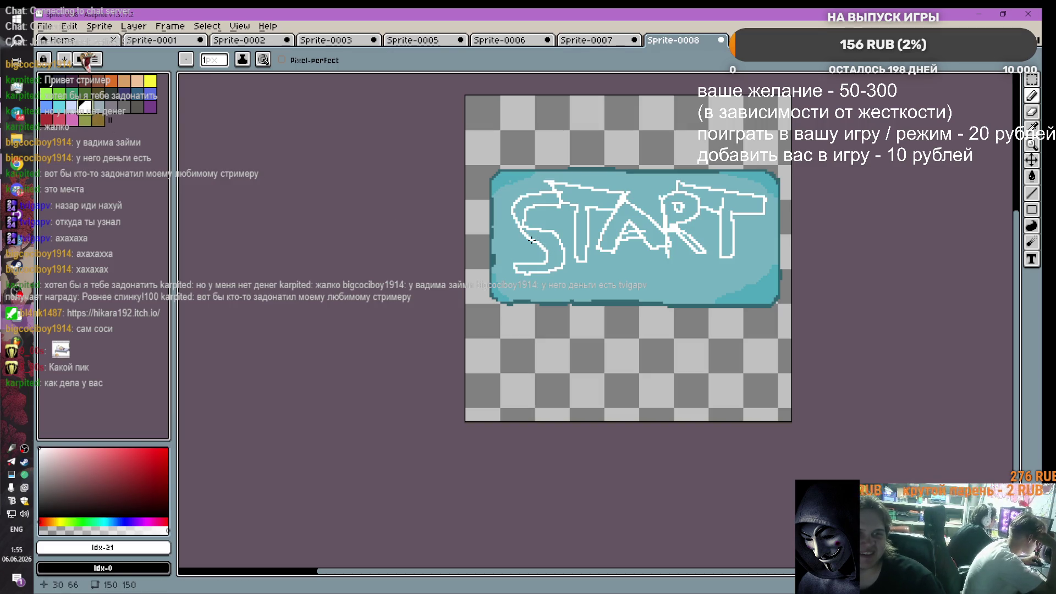
scroll(620, 249, up, 1)
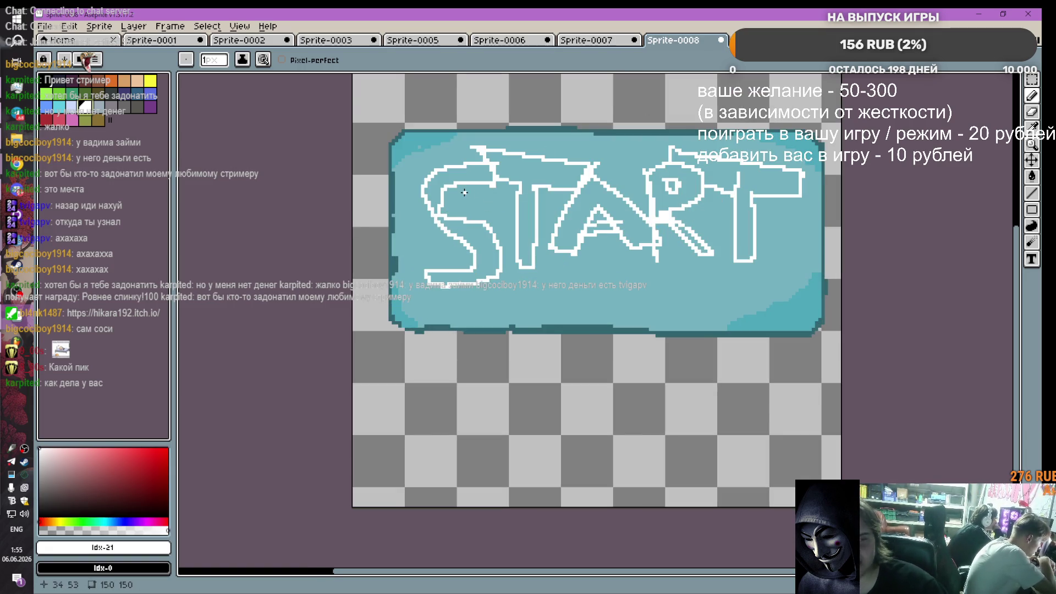
scroll(436, 212, up, 1)
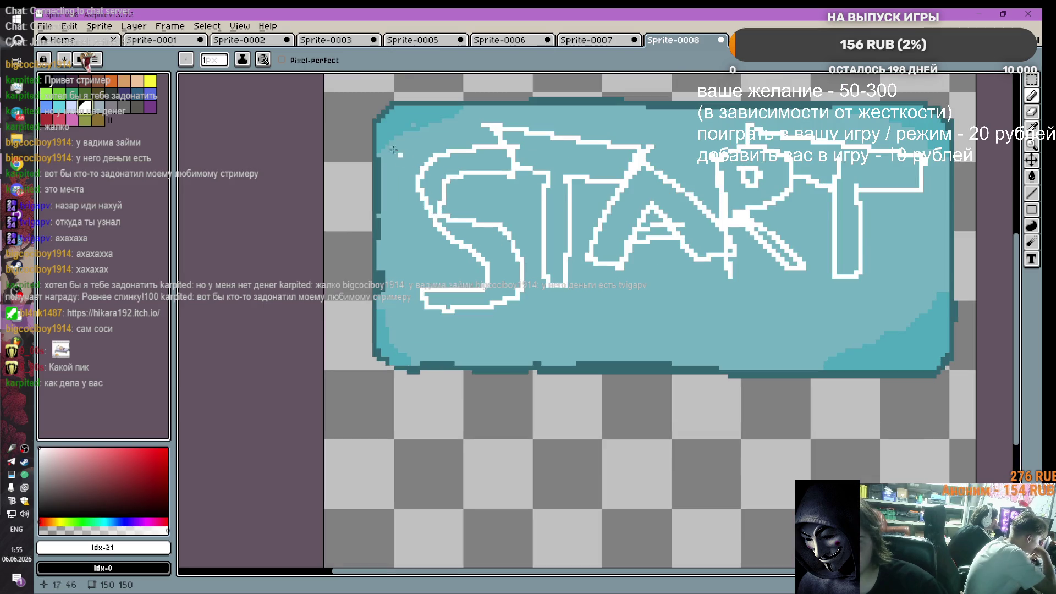
drag(408, 197, 477, 266)
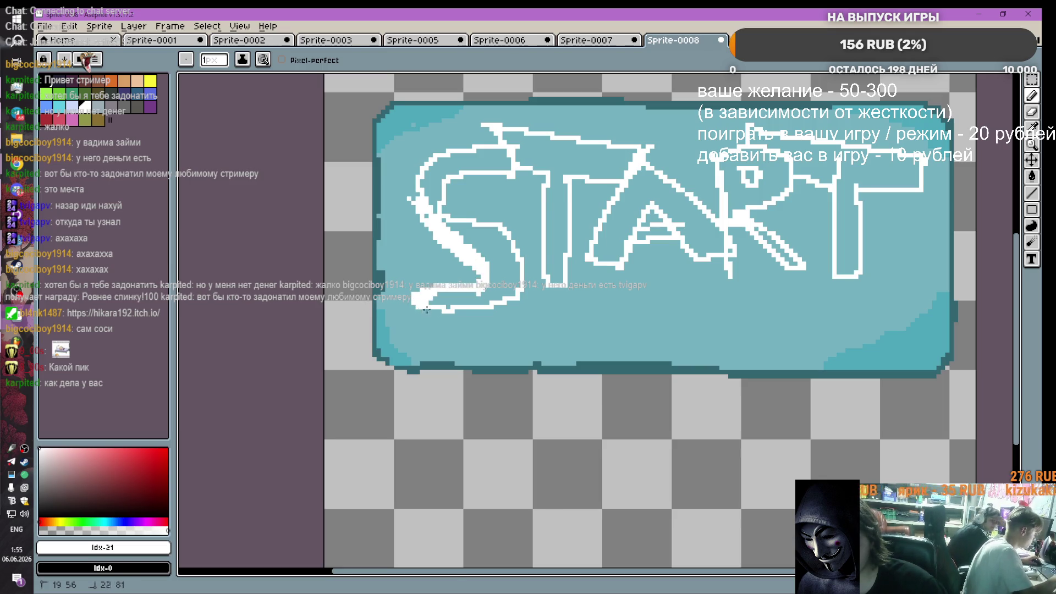
mouse_move(427, 310)
mouse_down()
mouse_move(497, 298)
mouse_move(505, 285)
mouse_move(510, 261)
mouse_move(485, 292)
mouse_move(502, 252)
mouse_move(484, 230)
mouse_move(449, 224)
mouse_move(489, 259)
mouse_up()
scroll(487, 262, down, 1)
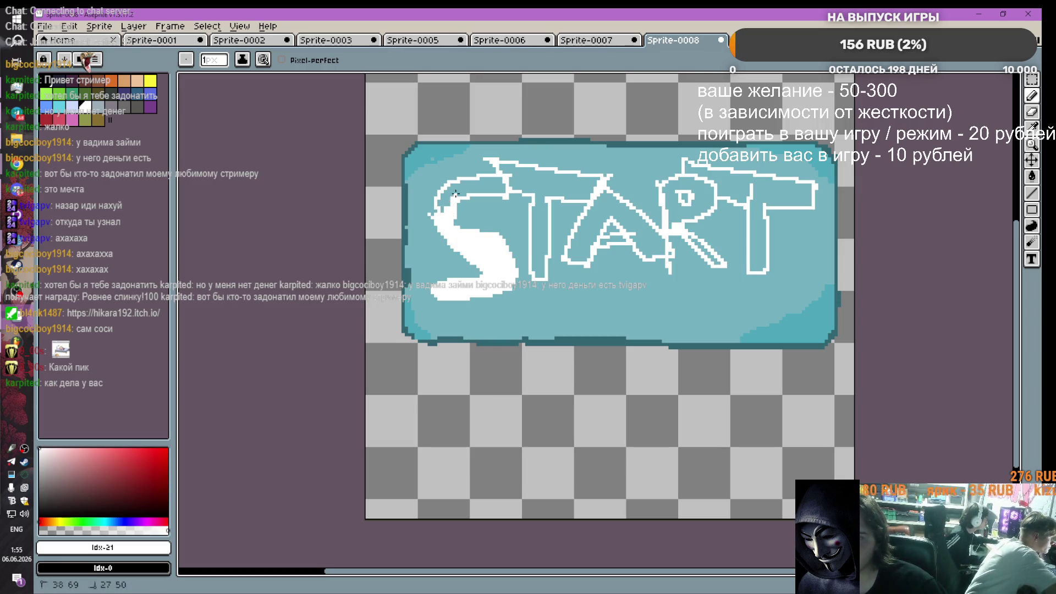
drag(472, 182, 489, 189)
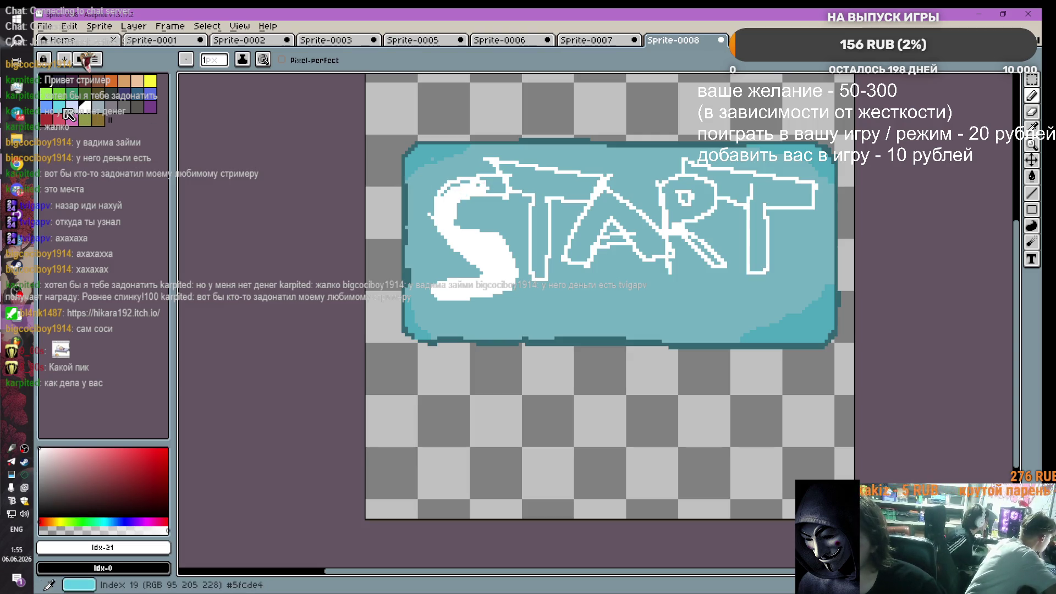
click(117, 522)
Step: Switch to dark navy and draw a navy line along the T's top
click(112, 485)
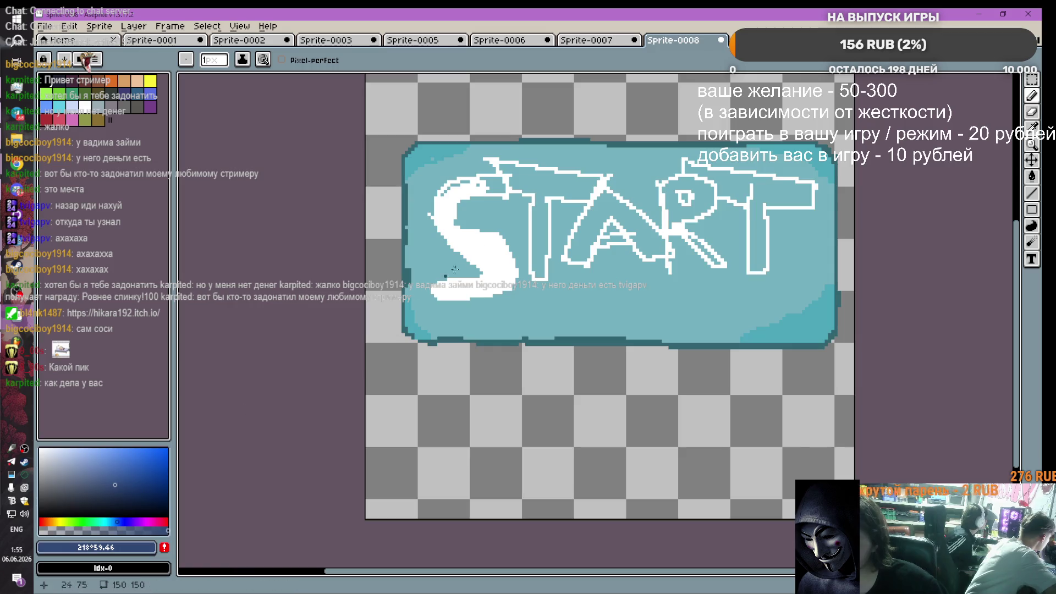
scroll(503, 181, up, 2)
mouse_move(503, 181)
mouse_down()
mouse_move(439, 185)
mouse_move(412, 212)
mouse_move(487, 242)
mouse_move(509, 269)
mouse_move(522, 313)
mouse_move(496, 342)
mouse_move(525, 285)
mouse_move(467, 234)
mouse_move(415, 210)
mouse_move(459, 179)
mouse_move(512, 175)
mouse_move(478, 136)
mouse_move(407, 148)
mouse_move(368, 197)
mouse_move(387, 244)
mouse_move(450, 293)
mouse_move(432, 311)
mouse_move(379, 319)
mouse_move(379, 350)
mouse_move(478, 345)
mouse_up()
key(ctrl+z)
scroll(501, 240, down, 3)
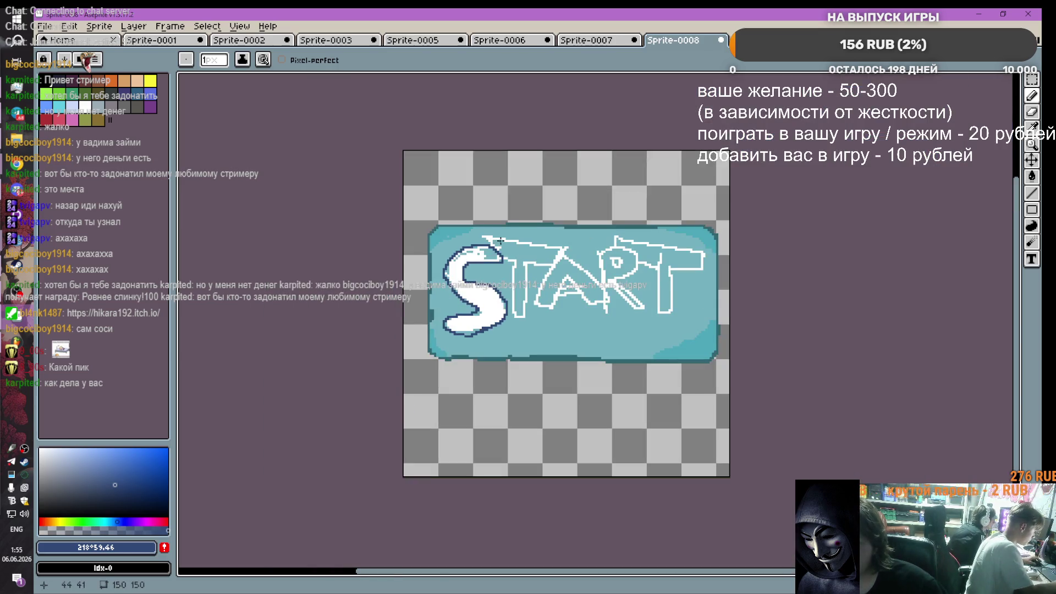
drag(492, 242, 559, 245)
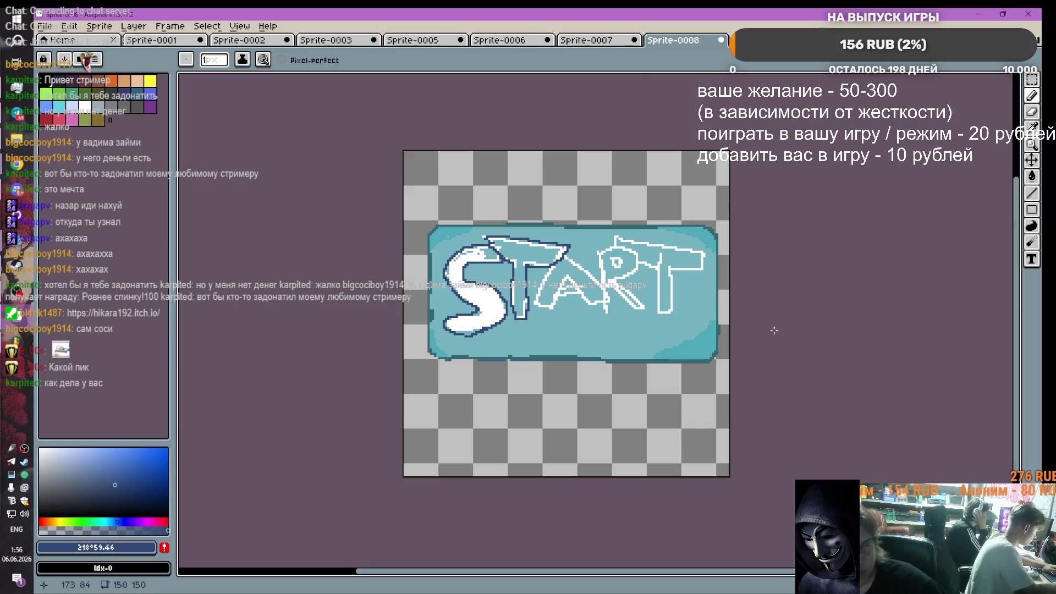
Step: Outline the A's diagonals, inner edges and right side in navy
scroll(563, 320, up, 2)
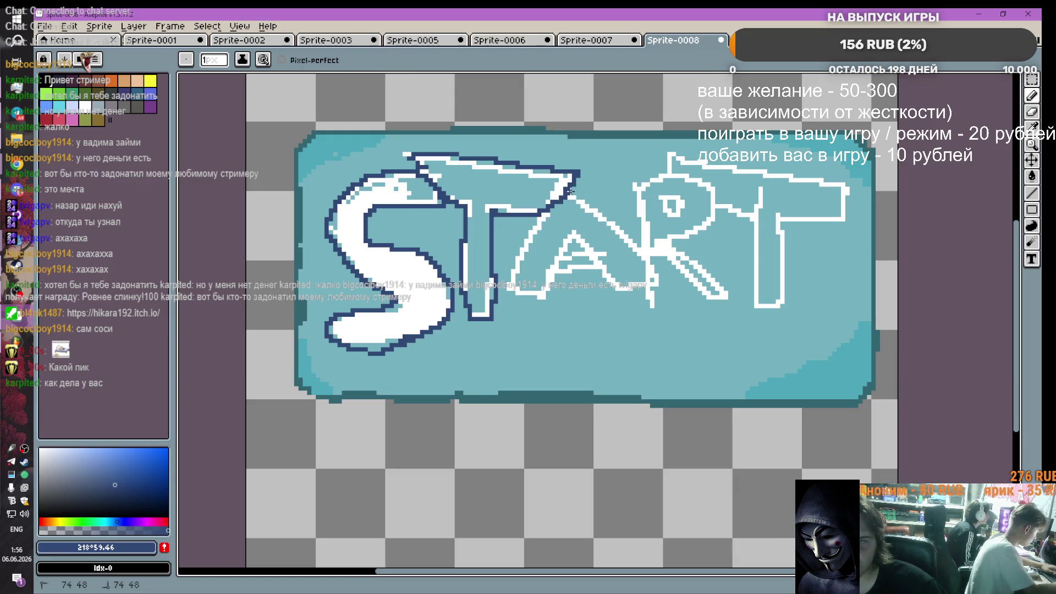
mouse_move(570, 191)
mouse_down()
mouse_move(616, 221)
mouse_move(649, 267)
mouse_move(636, 290)
mouse_move(598, 274)
mouse_up()
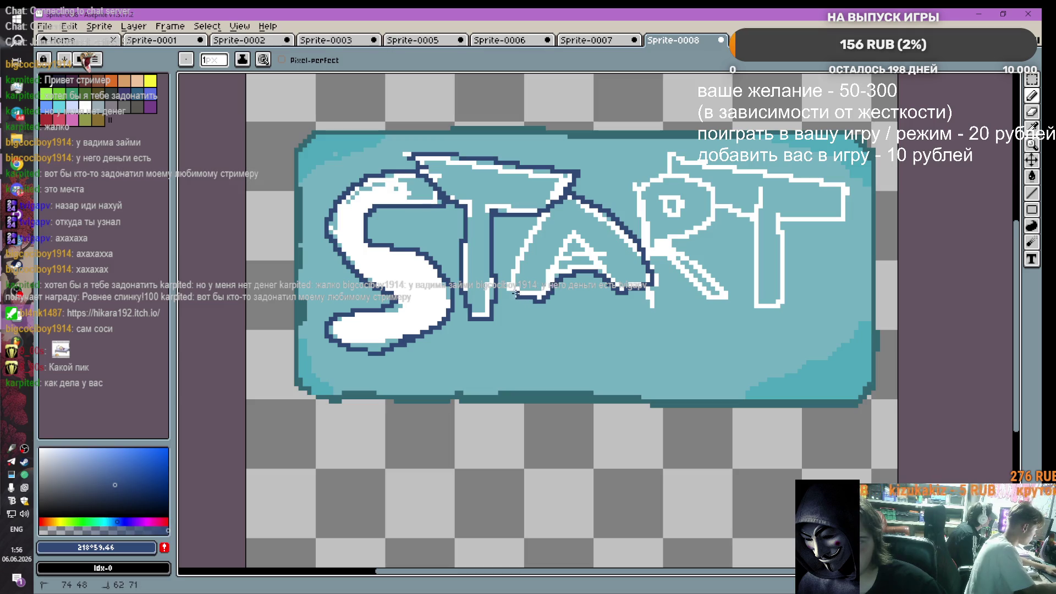
mouse_move(516, 293)
mouse_down()
mouse_move(509, 256)
mouse_move(551, 209)
mouse_move(545, 277)
mouse_up()
drag(567, 230, 618, 283)
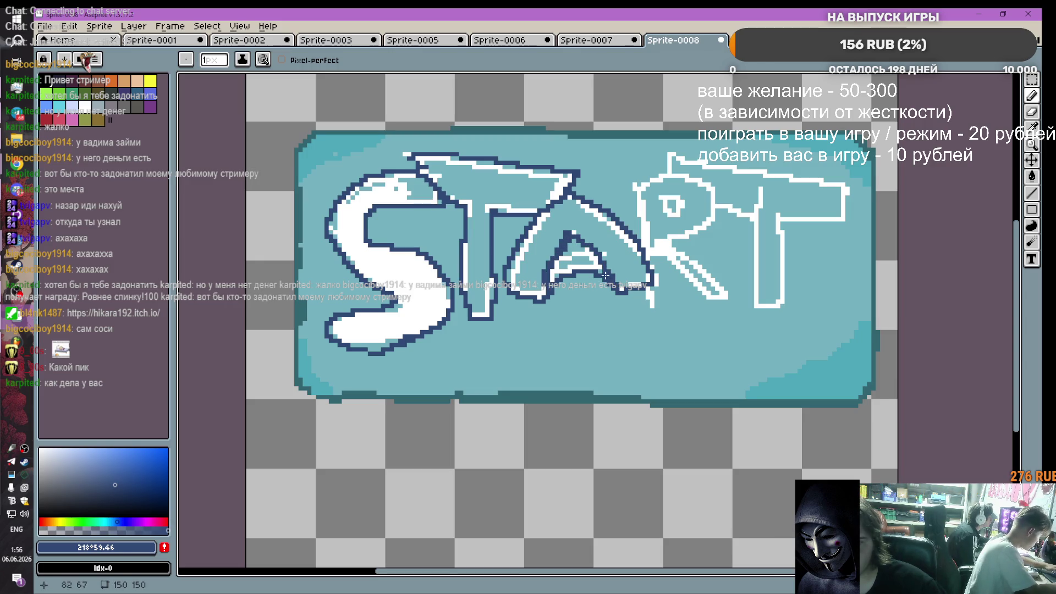
drag(564, 253, 590, 248)
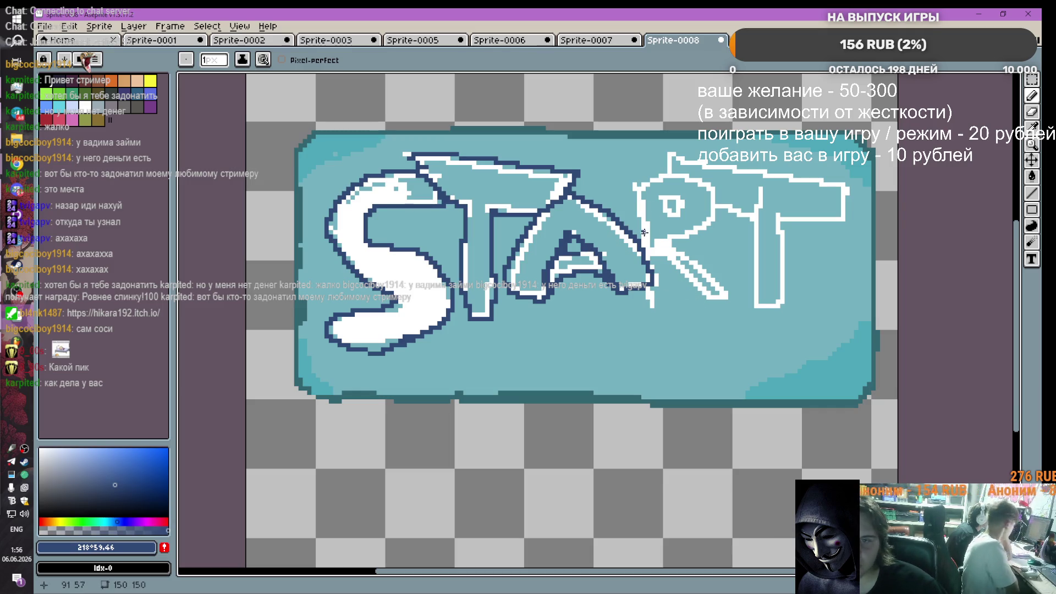
drag(644, 306, 655, 258)
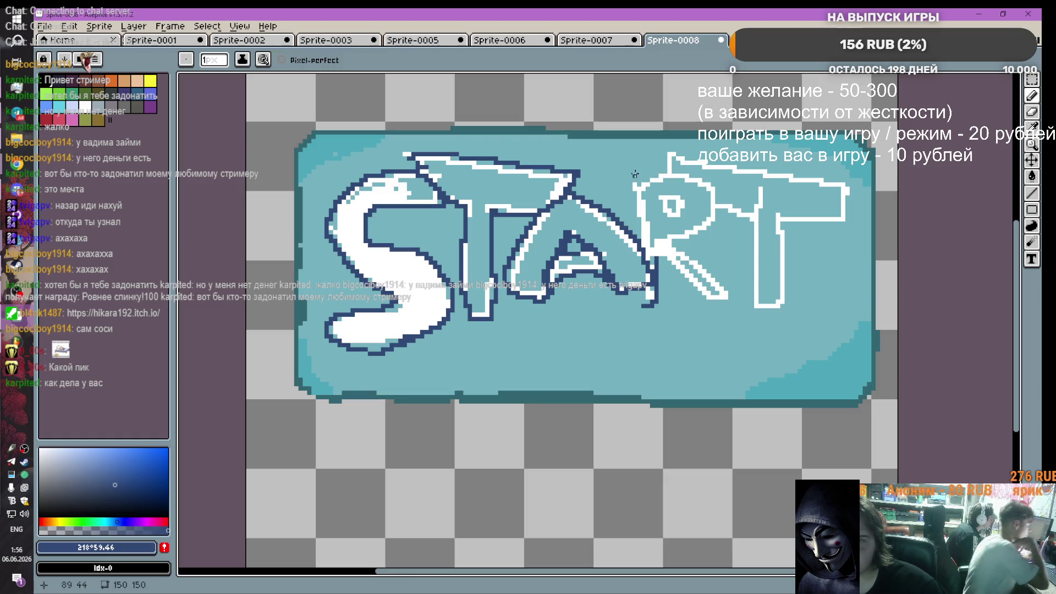
Step: Outline the R's left edge and diagonal leg in navy
mouse_move(639, 185)
mouse_down()
mouse_move(630, 230)
mouse_move(648, 302)
mouse_up()
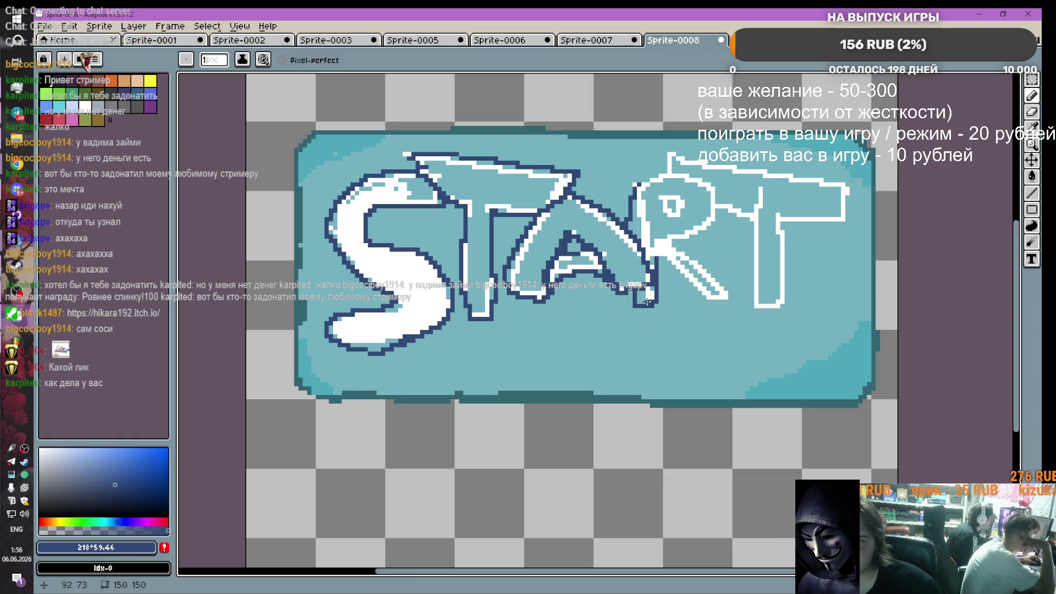
mouse_move(658, 257)
mouse_down()
mouse_move(731, 301)
mouse_move(682, 259)
mouse_move(714, 190)
mouse_move(657, 175)
mouse_move(631, 188)
mouse_move(695, 160)
mouse_move(839, 185)
mouse_move(852, 216)
mouse_move(799, 228)
mouse_move(787, 288)
mouse_move(750, 289)
mouse_move(748, 217)
mouse_move(723, 205)
mouse_up()
scroll(713, 245, up, 1)
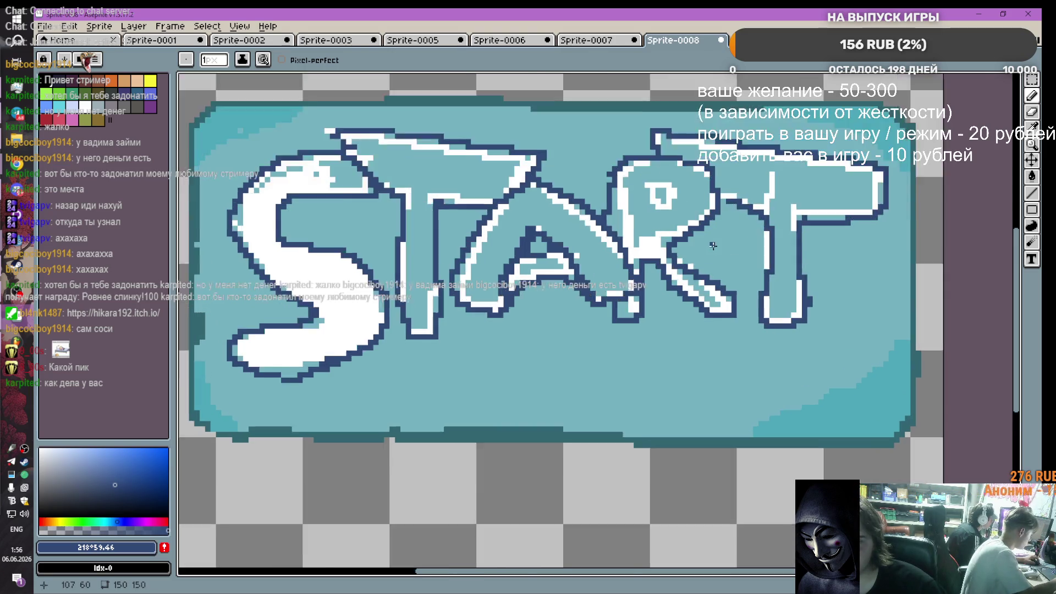
scroll(713, 245, down, 2)
scroll(713, 245, down, 1)
scroll(712, 245, up, 1)
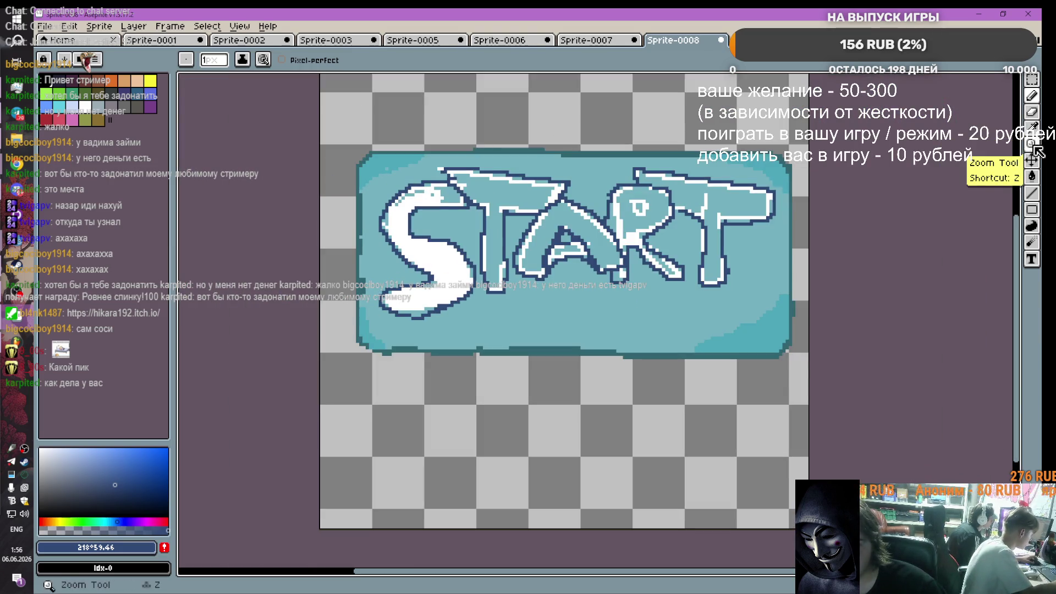
click(1031, 176)
Step: Bucket-fill the insides of the T, A, R and final T with white
click(85, 104)
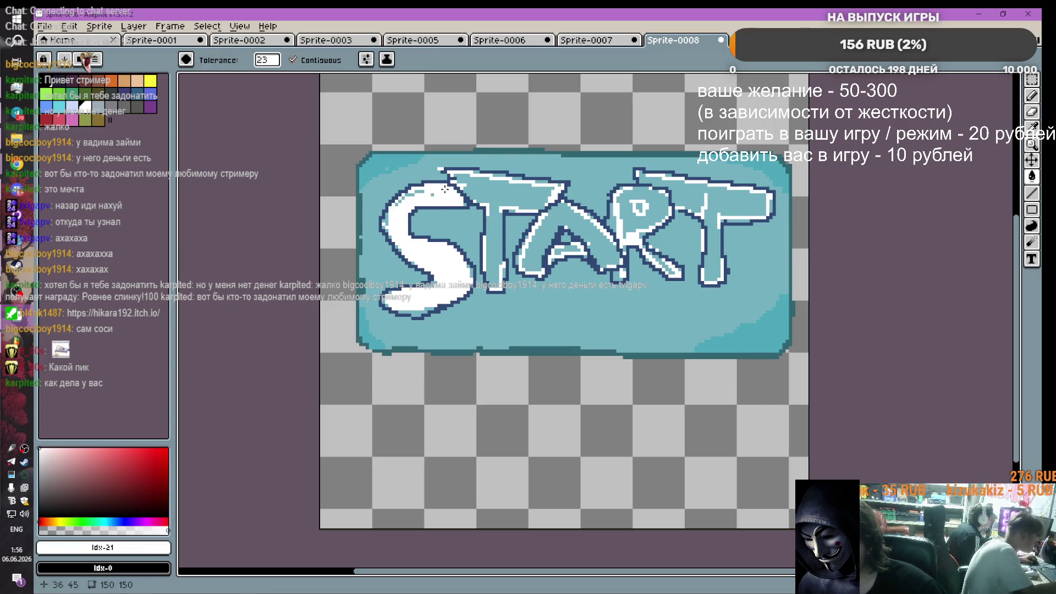
click(502, 188)
click(556, 233)
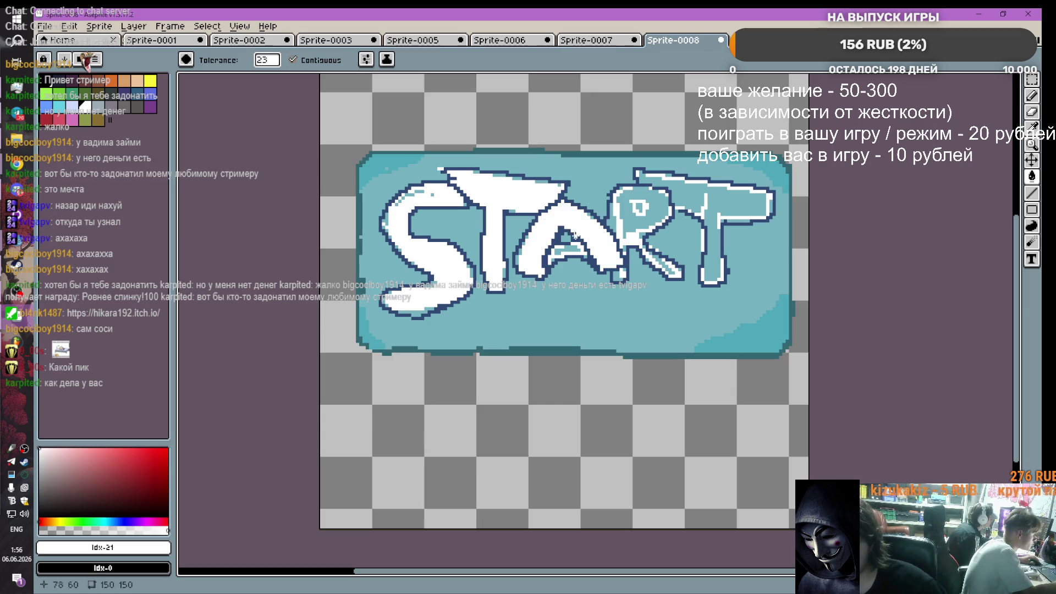
click(647, 208)
click(743, 198)
Step: Fill the small gaps on the R, A's crossbar and T's right arm white, undoing a mistaken fill on the S
scroll(748, 262, up, 1)
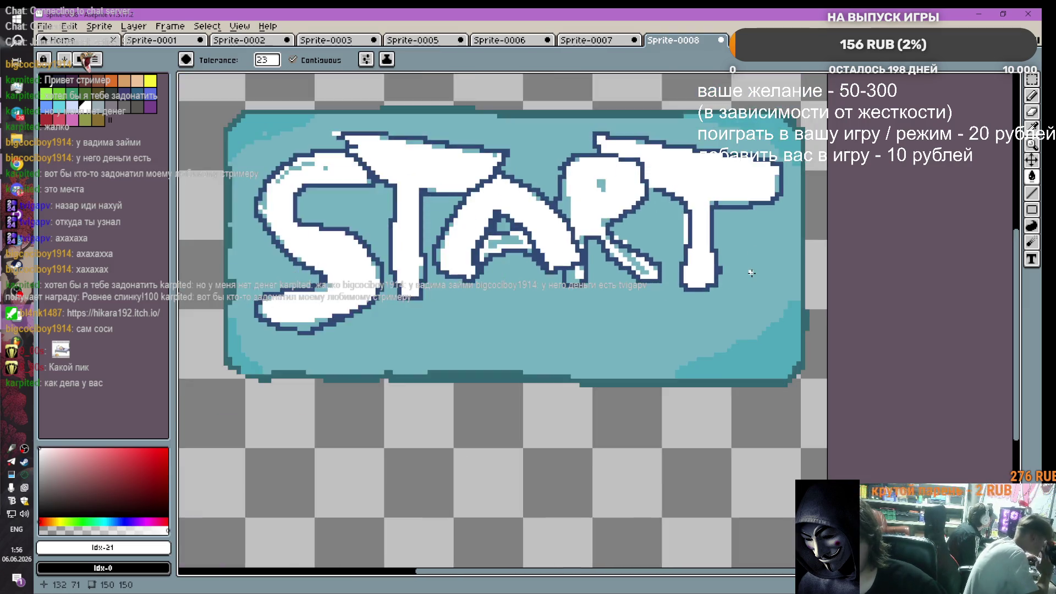
scroll(748, 263, down, 1)
scroll(662, 264, up, 1)
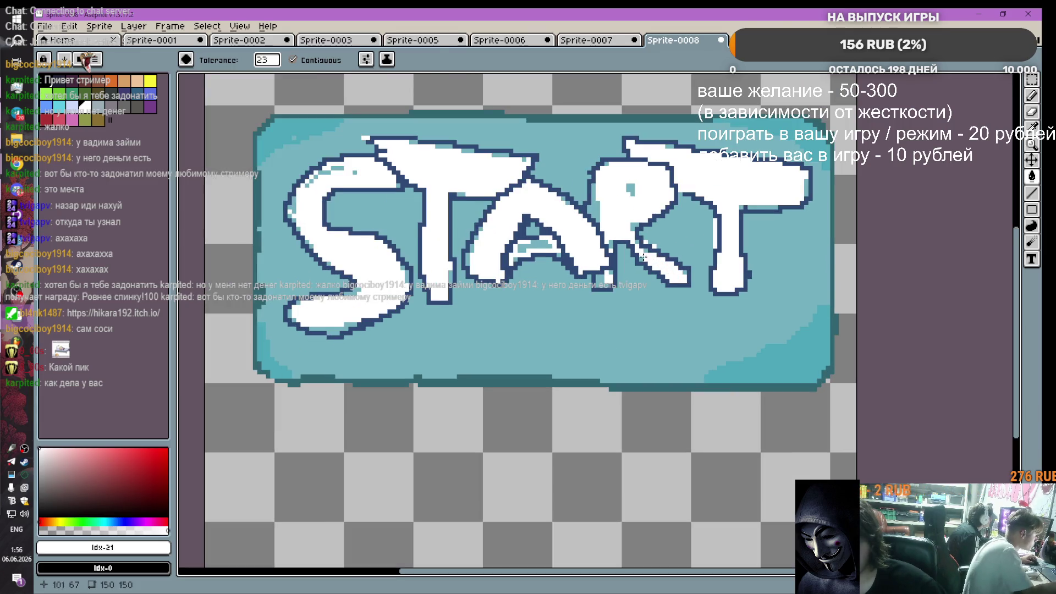
click(593, 203)
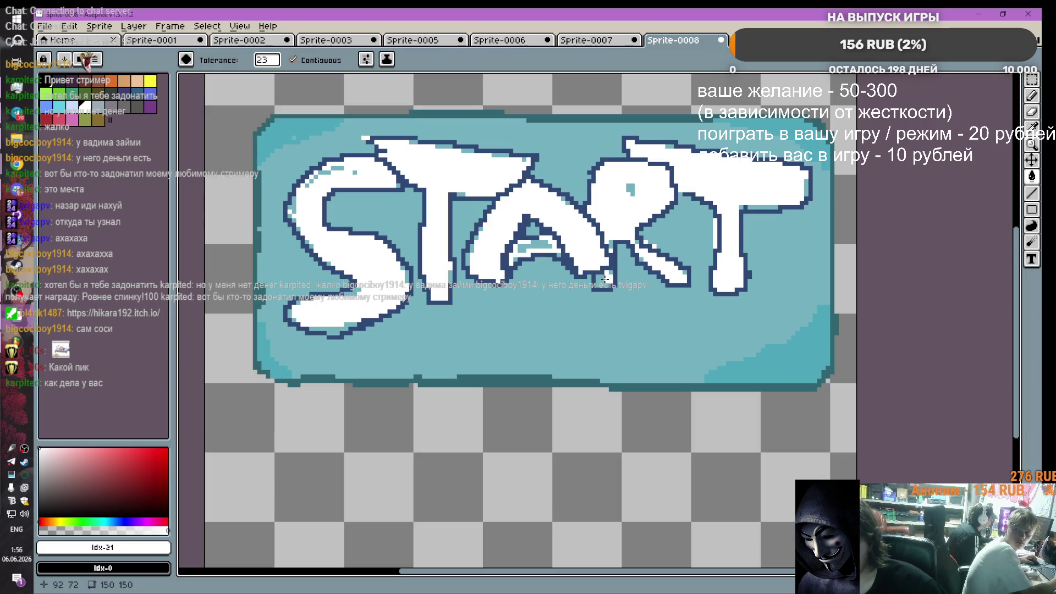
click(547, 247)
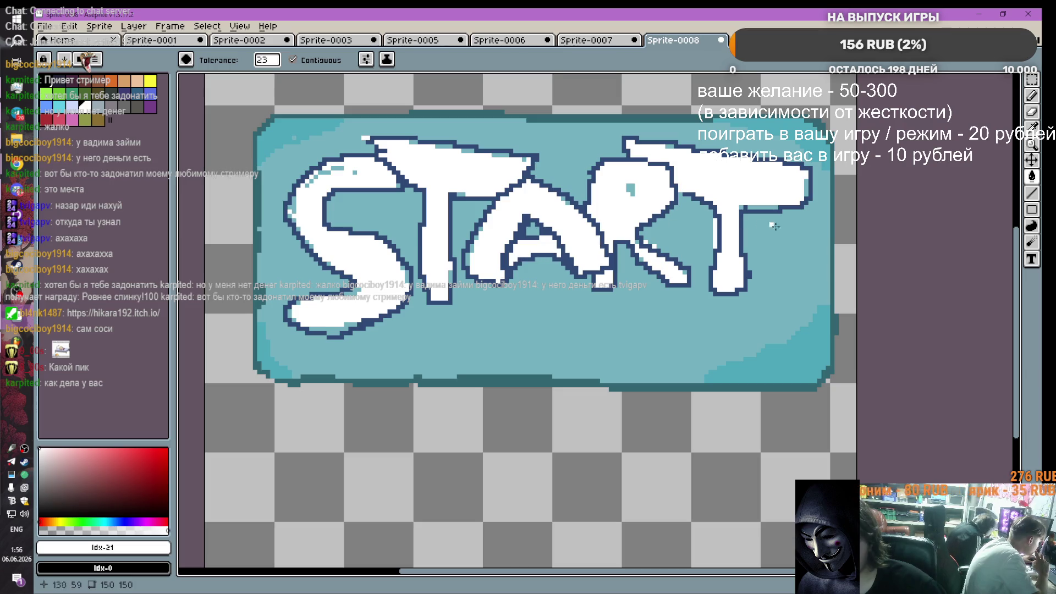
click(761, 206)
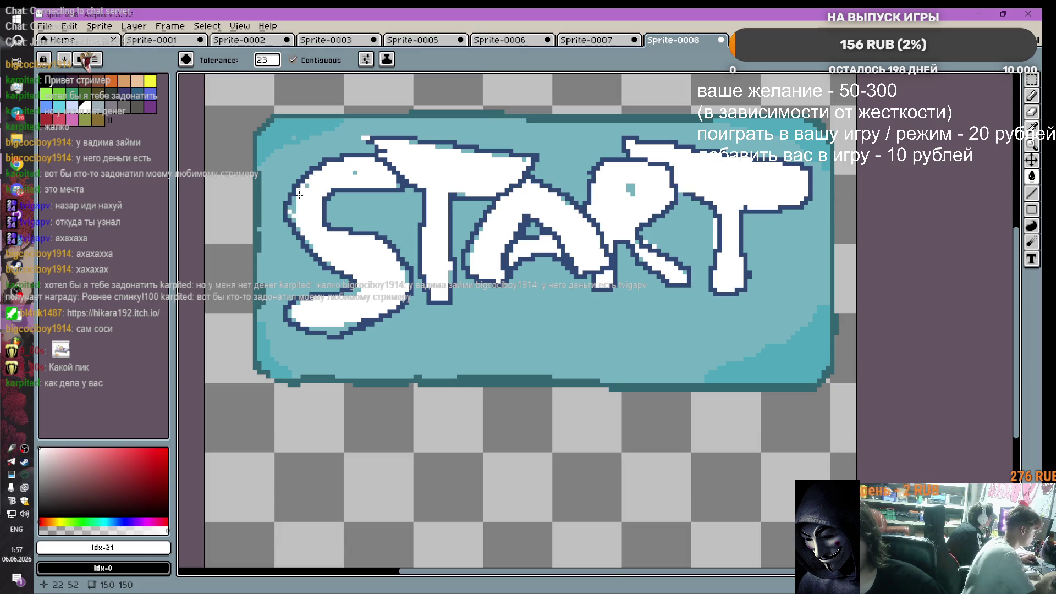
click(290, 217)
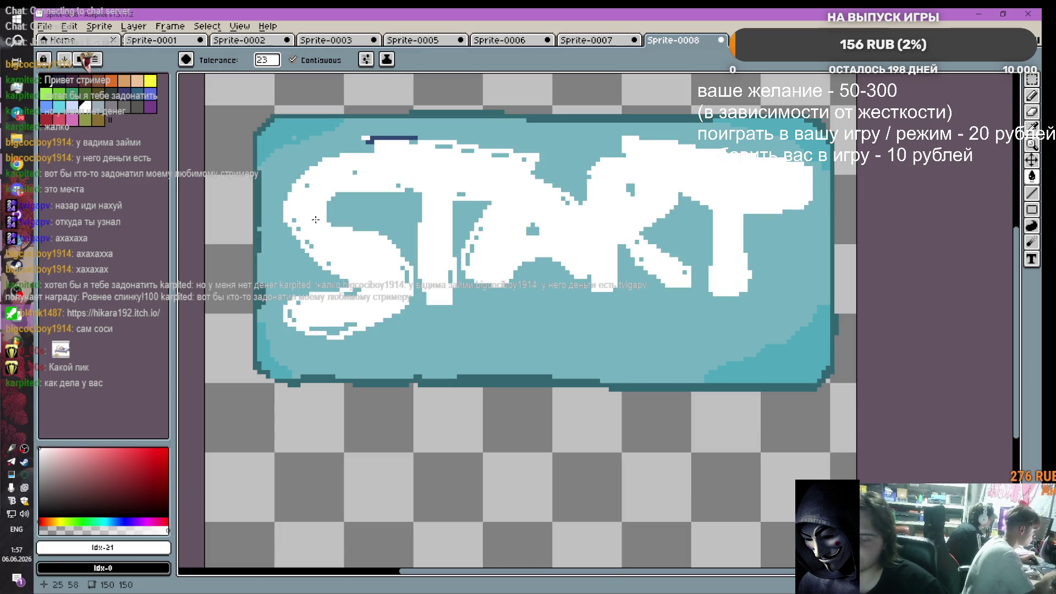
key(ctrl+z)
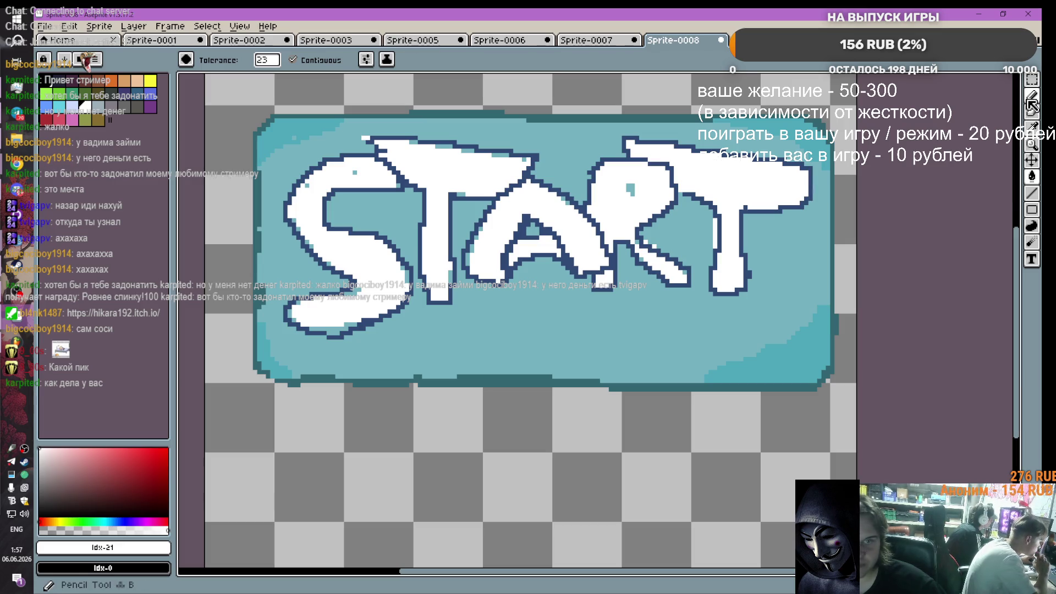
Step: Sample the navy outline colour and pencil navy outlines around the R's hole and along the T
key(b)
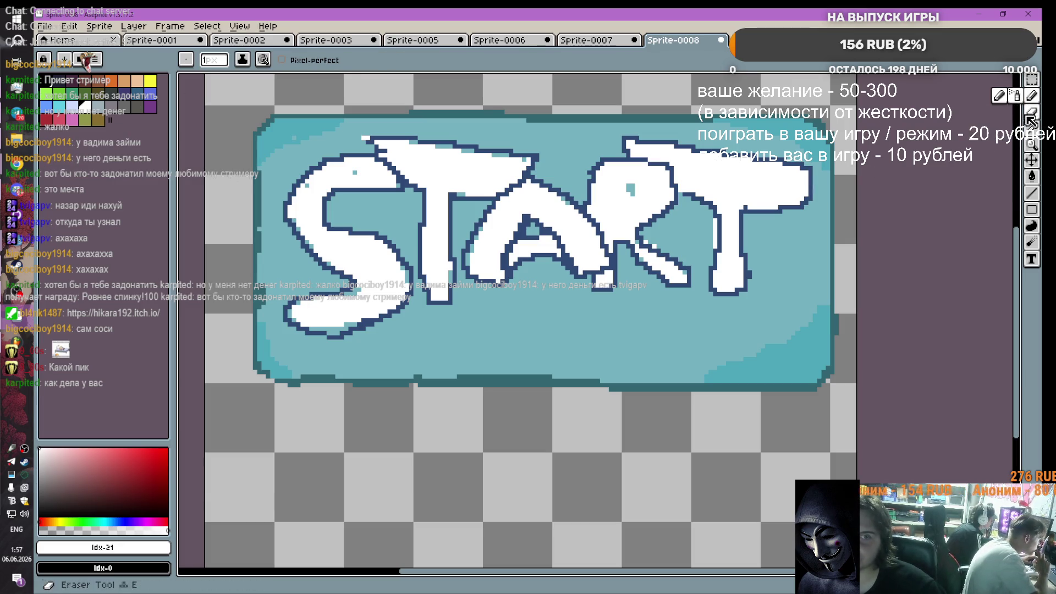
key(i)
click(525, 178)
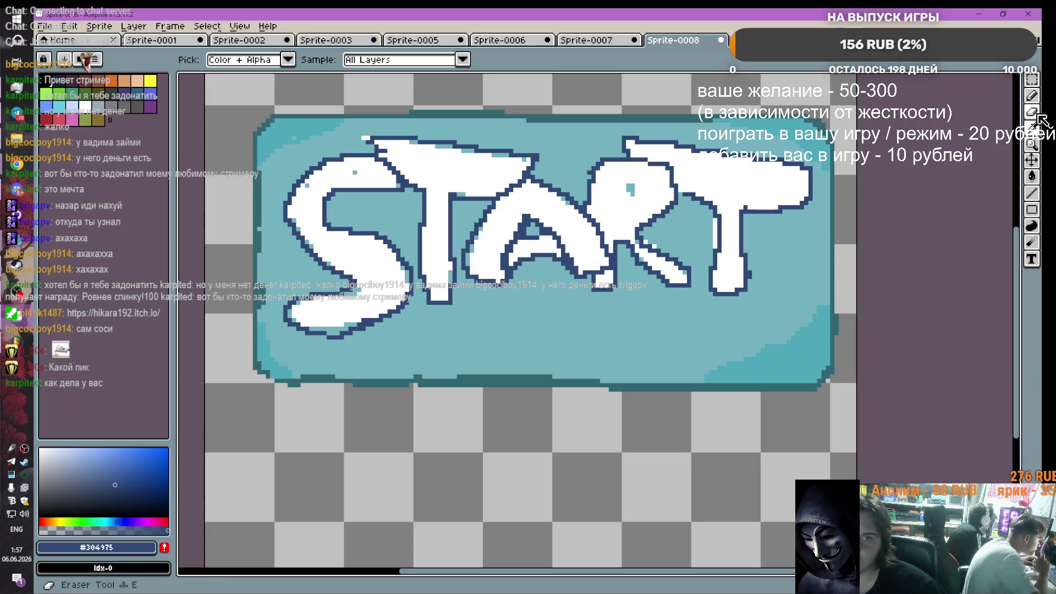
click(1032, 95)
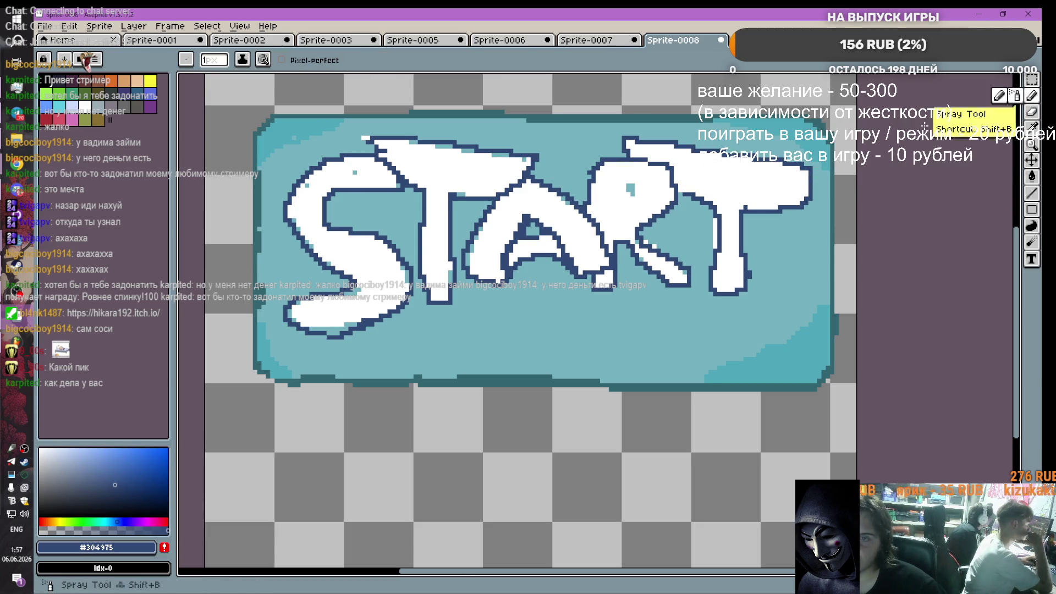
scroll(496, 165, up, 4)
scroll(496, 165, down, 3)
scroll(707, 209, up, 2)
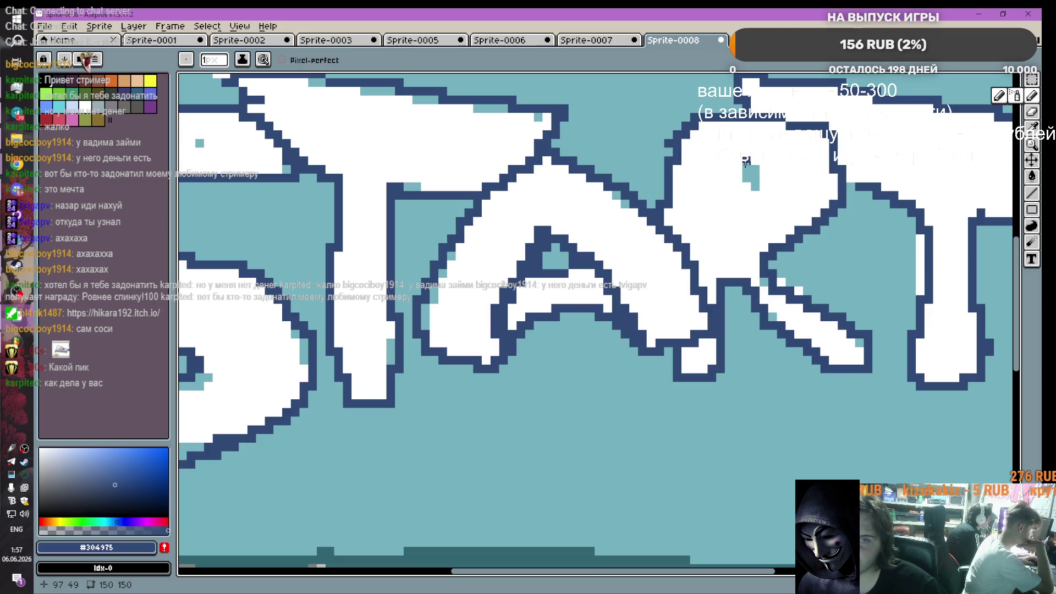
mouse_move(745, 165)
mouse_down()
mouse_move(755, 192)
mouse_move(749, 163)
mouse_up()
scroll(670, 229, down, 2)
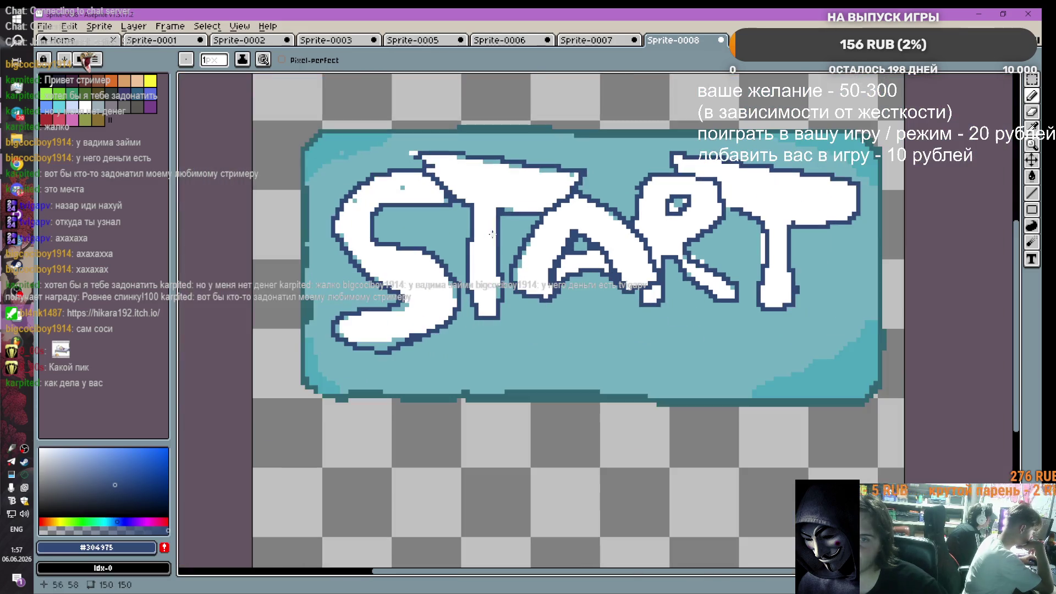
scroll(766, 236, up, 1)
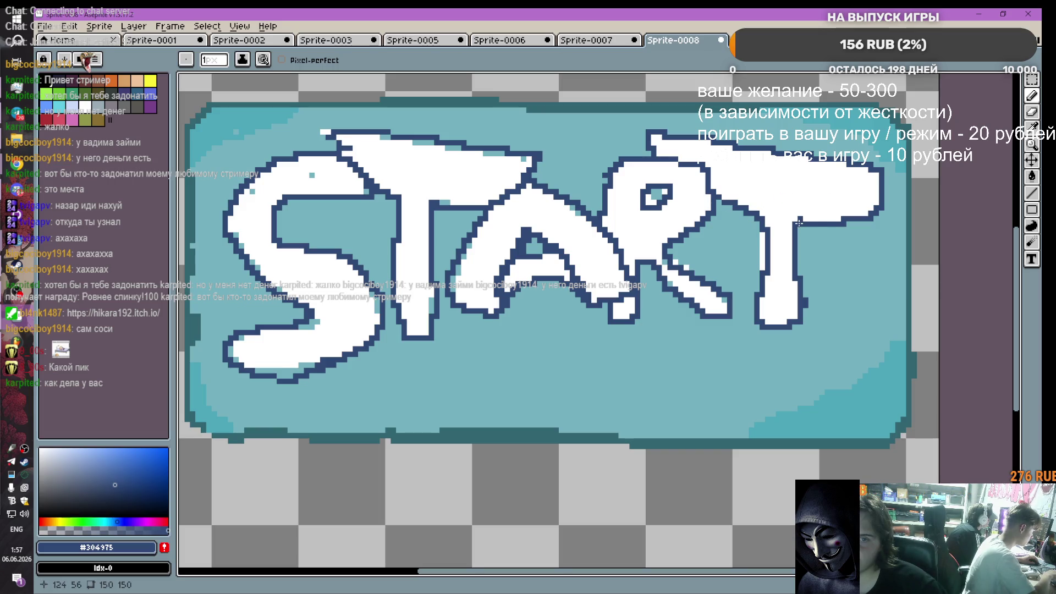
drag(799, 222, 877, 191)
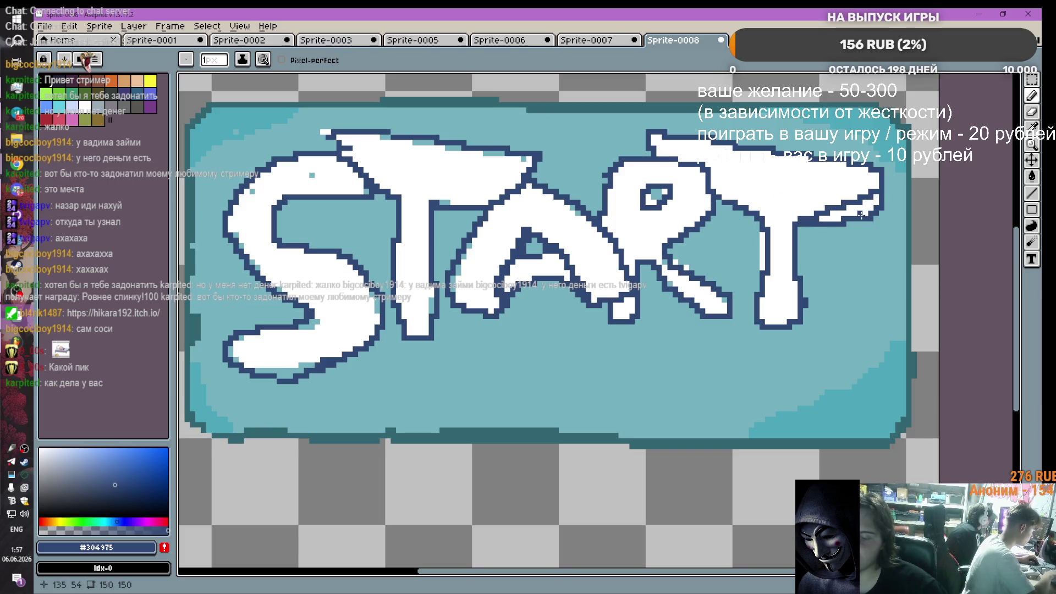
mouse_move(803, 281)
mouse_down()
mouse_move(828, 219)
mouse_move(810, 259)
mouse_up()
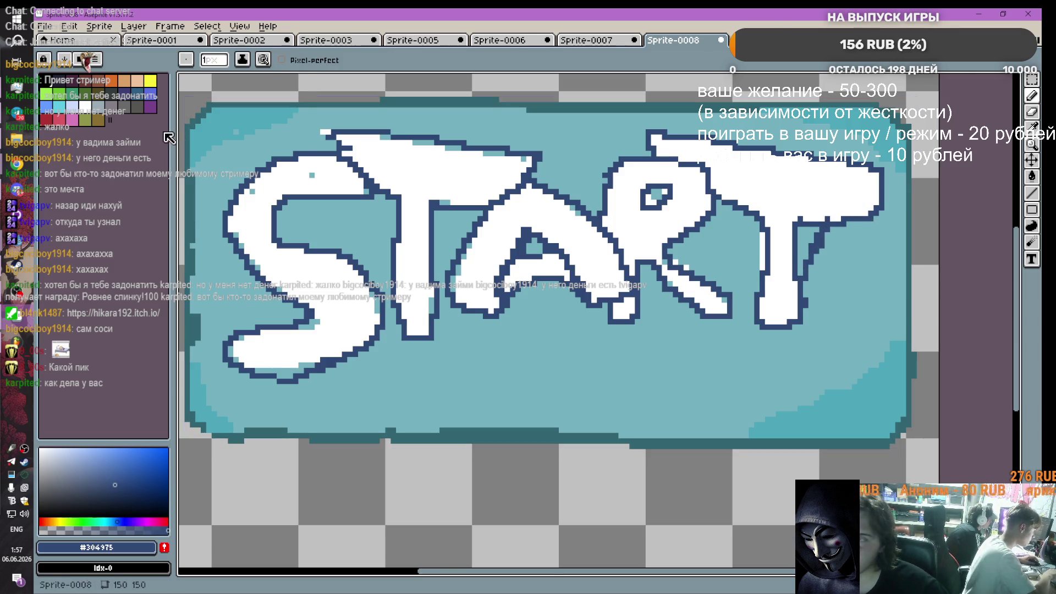
Step: Patch white between the T's stem and crossbar, touch up the S and T, then sample teal #74b1bc
click(87, 106)
mouse_move(802, 220)
mouse_down()
mouse_move(792, 245)
mouse_move(798, 268)
mouse_up()
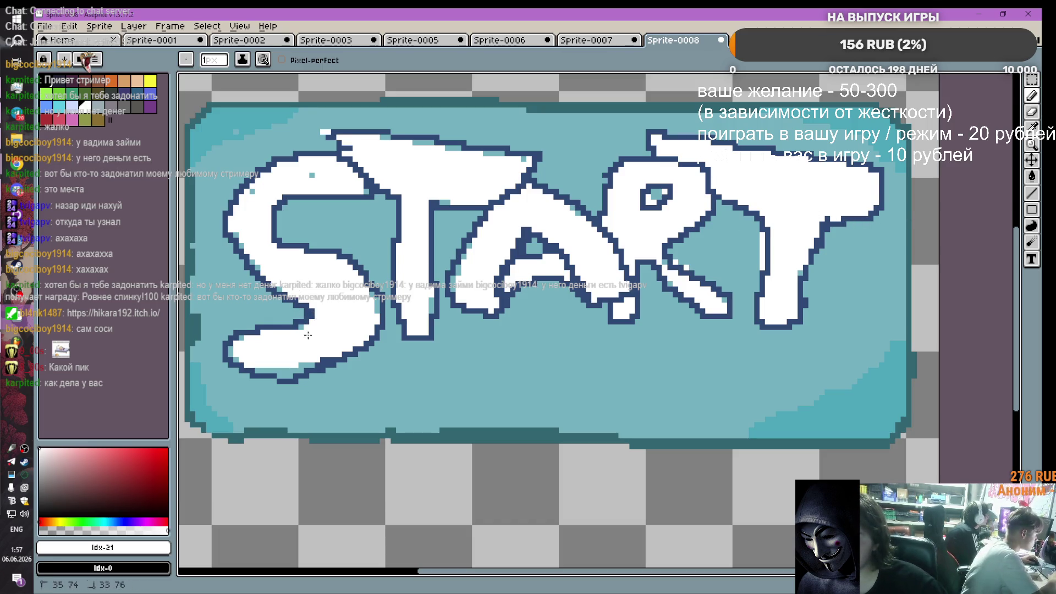
drag(300, 365, 313, 364)
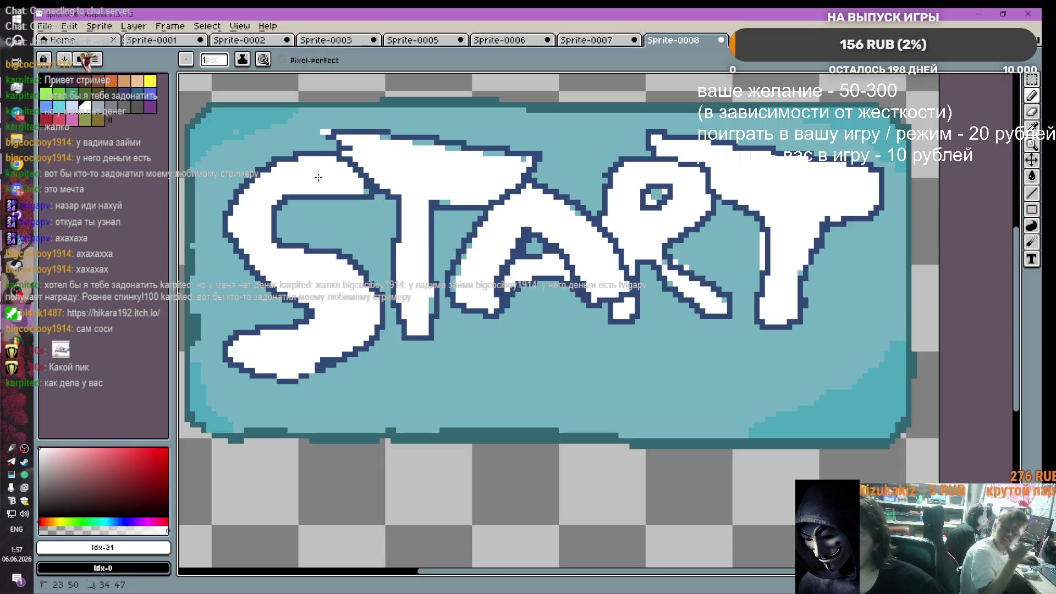
click(366, 191)
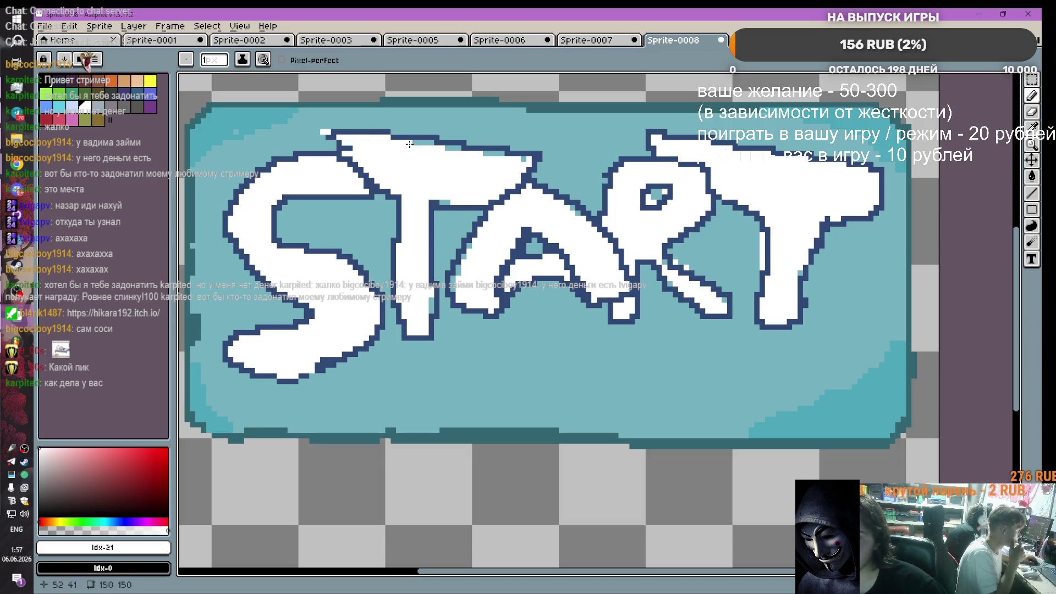
drag(413, 142, 444, 149)
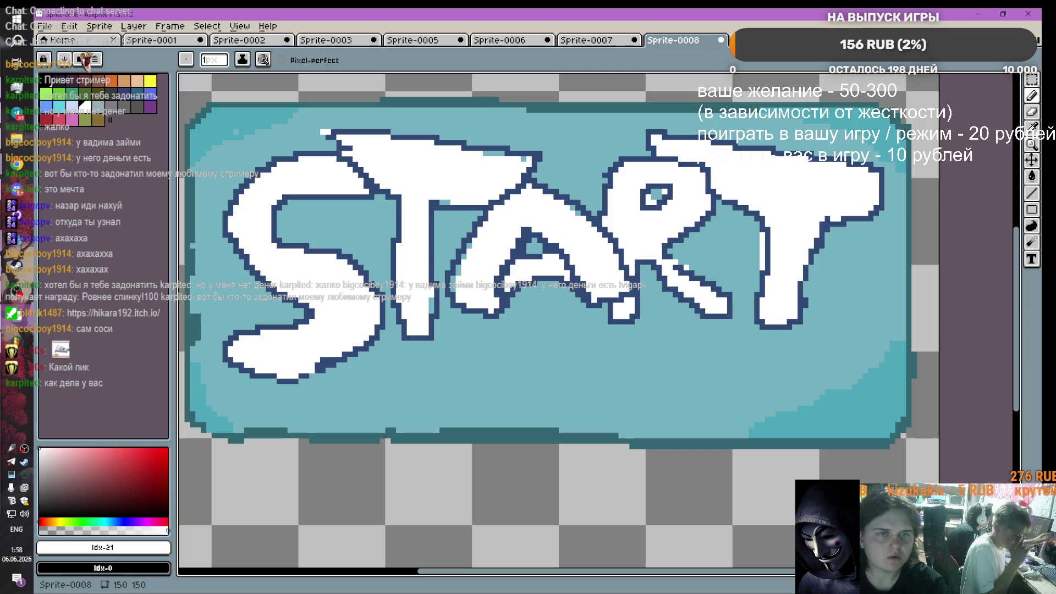
click(1031, 128)
click(732, 252)
Step: Touch up the T's left edge with the light teal pencil
key(b)
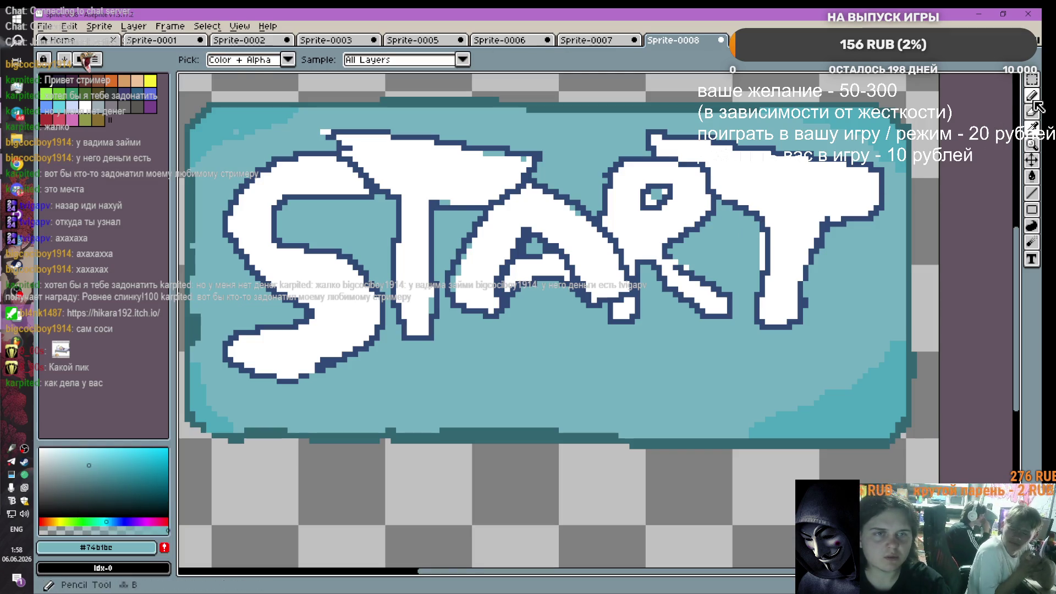
drag(763, 237, 764, 271)
scroll(772, 272, down, 2)
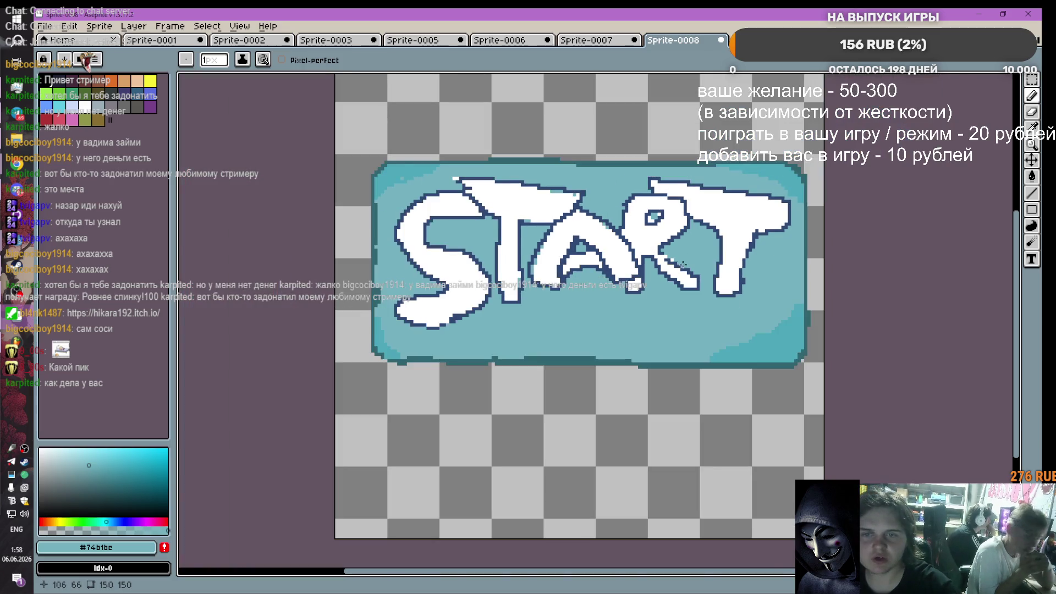
scroll(662, 255, up, 3)
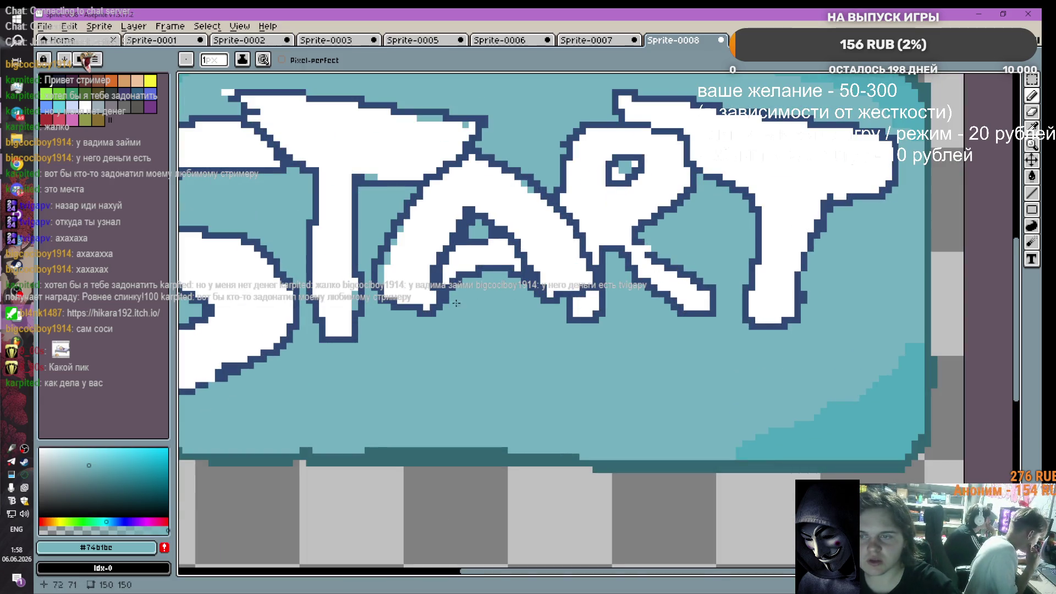
scroll(456, 303, down, 1)
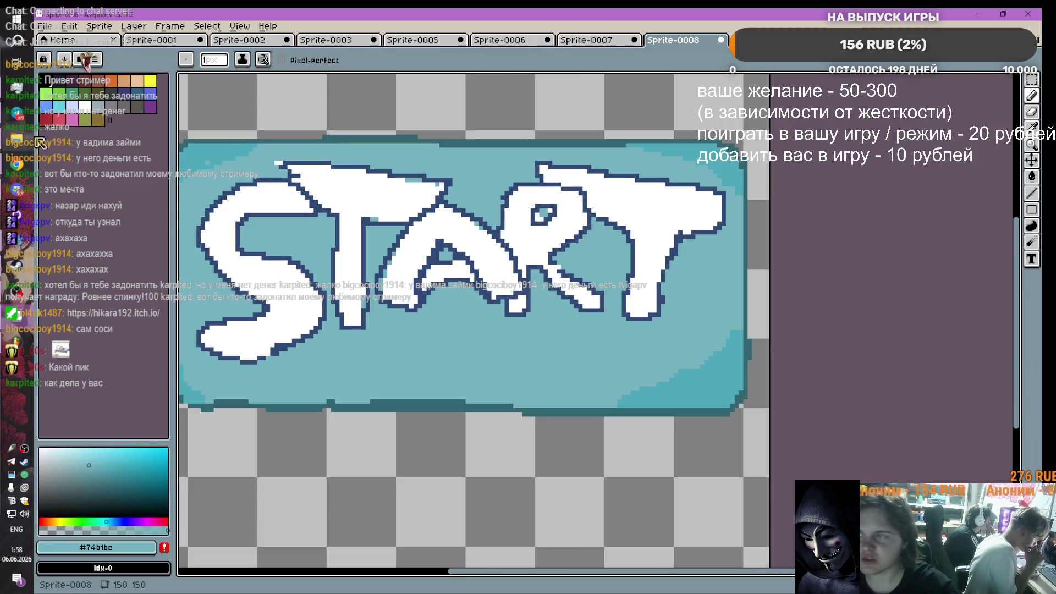
Step: Paint white pixels along the edge beside the A
click(85, 105)
scroll(286, 242, up, 4)
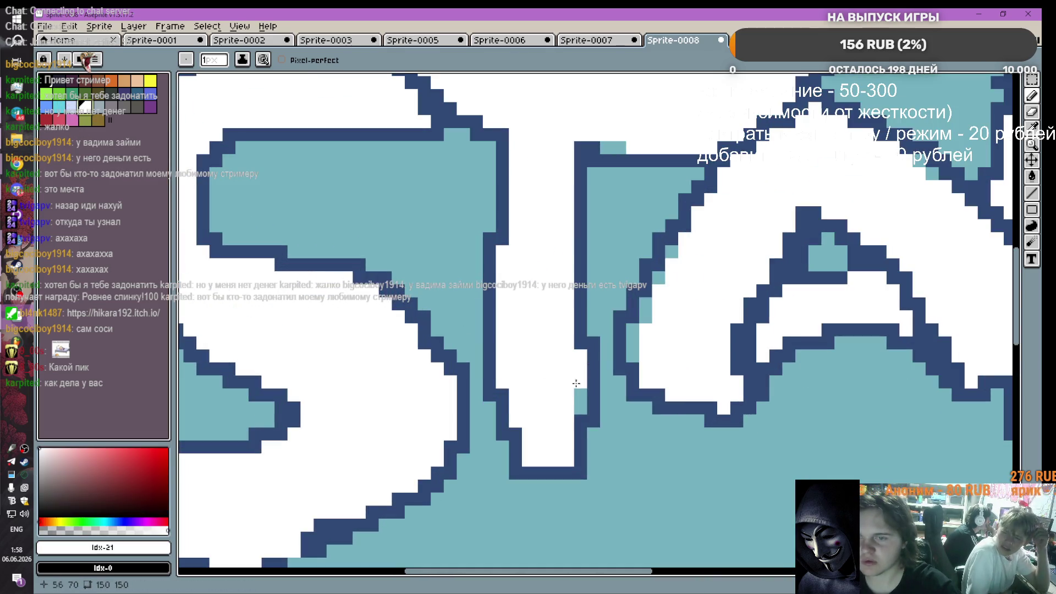
mouse_move(666, 285)
mouse_down()
mouse_move(671, 251)
mouse_move(641, 308)
mouse_move(633, 361)
mouse_up()
scroll(777, 318, down, 2)
scroll(777, 318, down, 1)
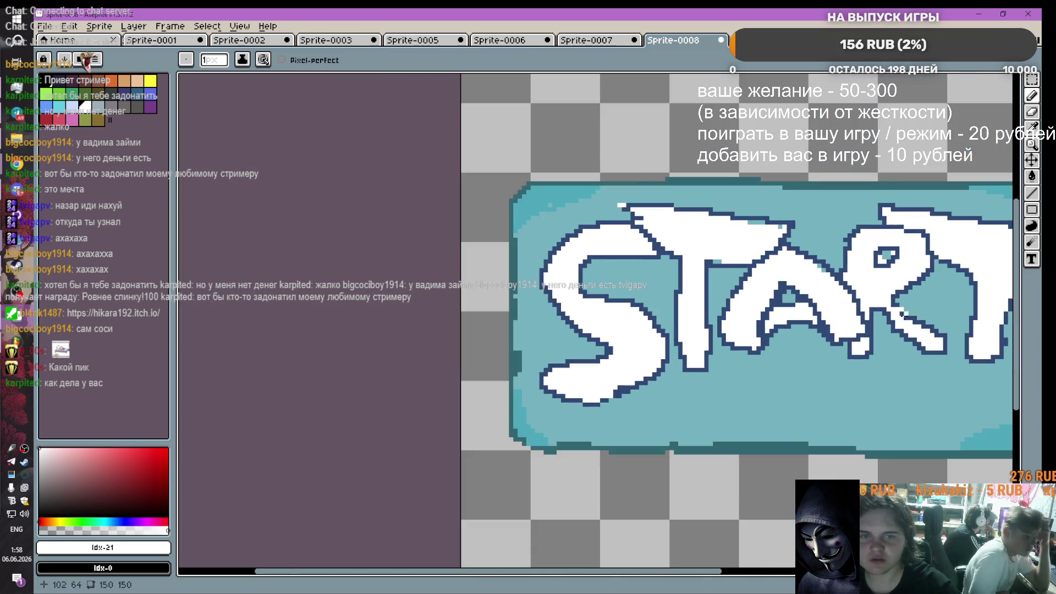
scroll(971, 337, down, 1)
scroll(967, 308, up, 2)
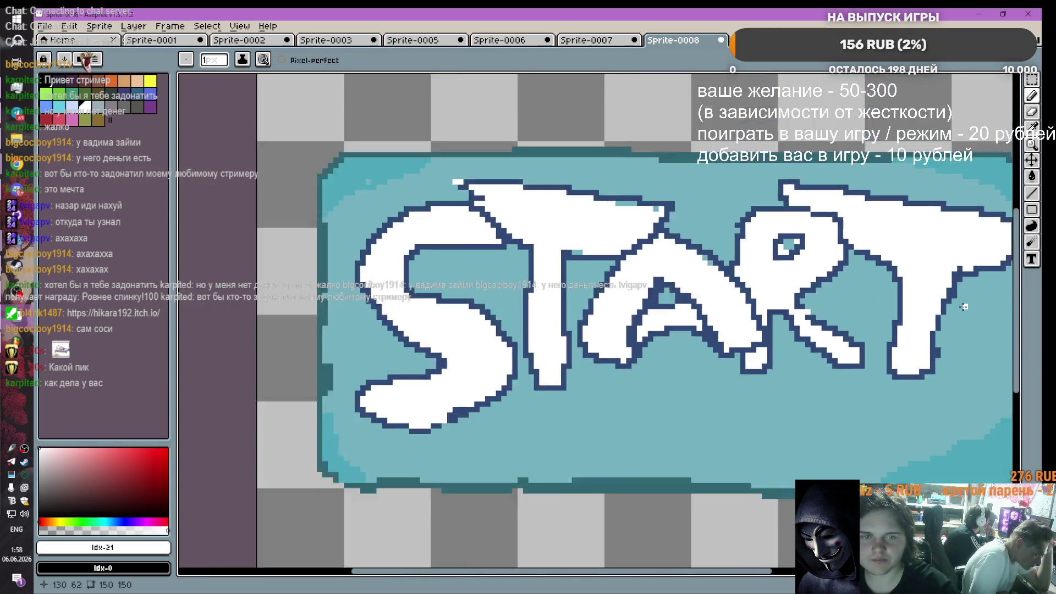
scroll(964, 302, down, 1)
scroll(664, 571, left, 4)
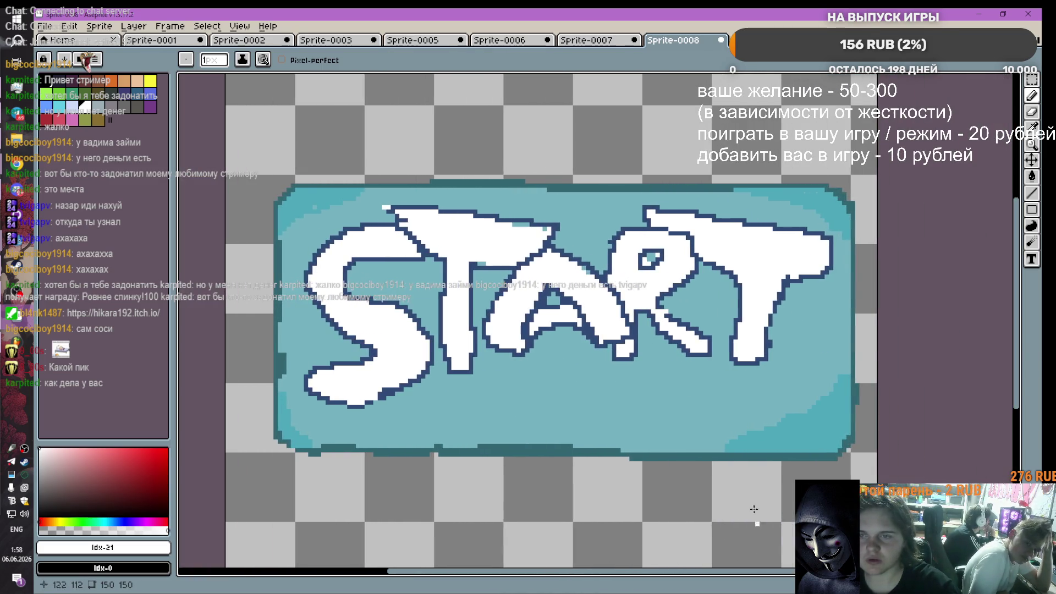
Step: Re-sample the button's light teal #74b1bc as the pencil colour
click(1031, 127)
click(595, 230)
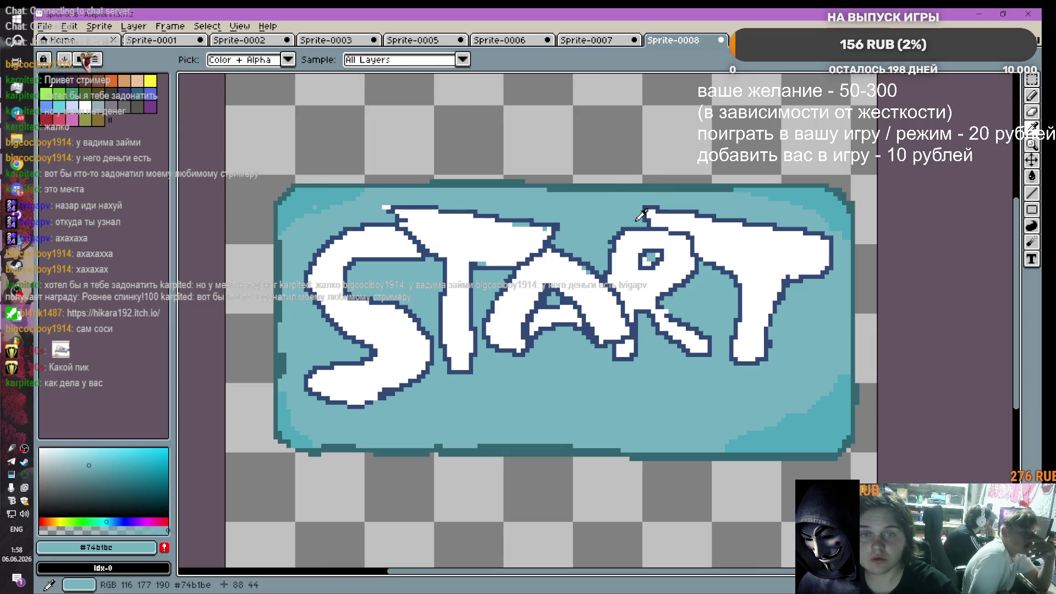
click(1032, 96)
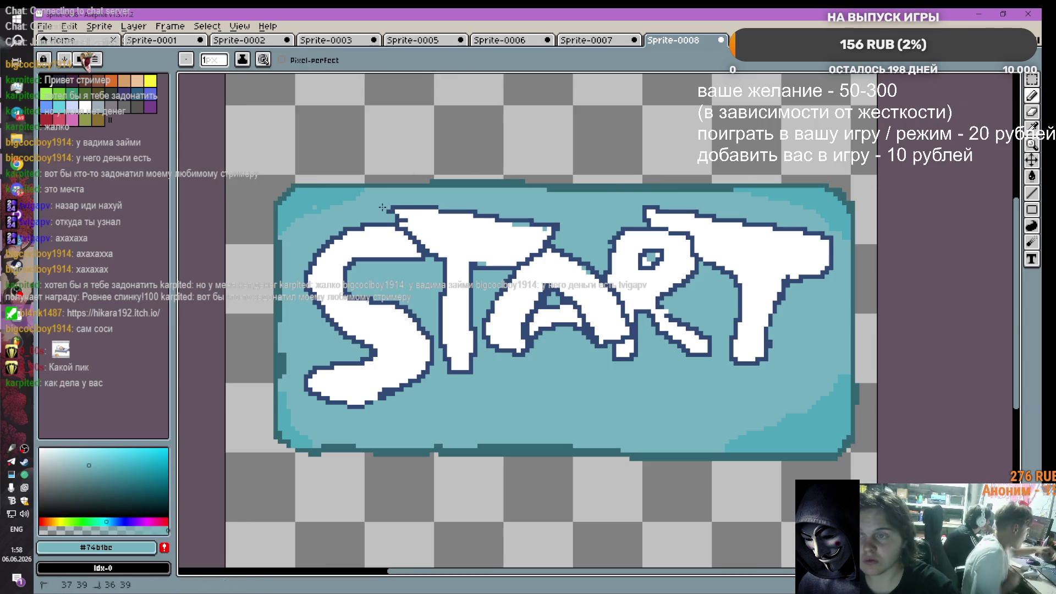
scroll(695, 325, up, 1)
scroll(712, 316, down, 2)
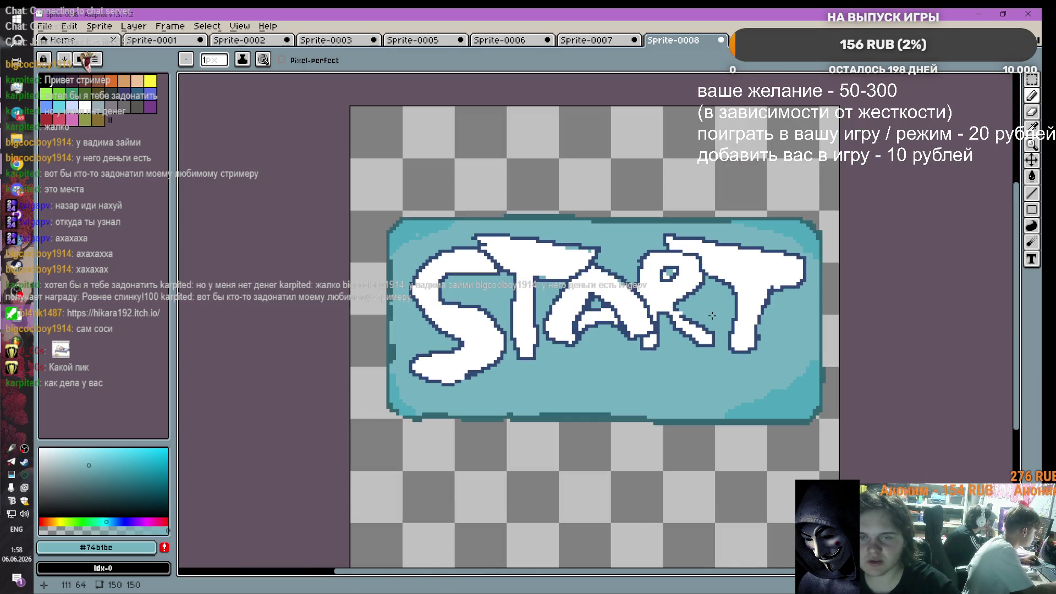
scroll(732, 350, down, 1)
scroll(729, 351, up, 2)
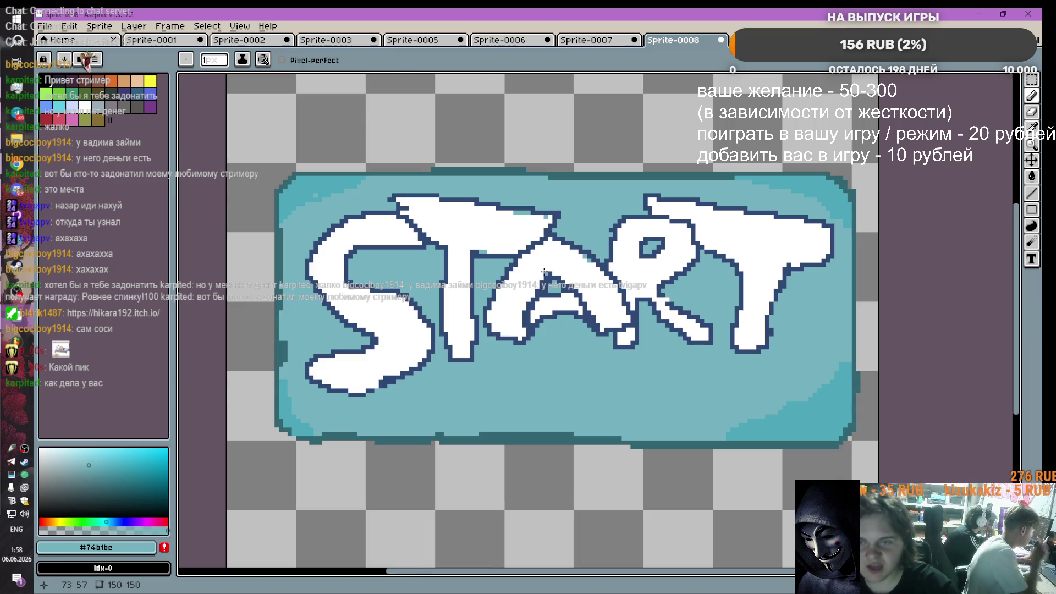
scroll(543, 271, up, 1)
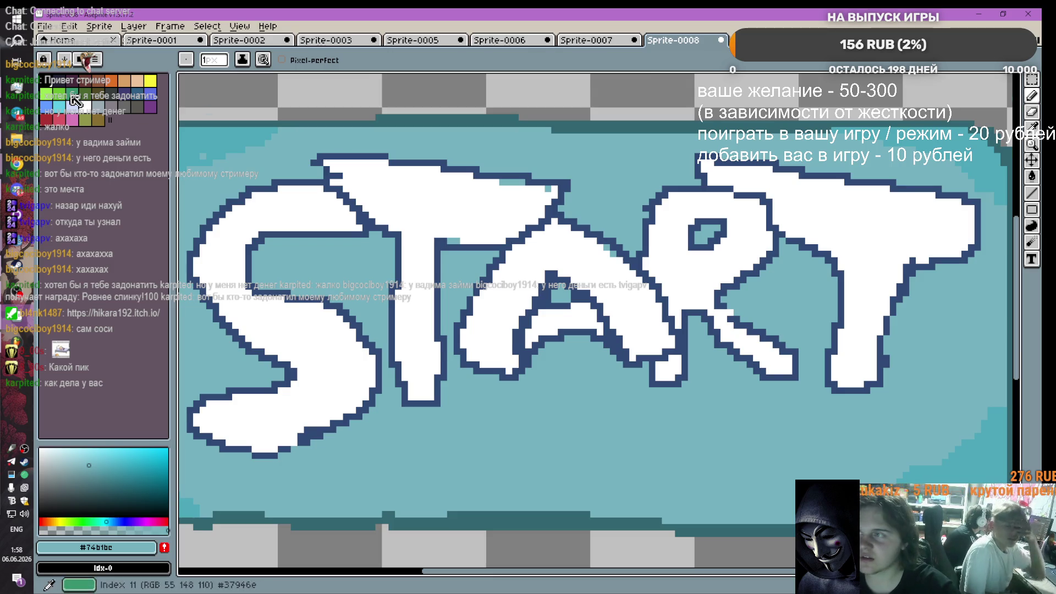
Step: Pencil the teal strip along the top of the T's right arm white
click(85, 105)
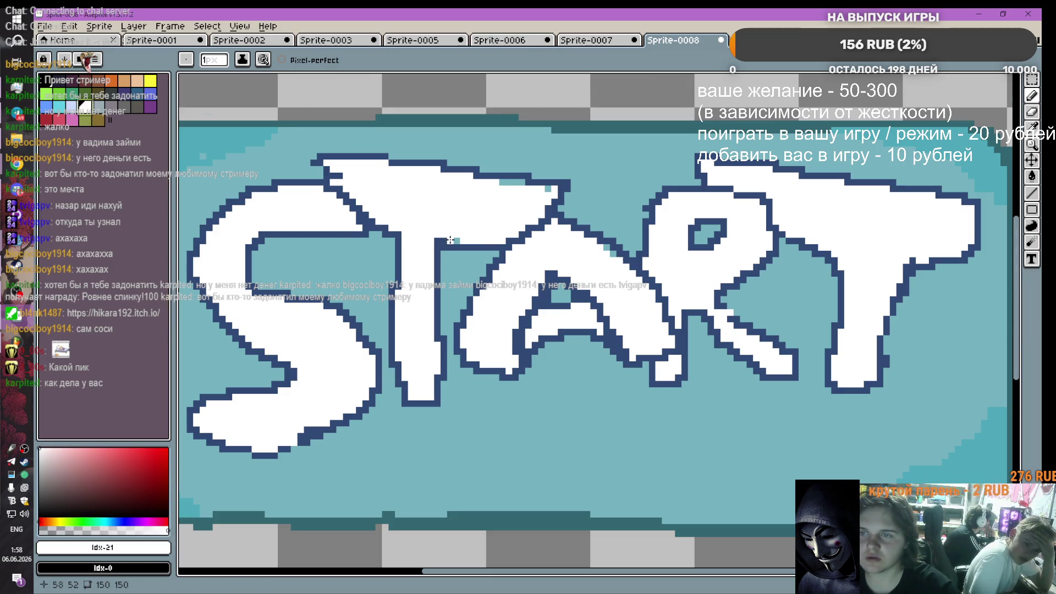
drag(525, 182, 497, 182)
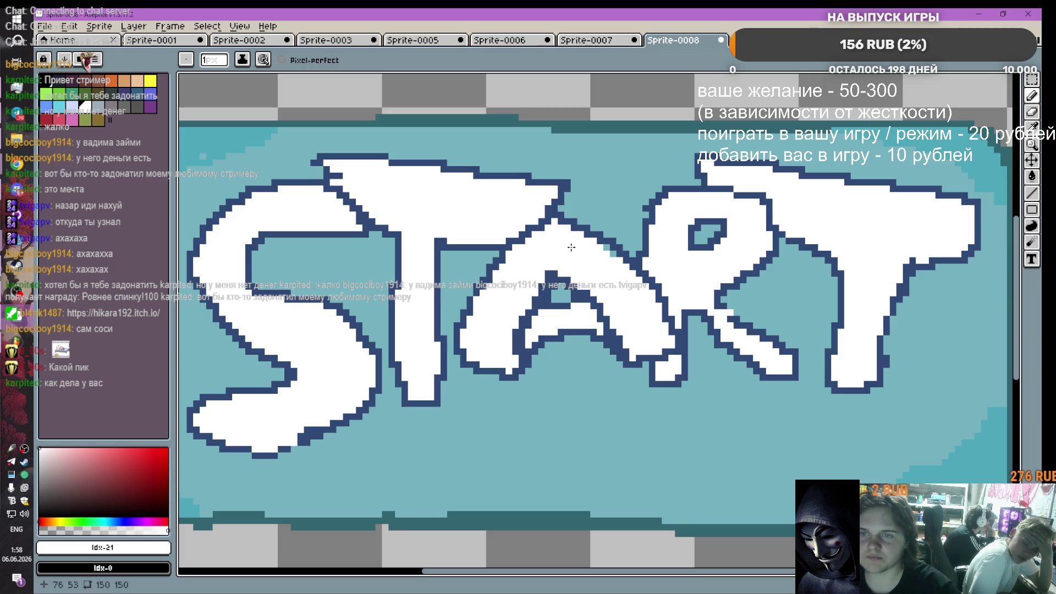
scroll(312, 292, down, 3)
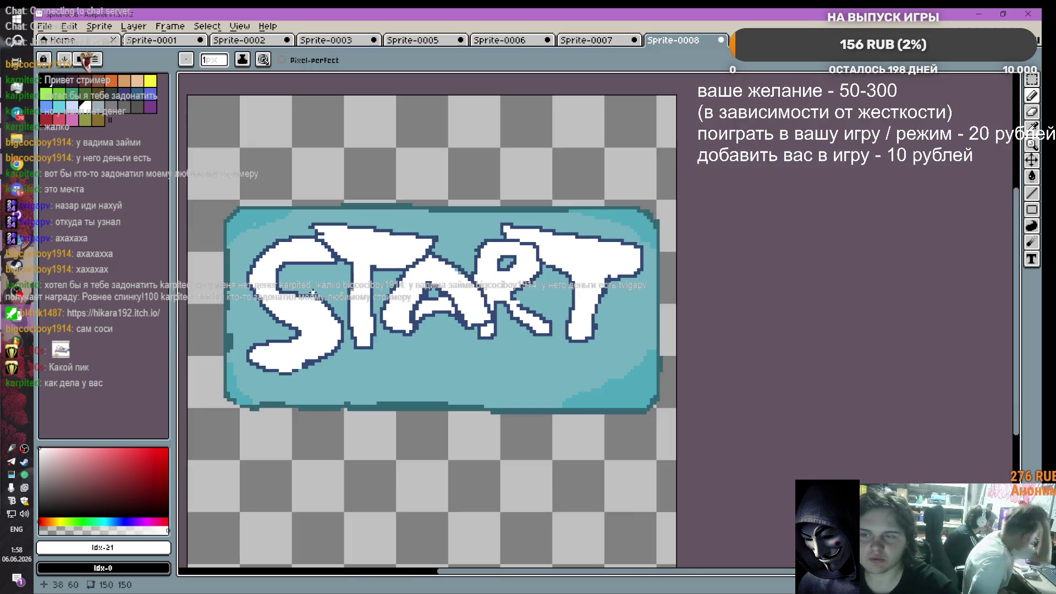
scroll(495, 308, up, 1)
scroll(455, 306, down, 1)
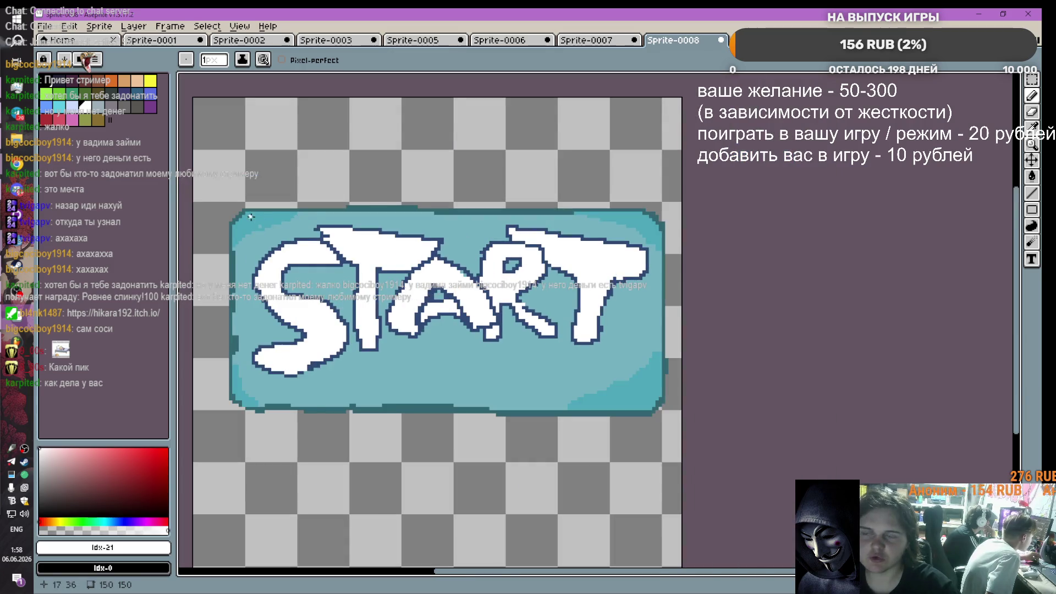
scroll(250, 217, up, 2)
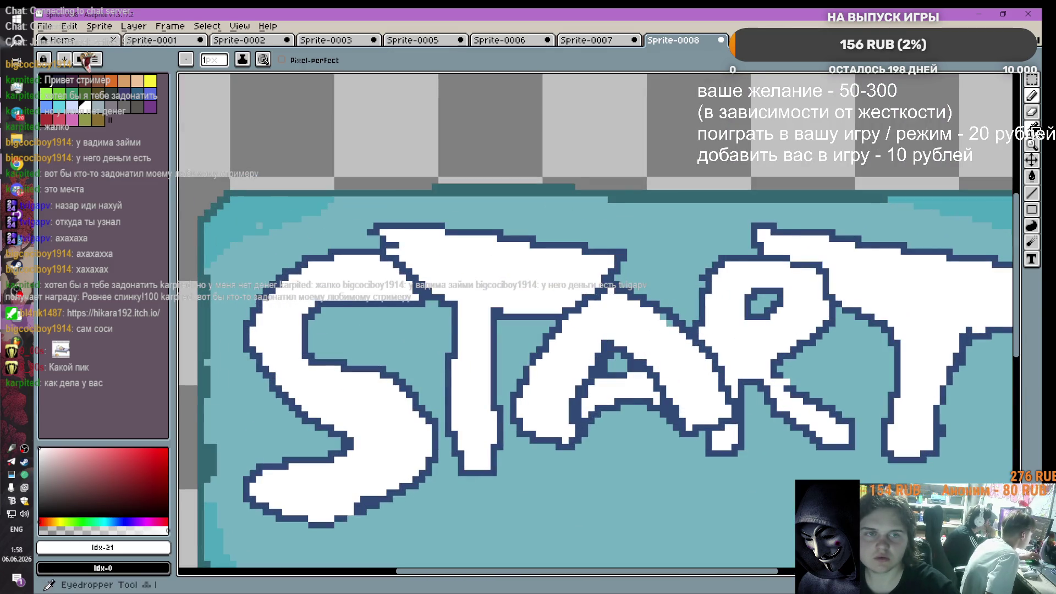
Step: Sample the darker teal and the navy outline colours, then reselect white as the drawing colour
click(85, 60)
click(283, 198)
click(1033, 97)
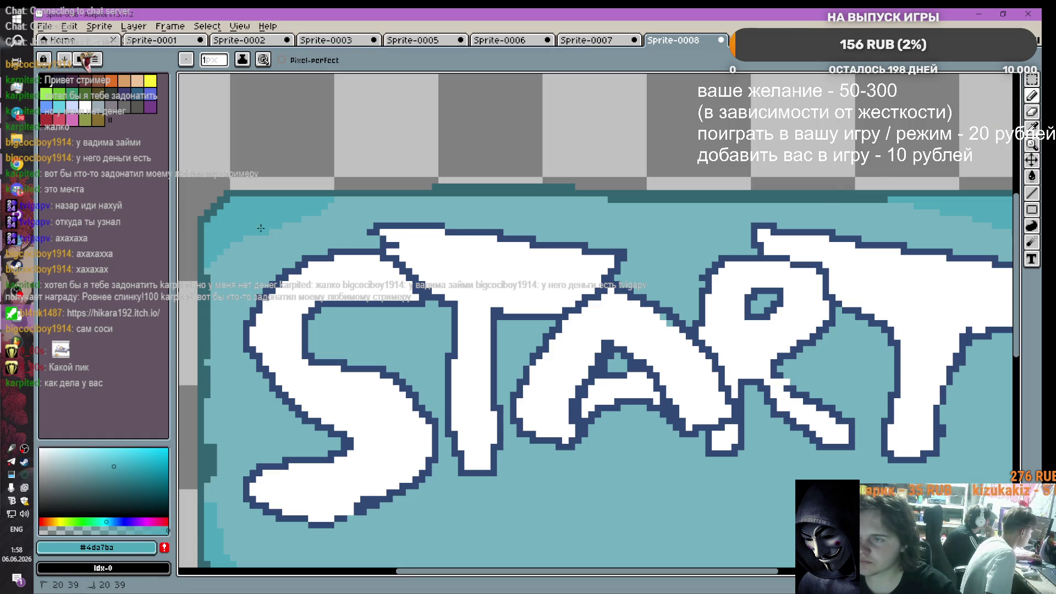
scroll(314, 273, down, 4)
scroll(314, 273, up, 3)
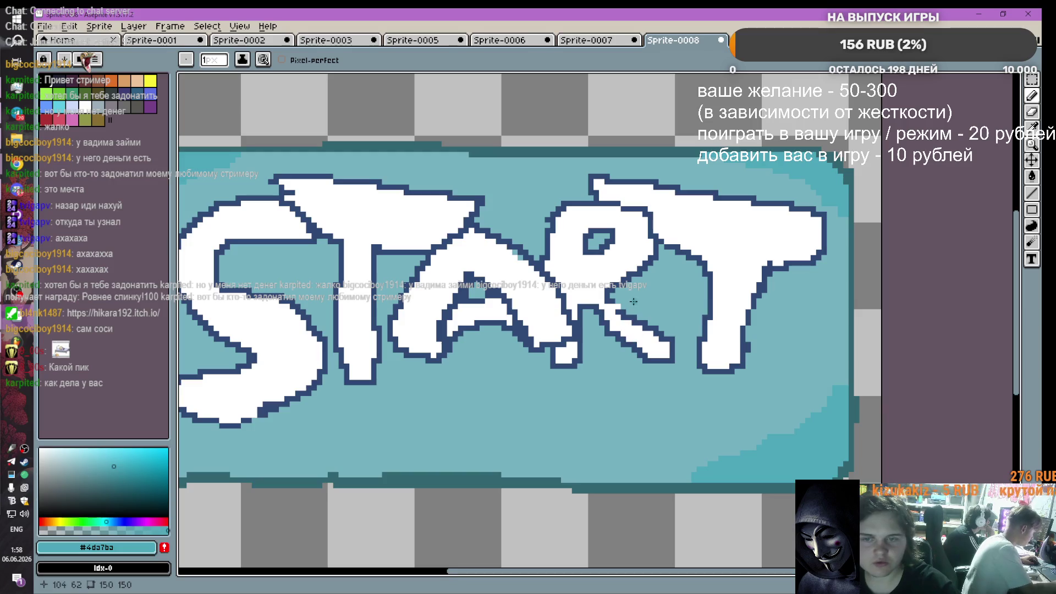
click(1031, 128)
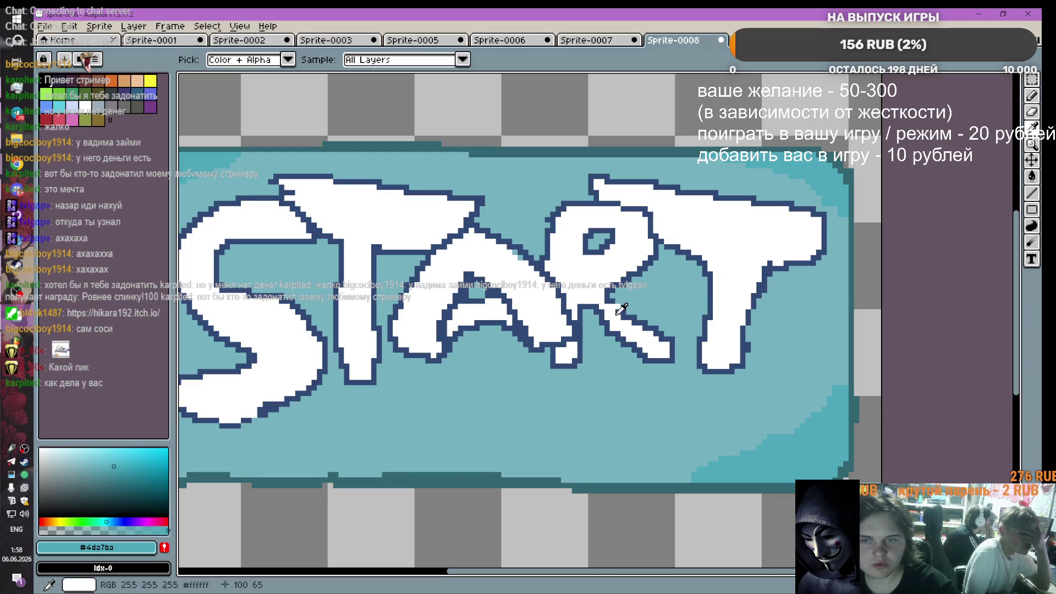
click(635, 306)
click(1032, 95)
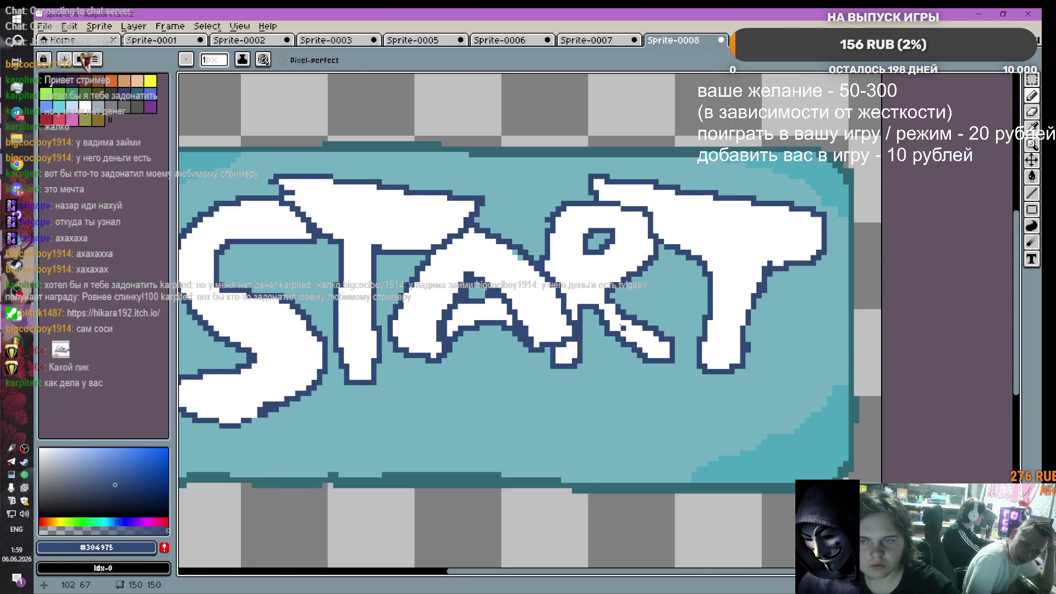
scroll(569, 307, down, 4)
scroll(569, 306, up, 3)
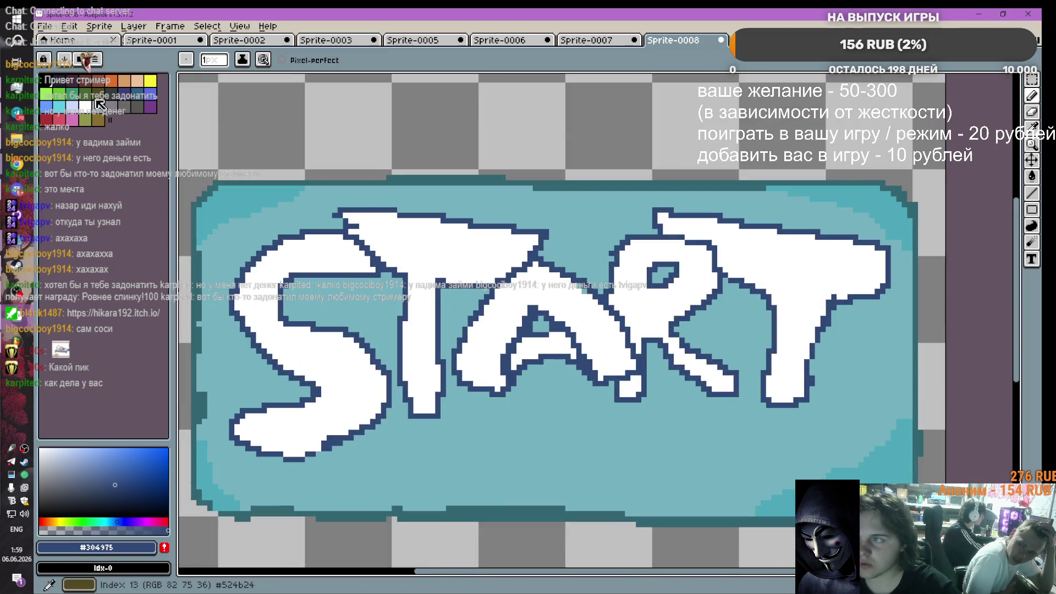
click(88, 108)
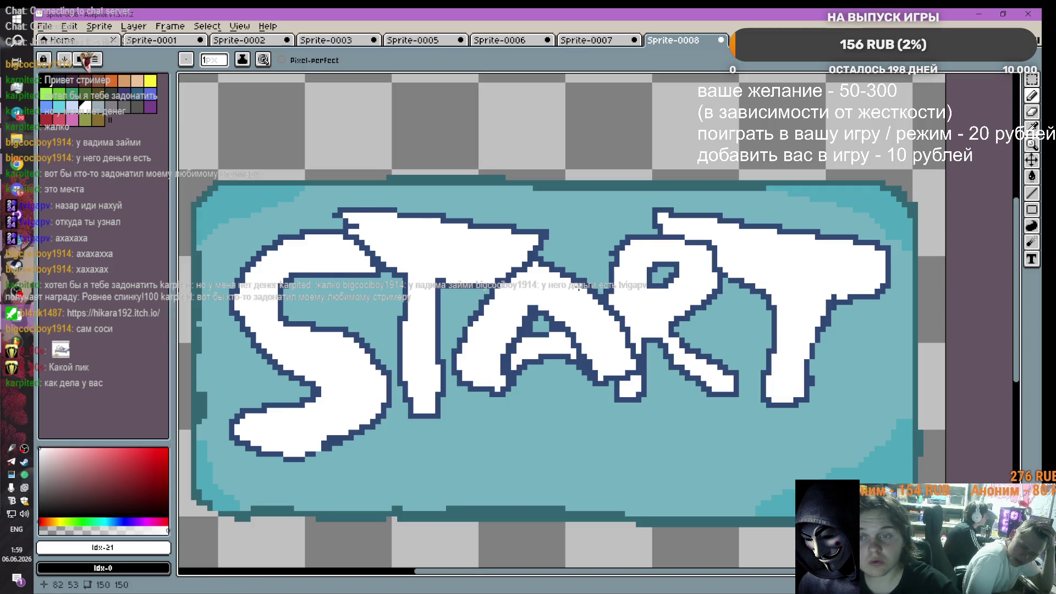
scroll(586, 292, down, 4)
scroll(608, 375, up, 2)
scroll(608, 376, down, 2)
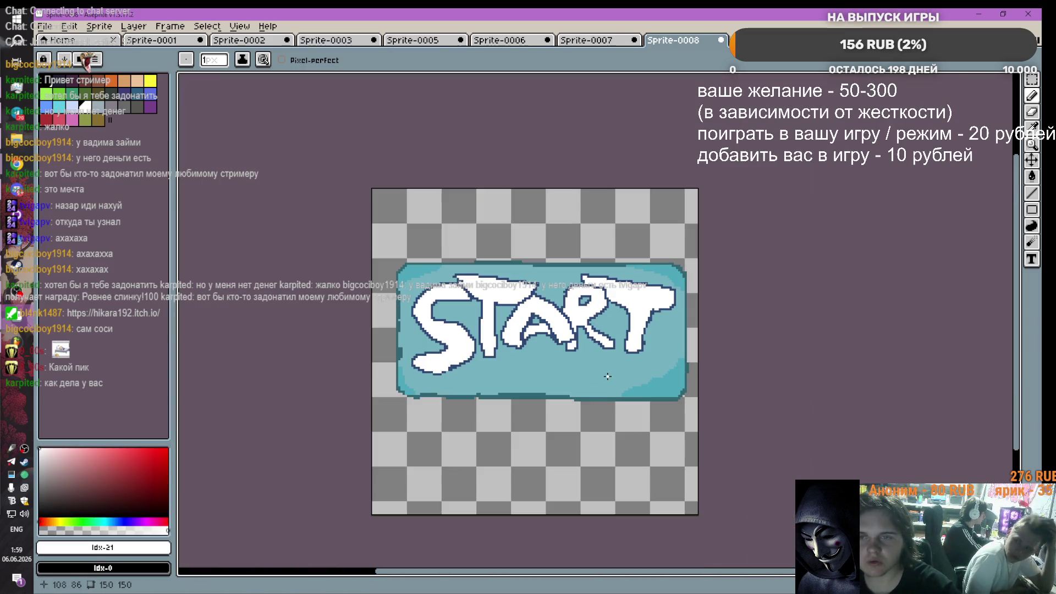
scroll(608, 375, up, 2)
scroll(608, 376, down, 2)
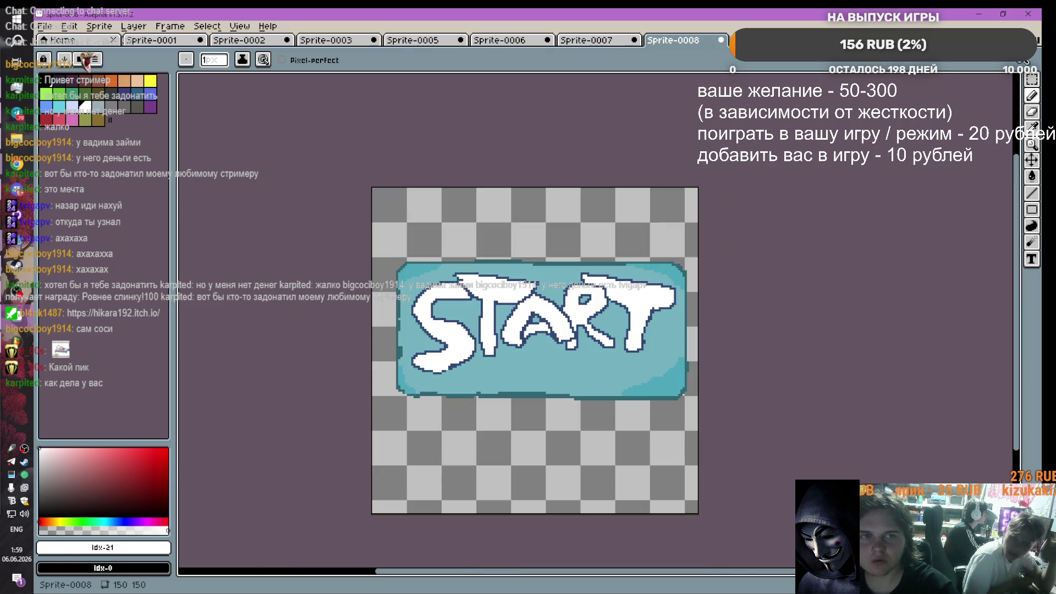
Step: Marquee-select the START button, move it up, and drag a duplicate to the canvas bottom
click(1031, 79)
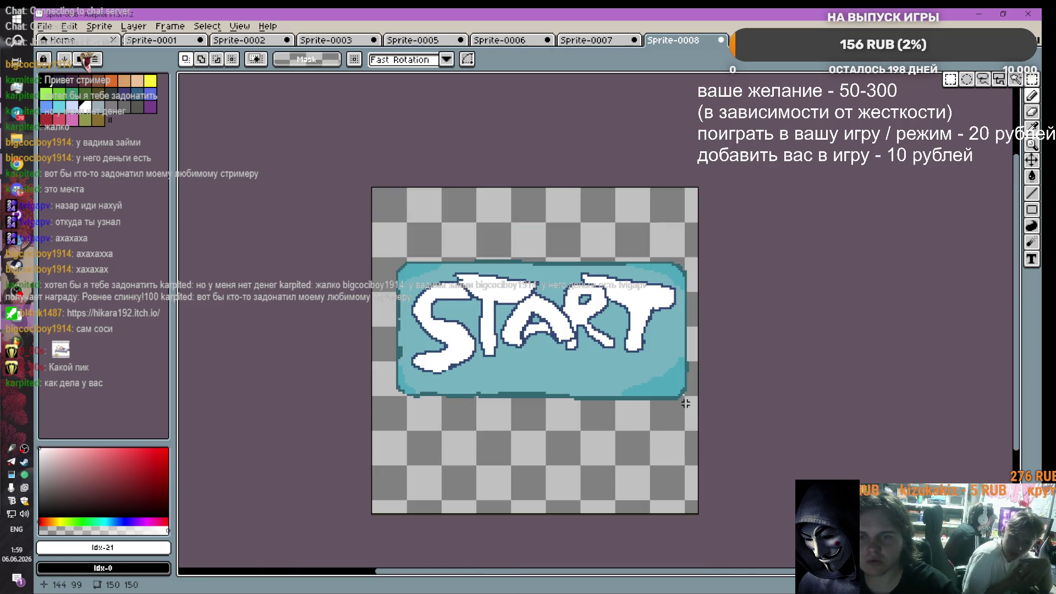
drag(688, 405, 391, 246)
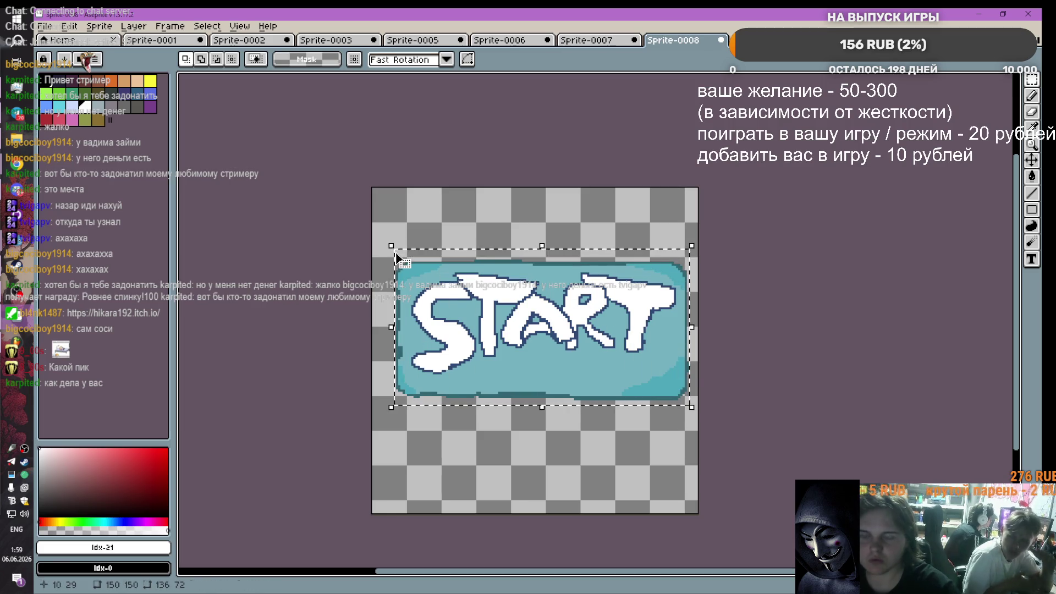
drag(542, 303, 533, 230)
ctrl+drag(559, 265, 568, 428)
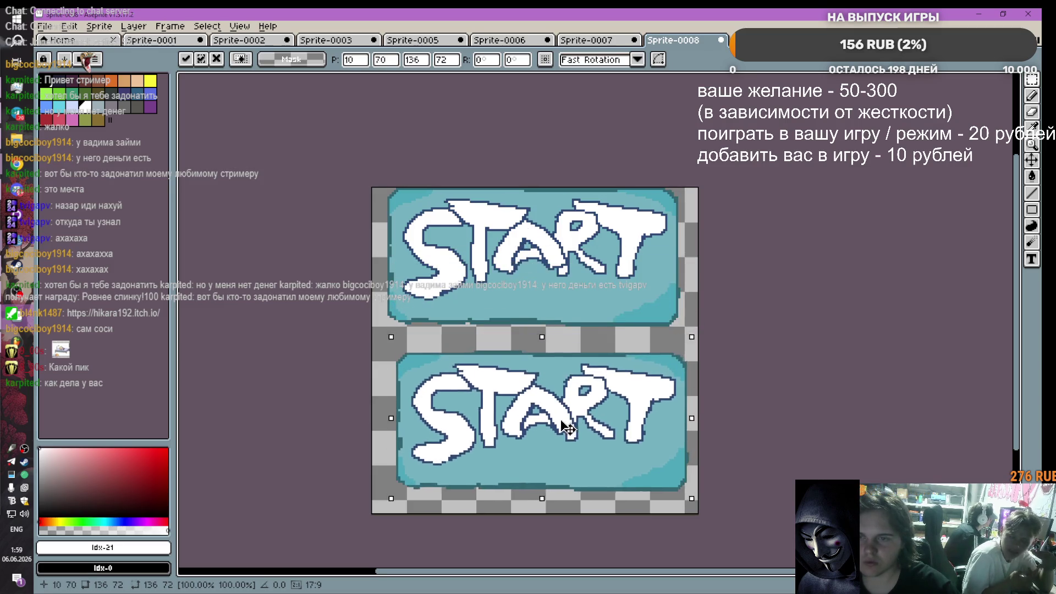
click(1032, 96)
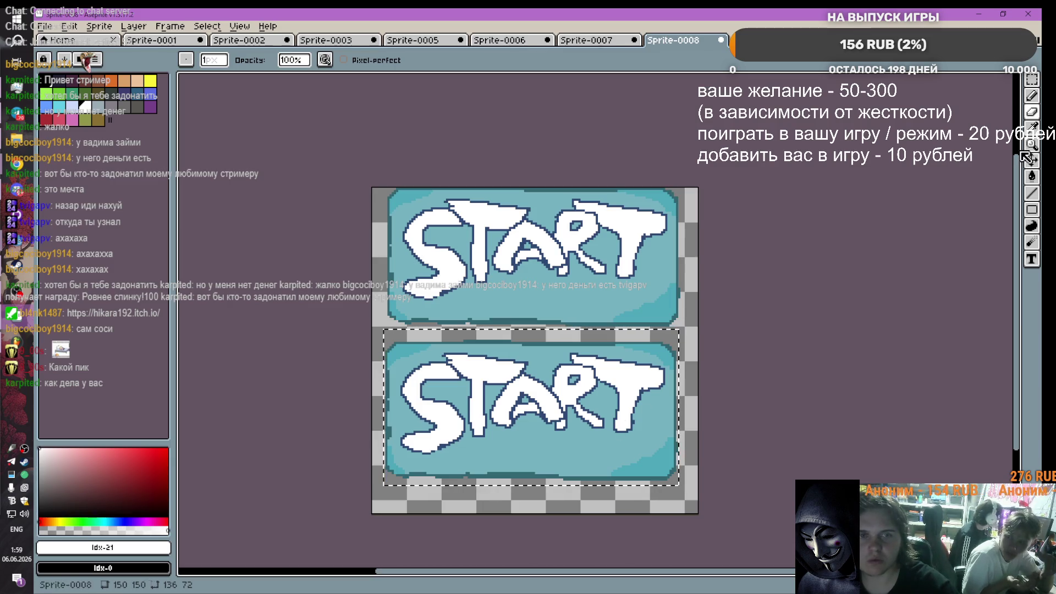
Step: Sample the light teal and pencil over the lower copy's T and remaining letters until it is blank
click(1031, 111)
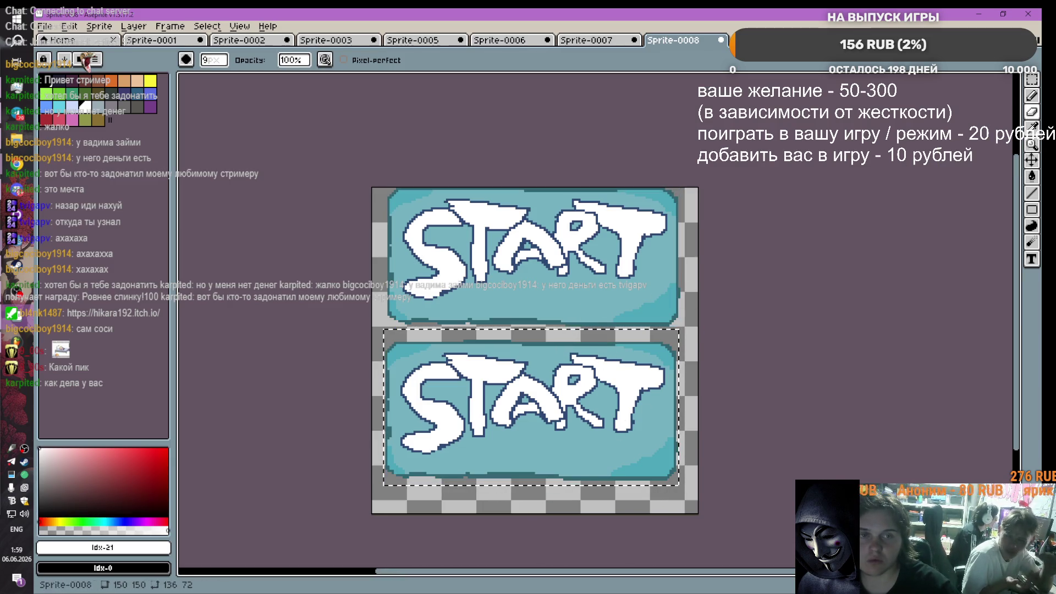
click(1031, 128)
click(581, 442)
key(b)
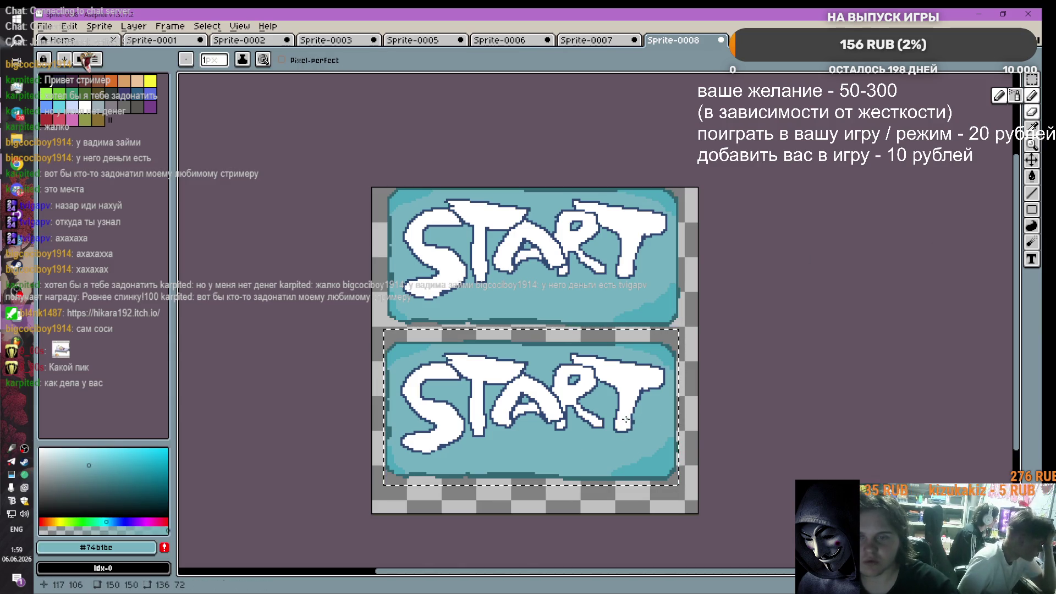
scroll(641, 438, up, 10)
drag(625, 423, 609, 422)
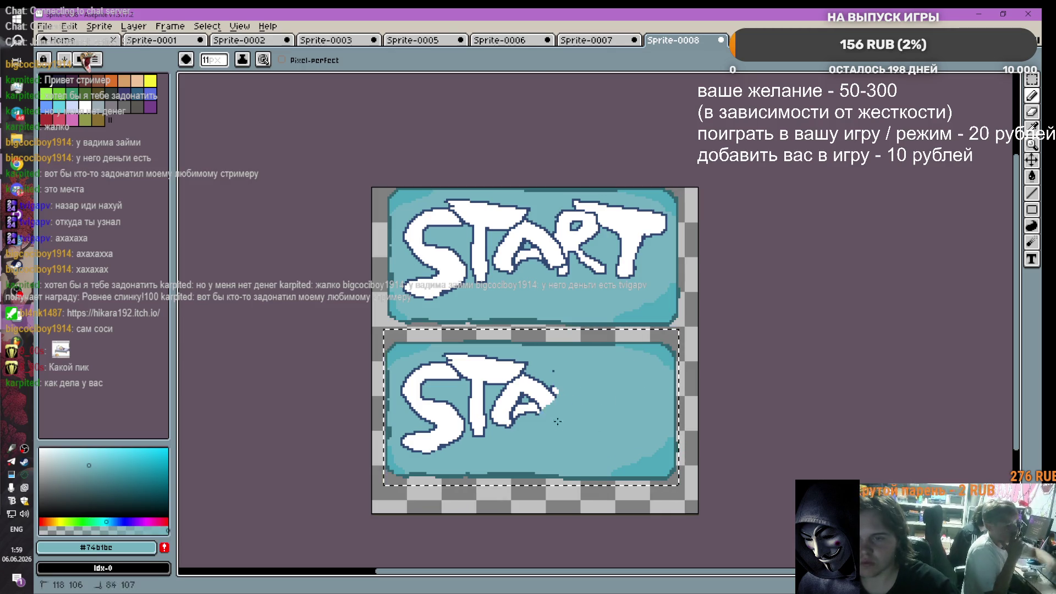
mouse_move(519, 407)
mouse_down()
mouse_move(479, 378)
mouse_move(401, 392)
mouse_up()
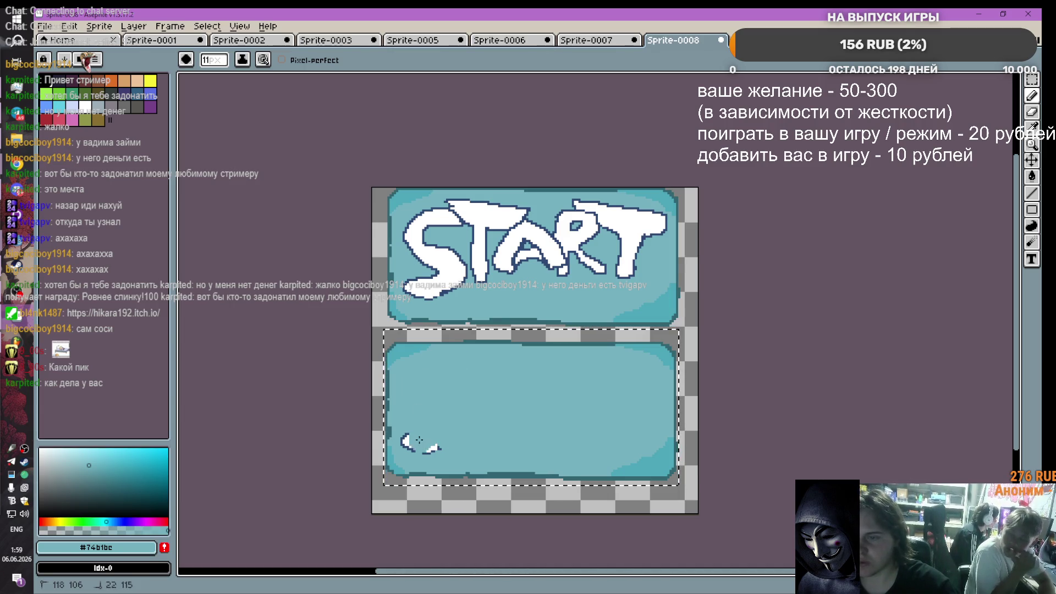
scroll(587, 391, up, 1)
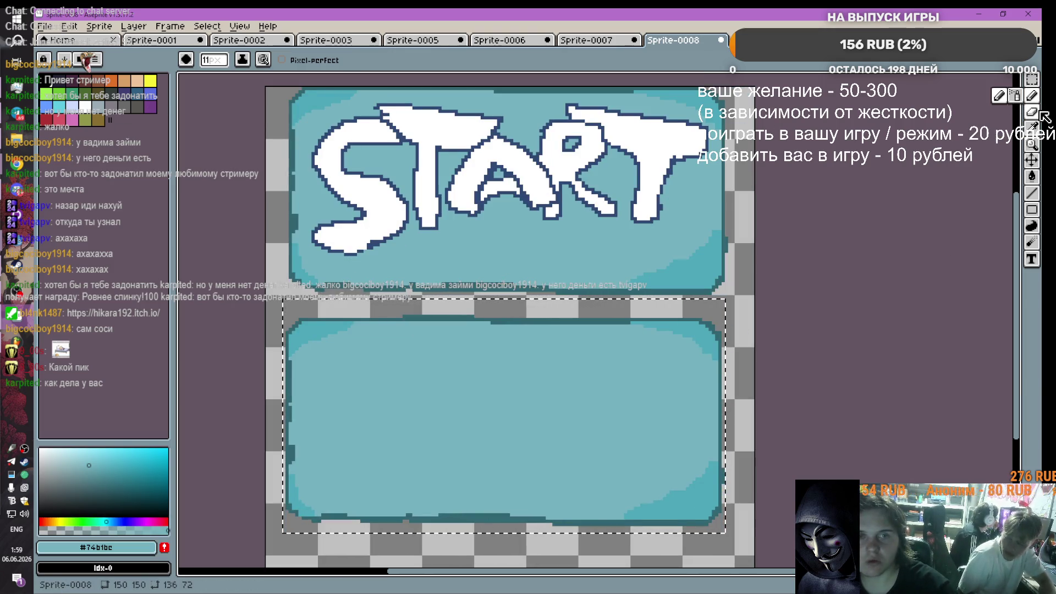
click(1032, 126)
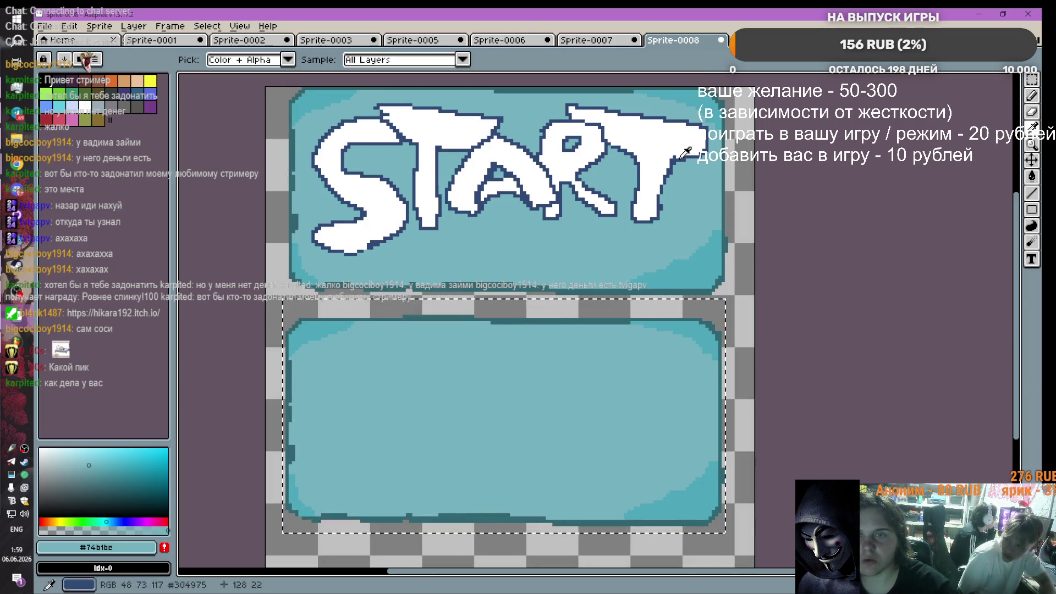
Step: With a 1px navy #304975 pencil, draw the E and rough X, I, T outlines, then undo the X, I and T
click(632, 145)
click(1032, 95)
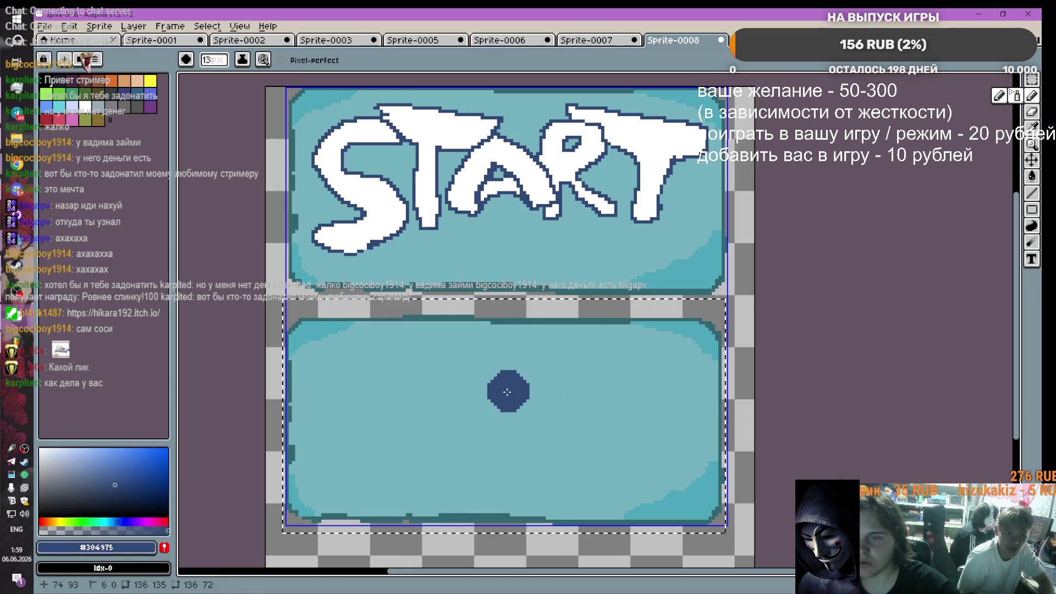
key(minus)
key(minus)
key(minus)
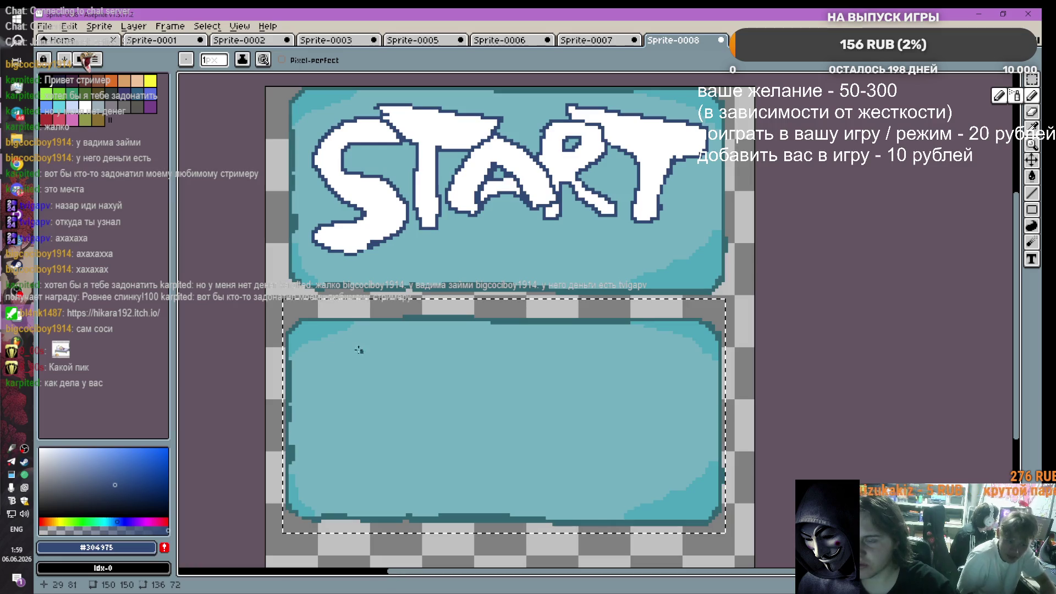
drag(374, 353, 330, 361)
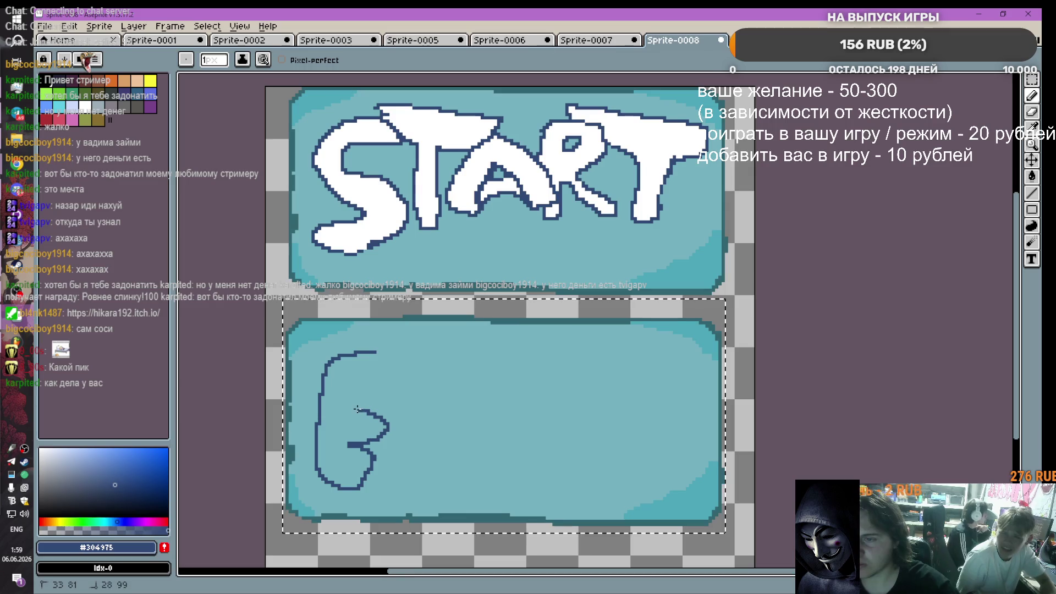
mouse_move(406, 384)
mouse_down()
mouse_move(433, 423)
mouse_move(459, 373)
mouse_up()
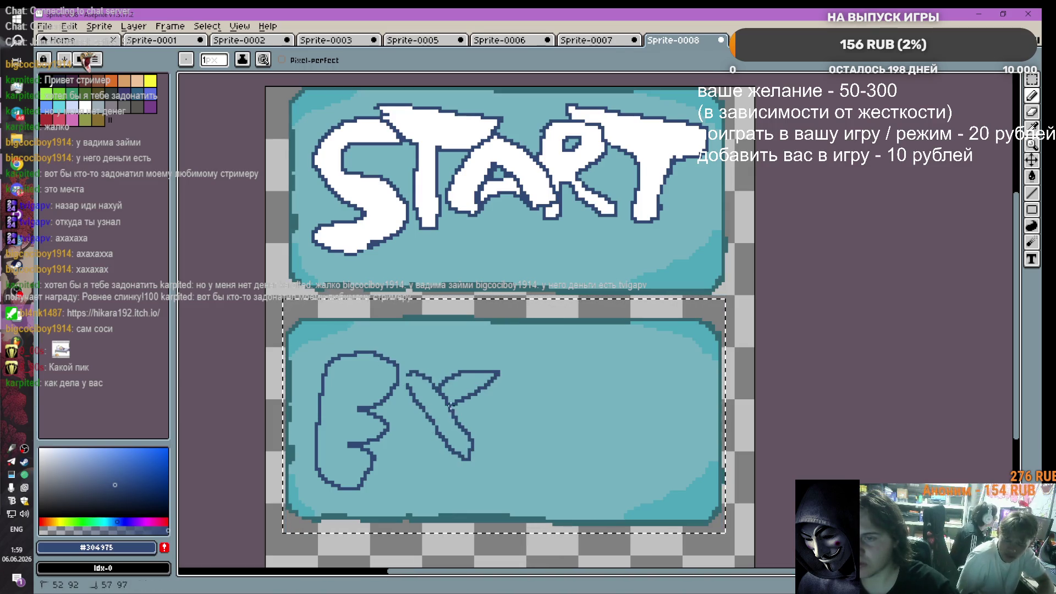
drag(410, 443, 454, 393)
drag(530, 387, 508, 449)
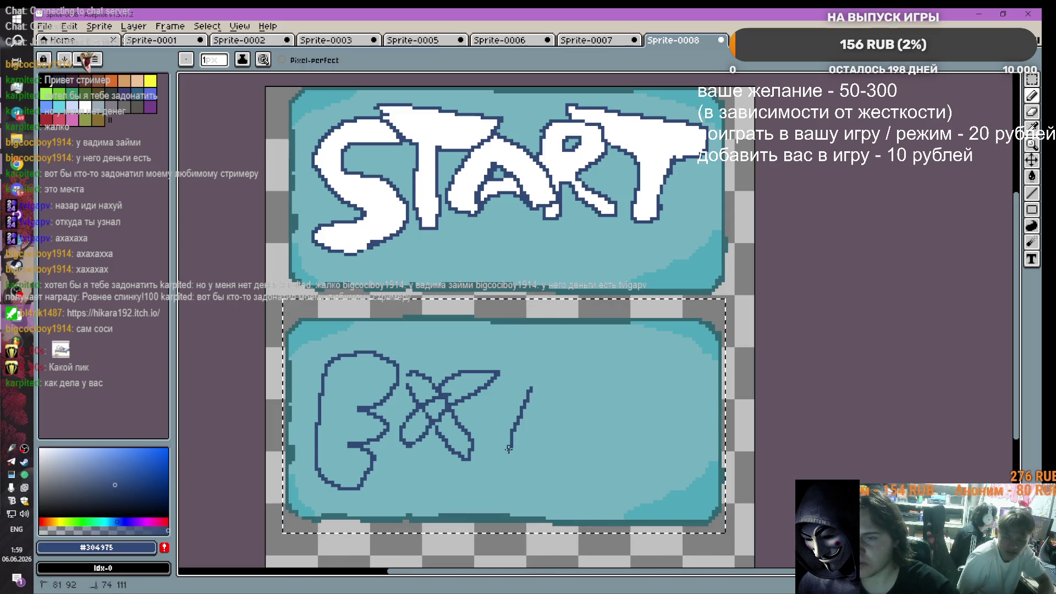
drag(558, 358, 538, 356)
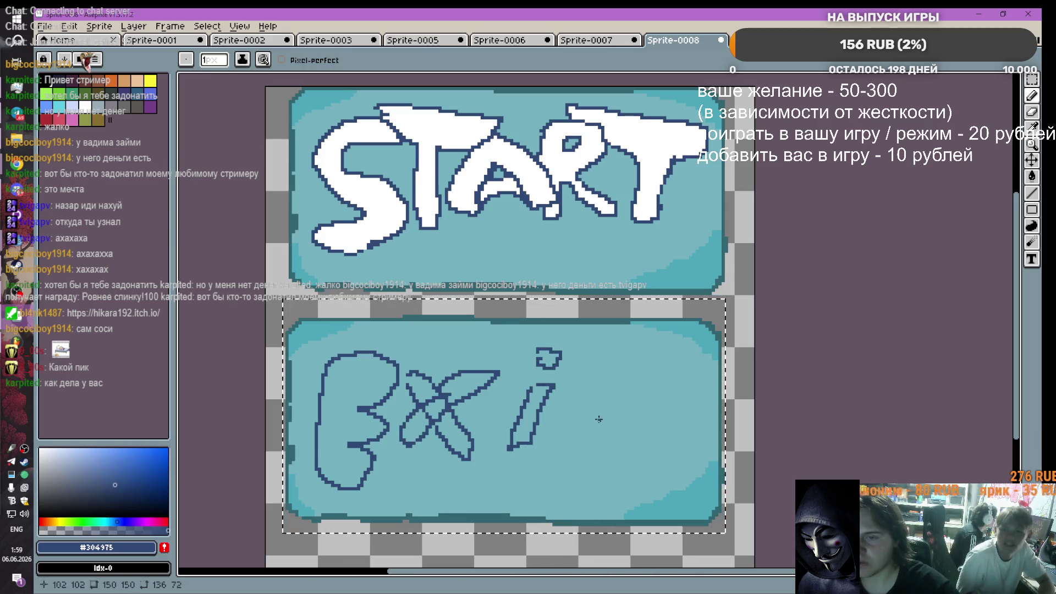
mouse_move(613, 374)
mouse_down()
mouse_move(597, 472)
mouse_move(633, 439)
mouse_up()
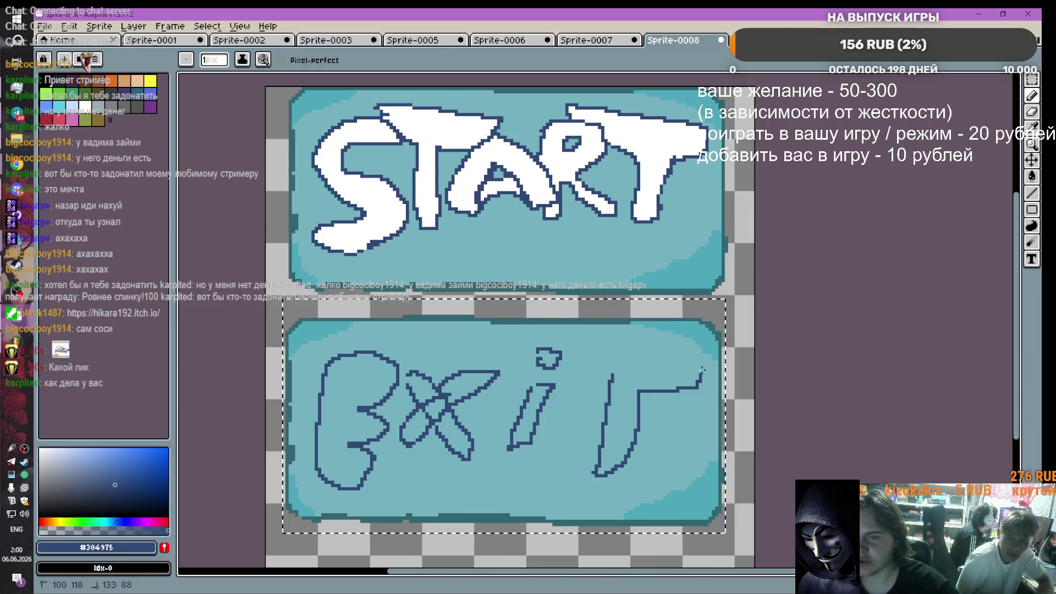
scroll(562, 376, up, 2)
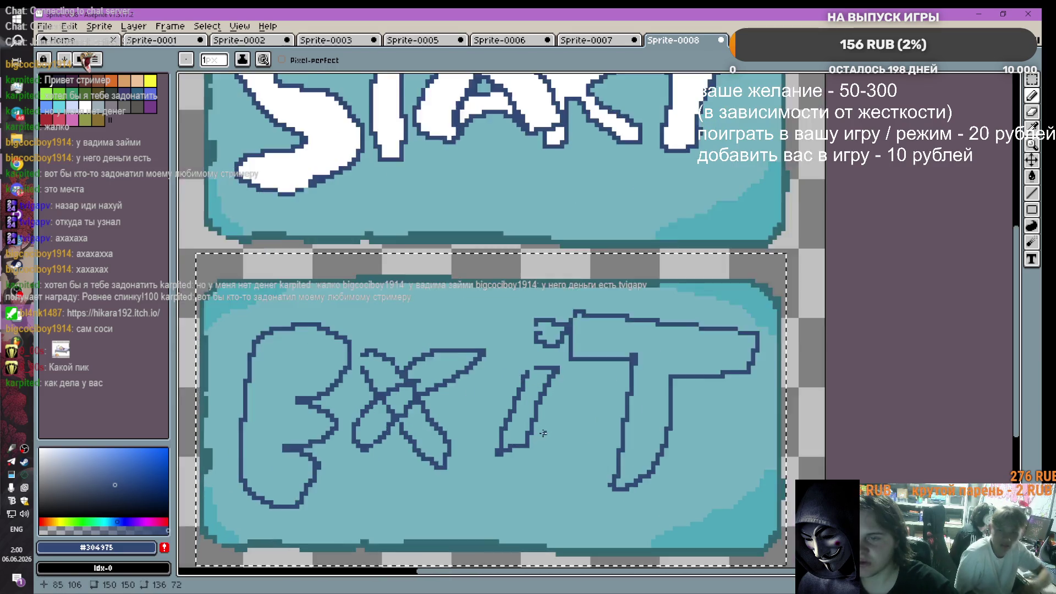
scroll(519, 441, down, 4)
scroll(519, 441, up, 5)
key(ctrl+z)
key(ctrl+z)
key(ctrl+z)
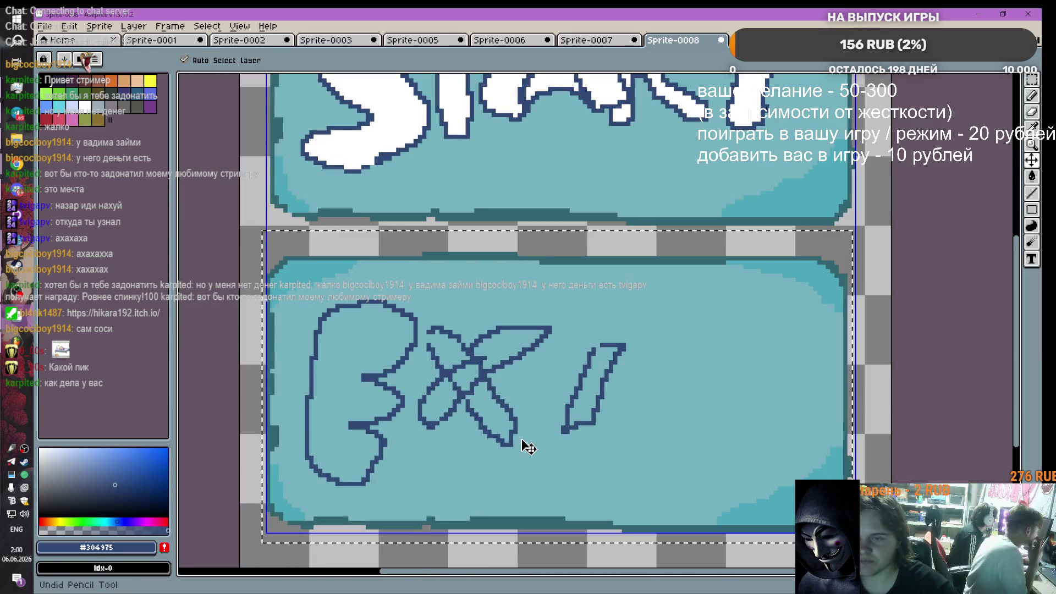
Step: Redraw the X, I and T outlines in navy more neatly, then sample the button teal
mouse_move(436, 318)
mouse_down()
mouse_move(520, 443)
mouse_move(502, 361)
mouse_move(437, 317)
mouse_up()
mouse_move(570, 318)
mouse_down()
mouse_move(468, 379)
mouse_move(429, 461)
mouse_move(523, 394)
mouse_move(558, 330)
mouse_up()
drag(623, 329, 592, 444)
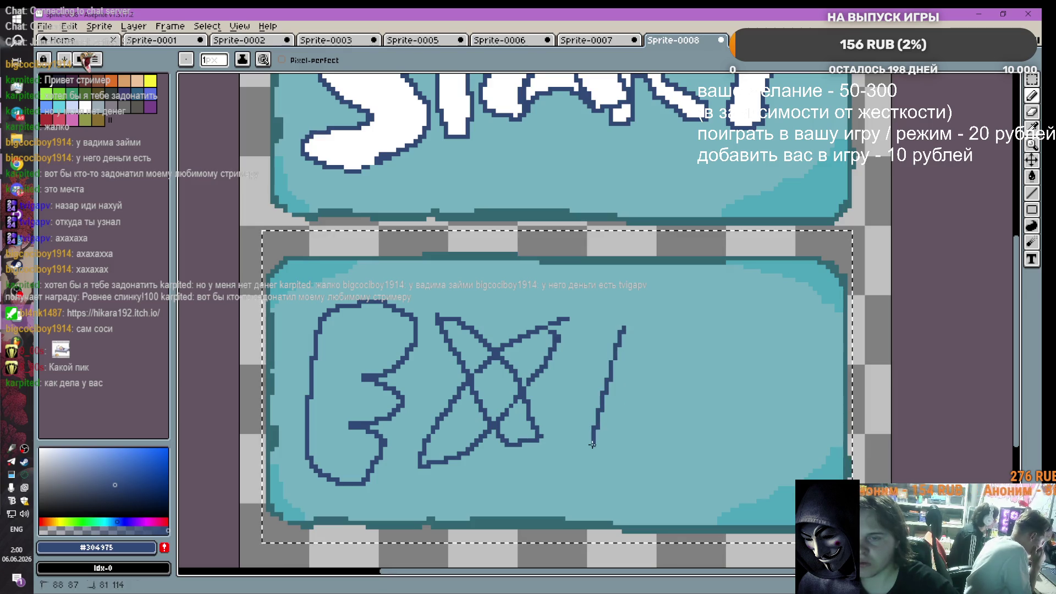
mouse_move(623, 329)
mouse_down()
mouse_move(681, 300)
mouse_move(613, 442)
mouse_move(590, 456)
mouse_up()
mouse_move(740, 328)
mouse_down()
mouse_move(732, 404)
mouse_move(770, 448)
mouse_move(795, 340)
mouse_move(833, 341)
mouse_move(687, 324)
mouse_move(831, 306)
mouse_up()
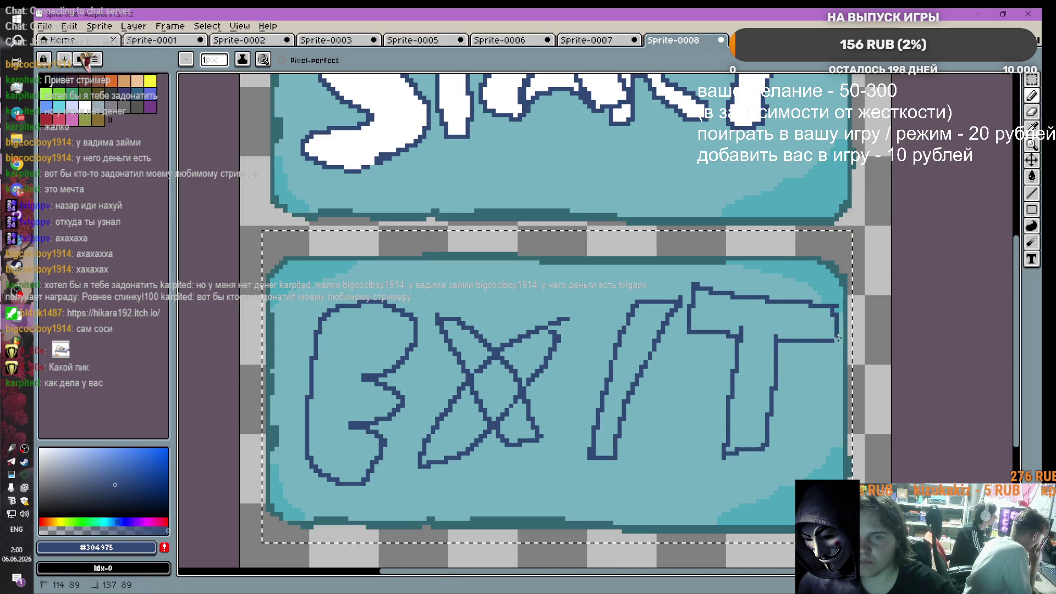
scroll(461, 393, up, 2)
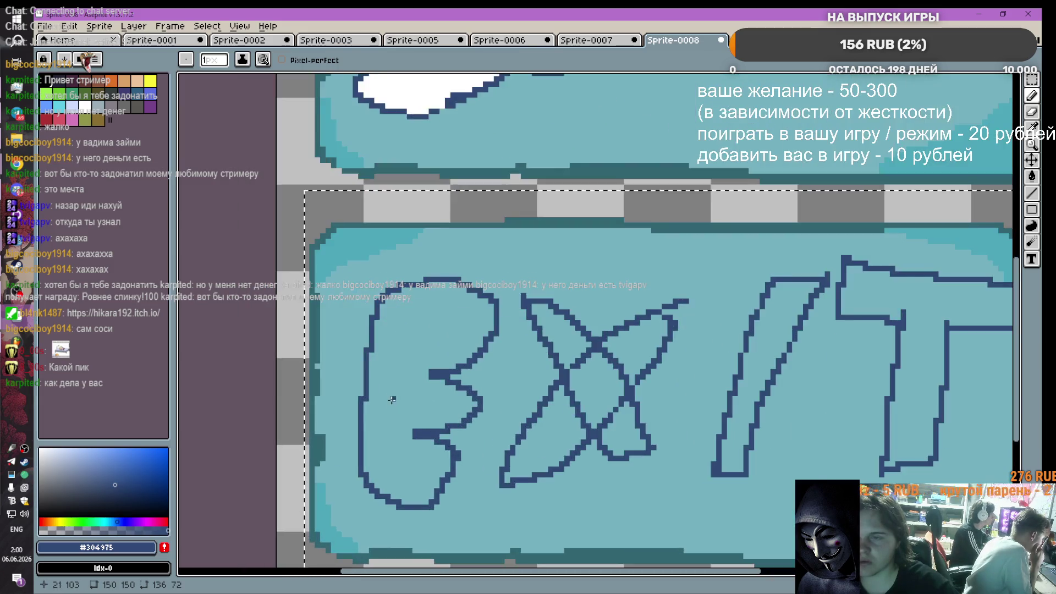
scroll(440, 439, down, 1)
scroll(462, 436, down, 1)
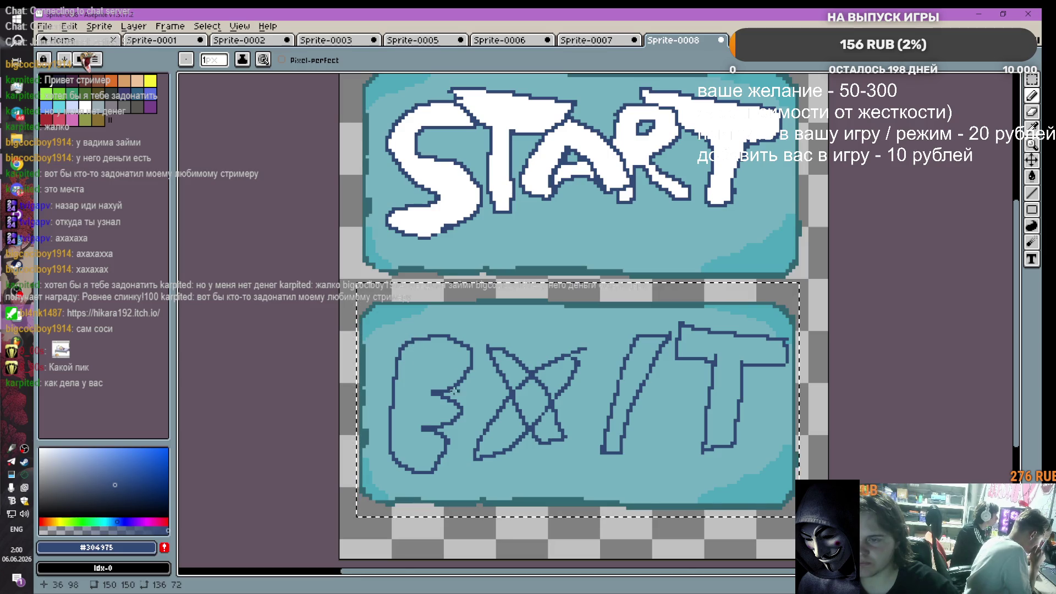
click(414, 473)
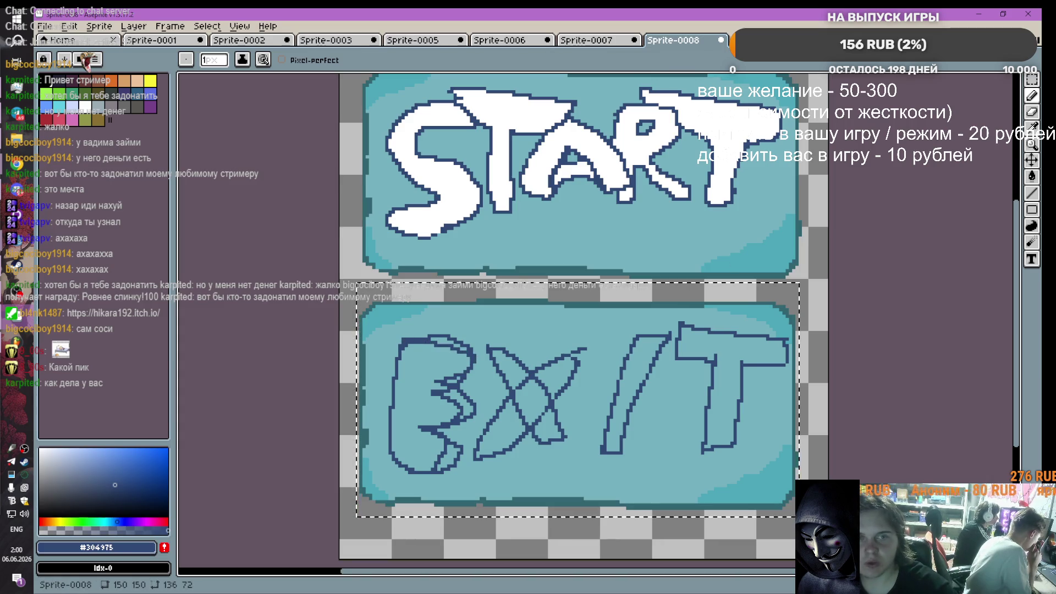
key(i)
click(463, 363)
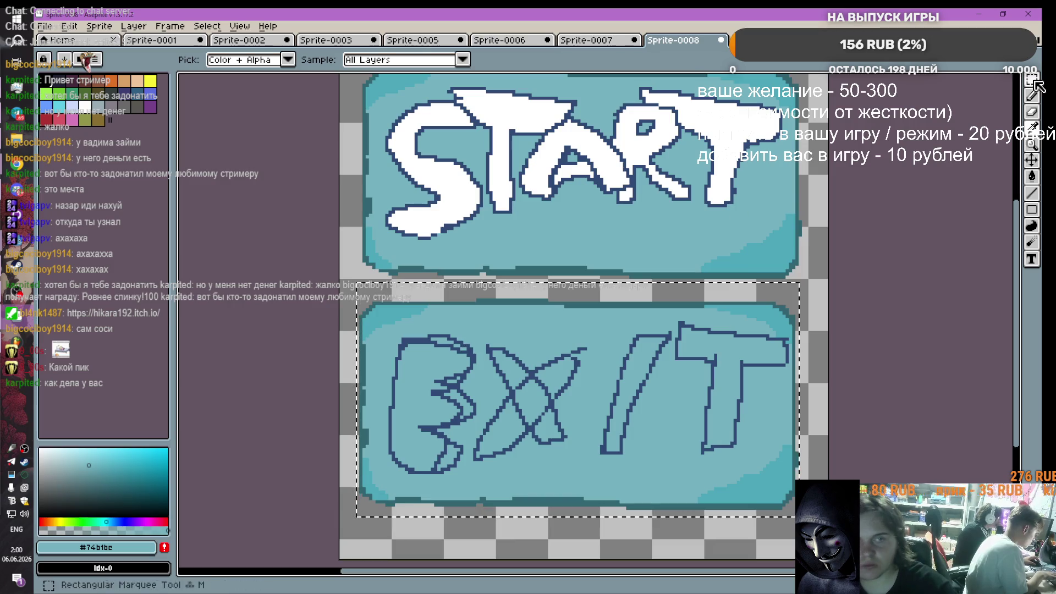
Step: Paint over the X's stray tail with the teal pencil
key(b)
scroll(470, 348, up, 1)
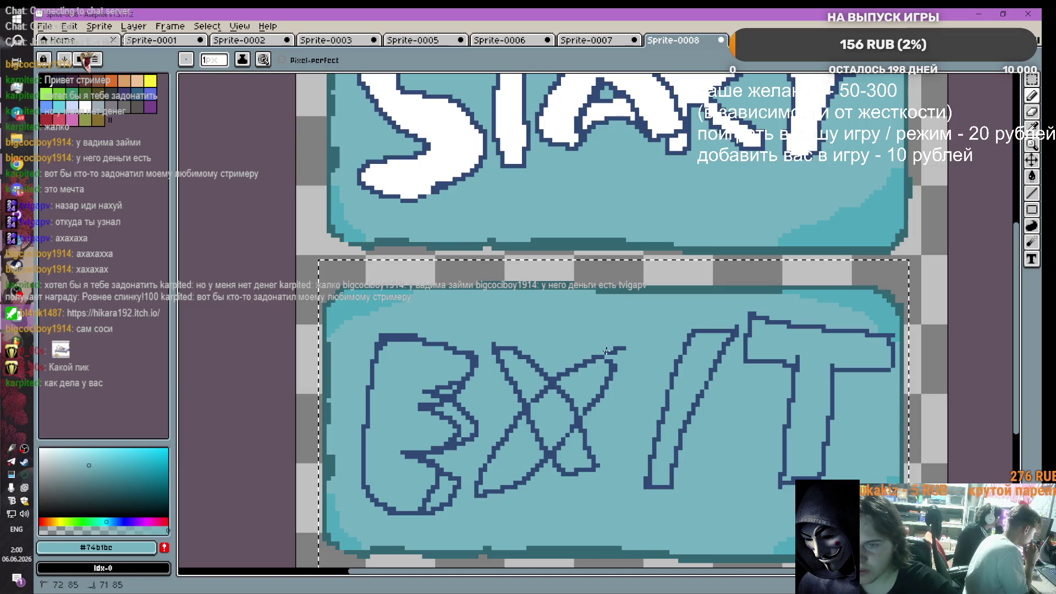
drag(626, 347, 617, 351)
scroll(777, 402, down, 1)
scroll(715, 440, up, 2)
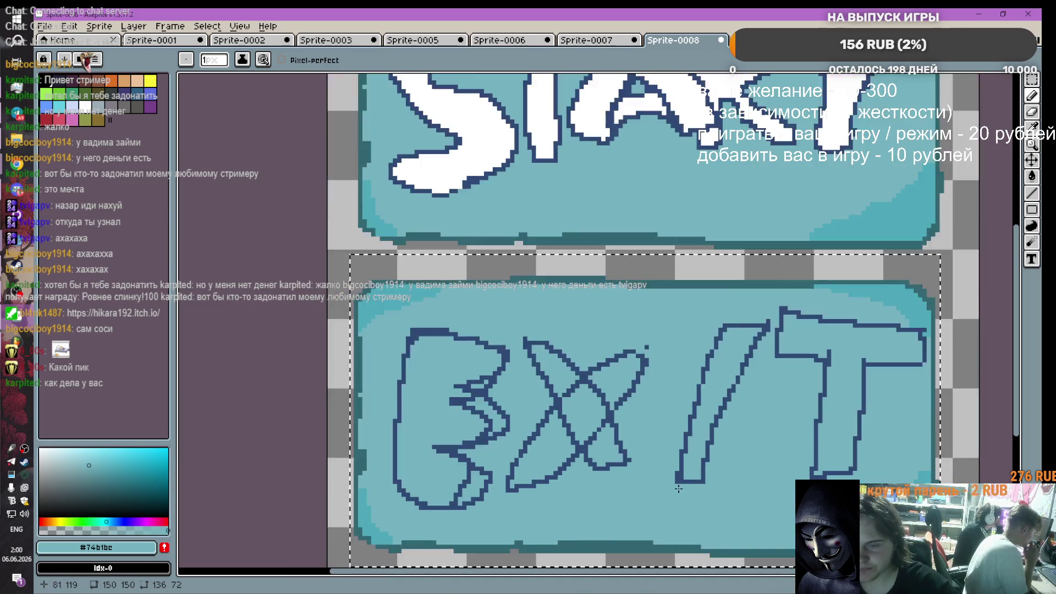
scroll(662, 480, down, 2)
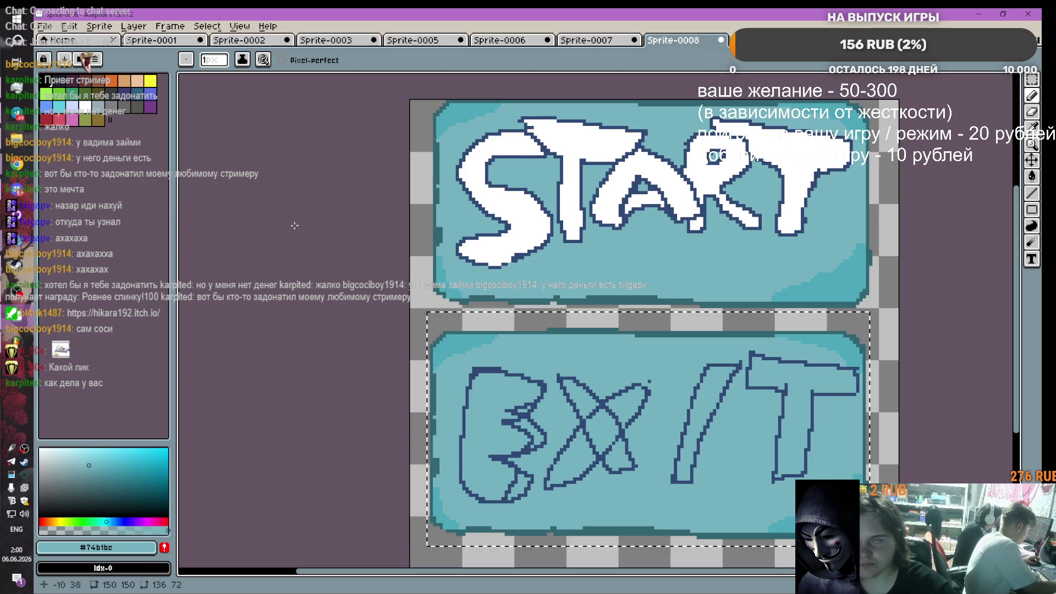
Step: Paint the X's centre and both left arms white
click(85, 105)
scroll(572, 435, up, 2)
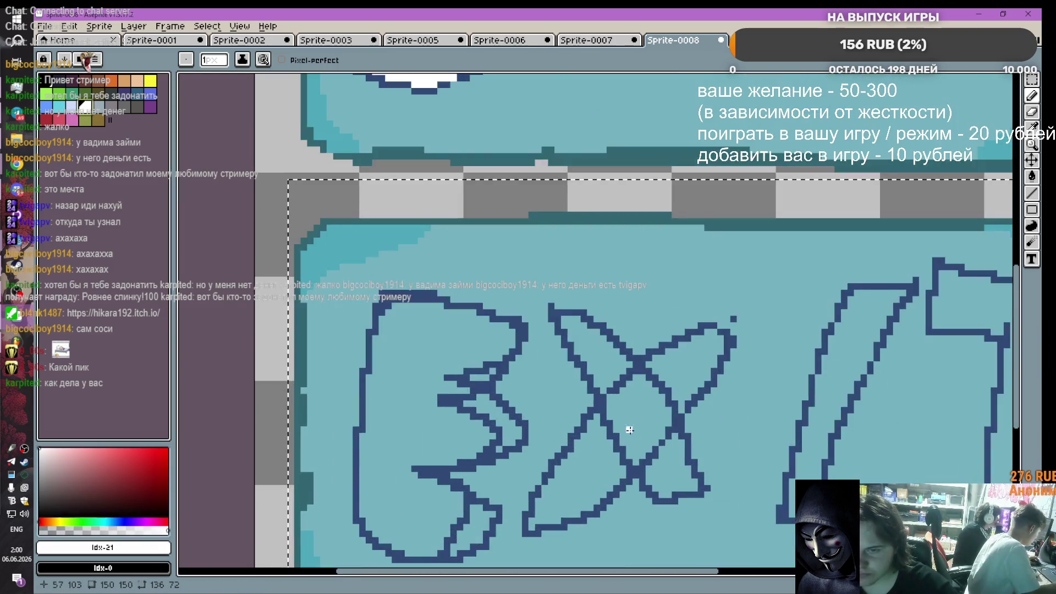
mouse_move(625, 424)
mouse_down()
mouse_move(601, 417)
mouse_move(616, 388)
mouse_move(685, 354)
mouse_move(652, 368)
mouse_up()
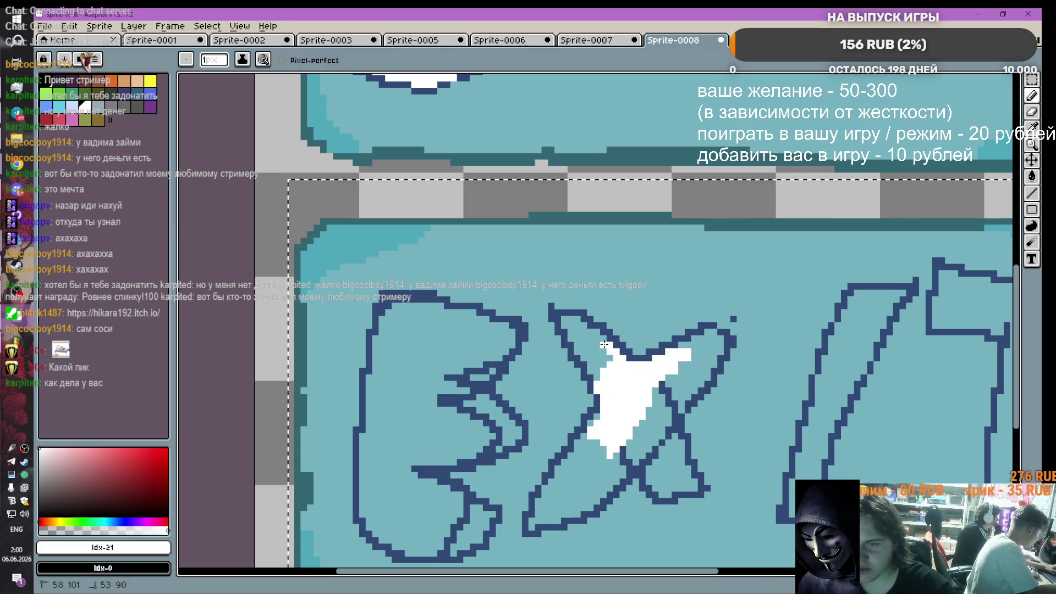
drag(604, 344, 596, 336)
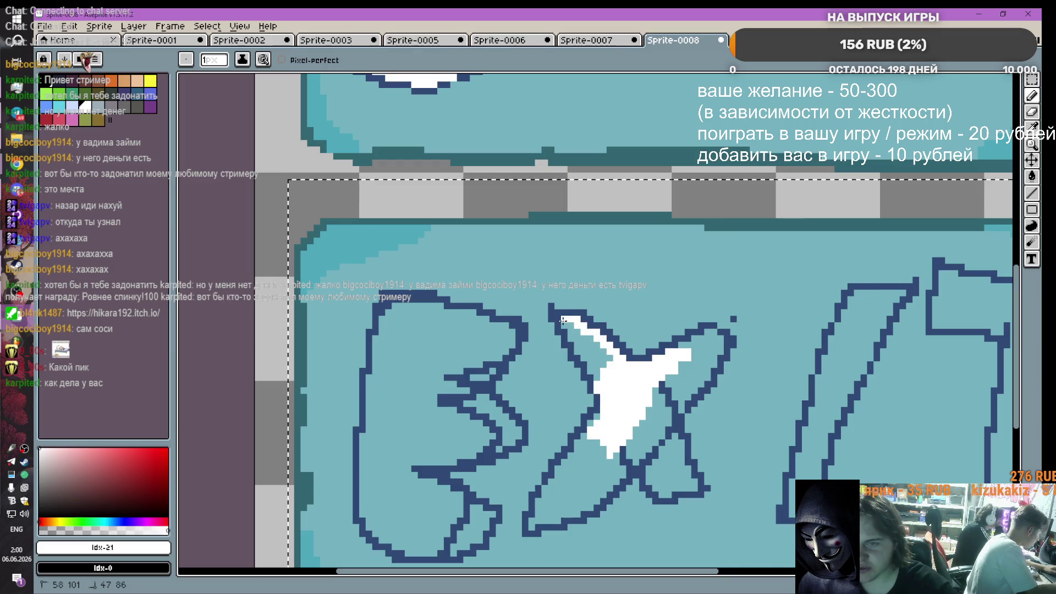
drag(587, 345, 598, 364)
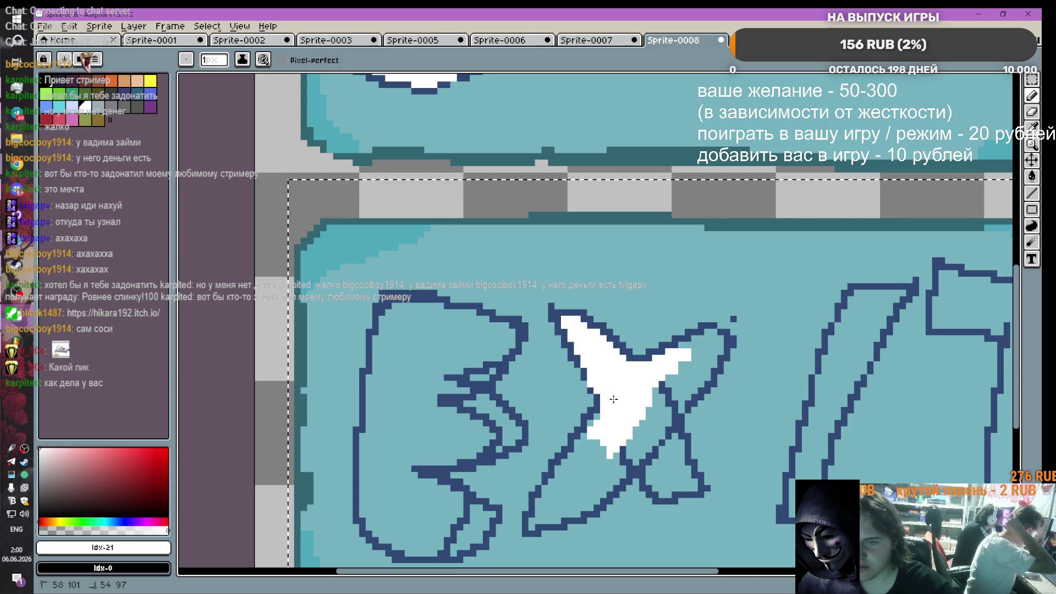
mouse_move(613, 399)
mouse_down()
mouse_move(616, 456)
mouse_move(571, 508)
mouse_move(545, 519)
mouse_up()
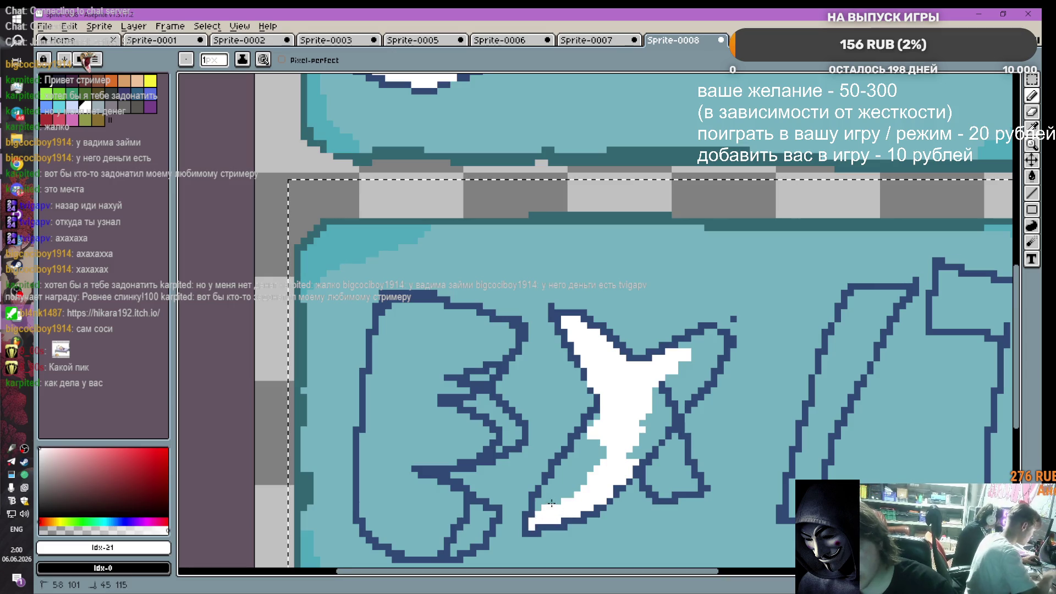
mouse_move(557, 476)
mouse_down()
mouse_move(581, 438)
mouse_move(596, 460)
mouse_up()
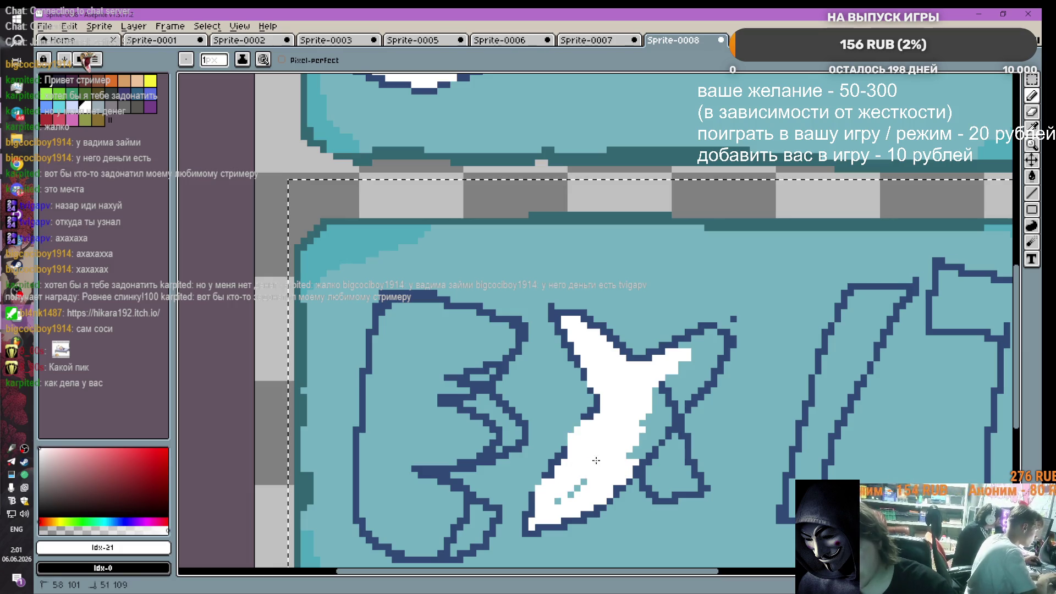
Step: Whiten the X's right arms and paint white into the top of the E
mouse_move(664, 421)
mouse_down()
mouse_move(649, 443)
mouse_move(693, 388)
mouse_move(707, 332)
mouse_move(671, 345)
mouse_up()
drag(649, 383, 668, 383)
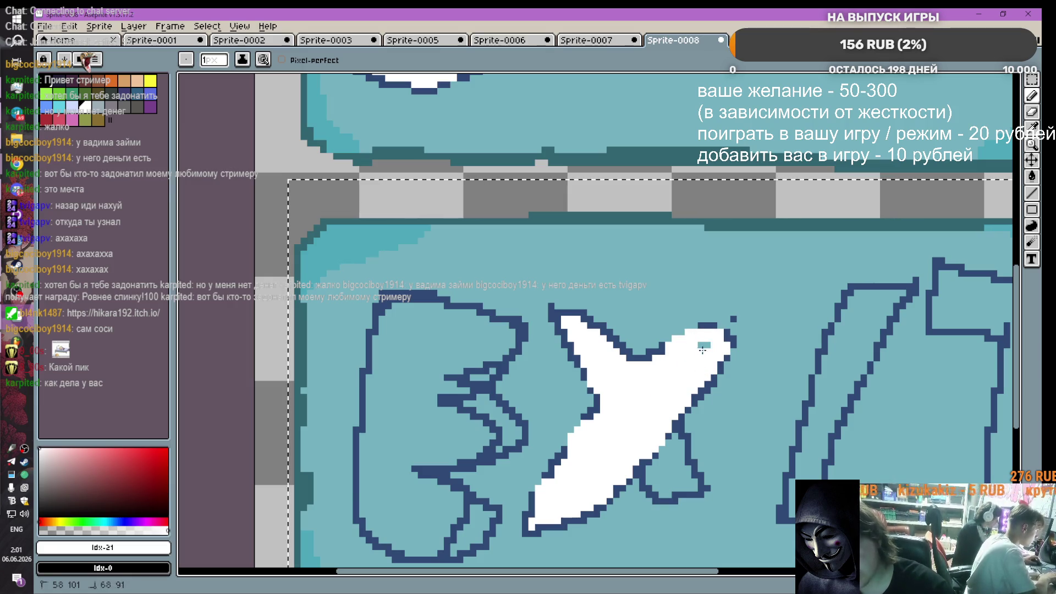
mouse_move(630, 442)
mouse_down()
mouse_move(651, 490)
mouse_move(678, 462)
mouse_move(655, 478)
mouse_up()
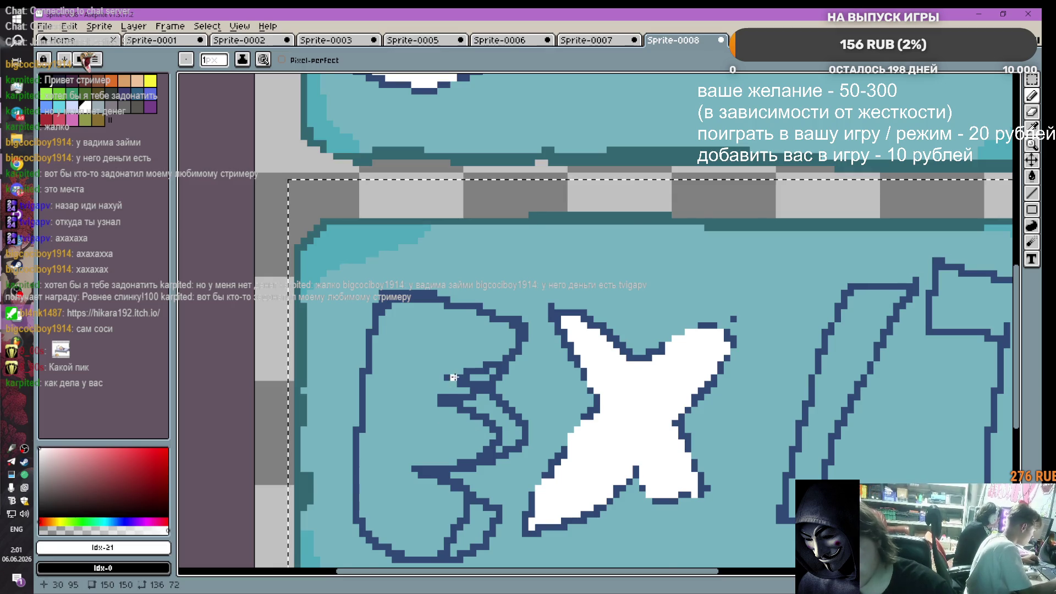
scroll(470, 382, down, 1)
mouse_move(427, 334)
mouse_down()
mouse_move(494, 345)
mouse_move(450, 381)
mouse_move(461, 373)
mouse_move(417, 443)
mouse_move(481, 464)
mouse_move(446, 491)
mouse_up()
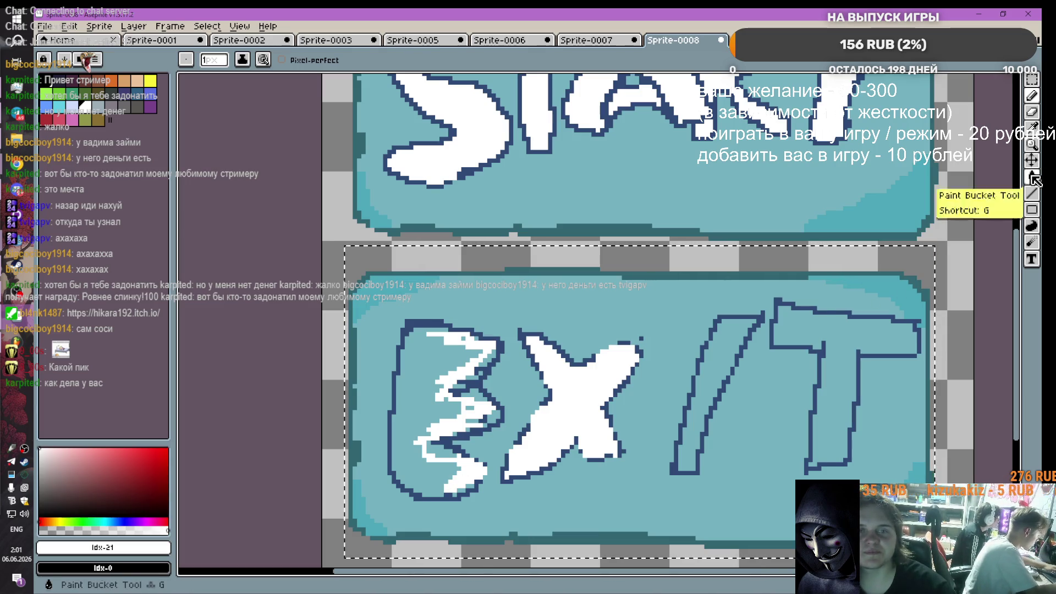
Step: Bucket-fill the E's interior white, touch up its upper-right edge, and sample navy #304975
click(1032, 176)
click(418, 385)
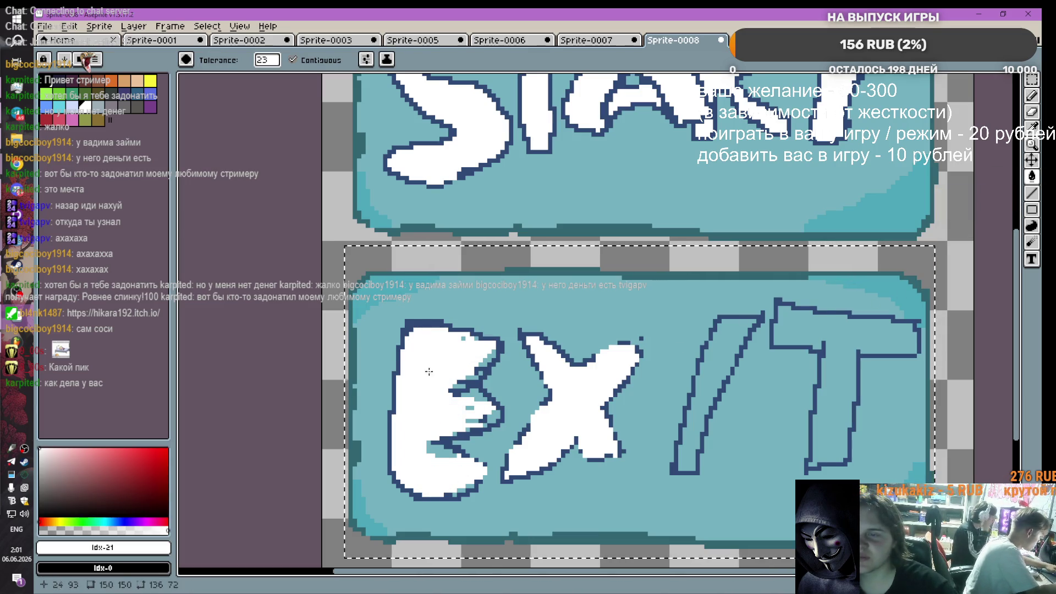
click(1032, 95)
drag(495, 333, 493, 355)
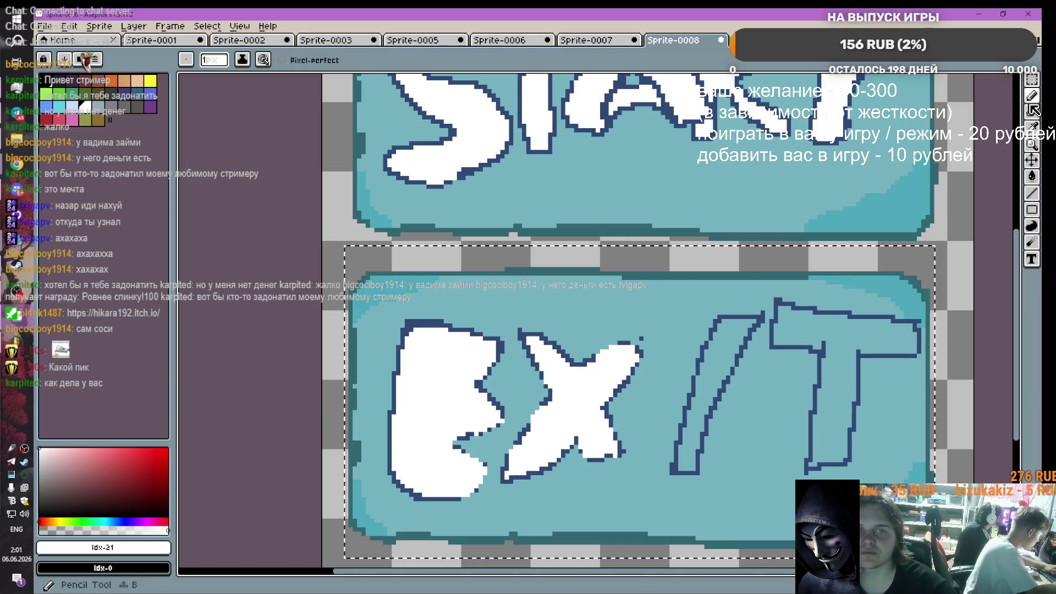
key(i)
click(499, 346)
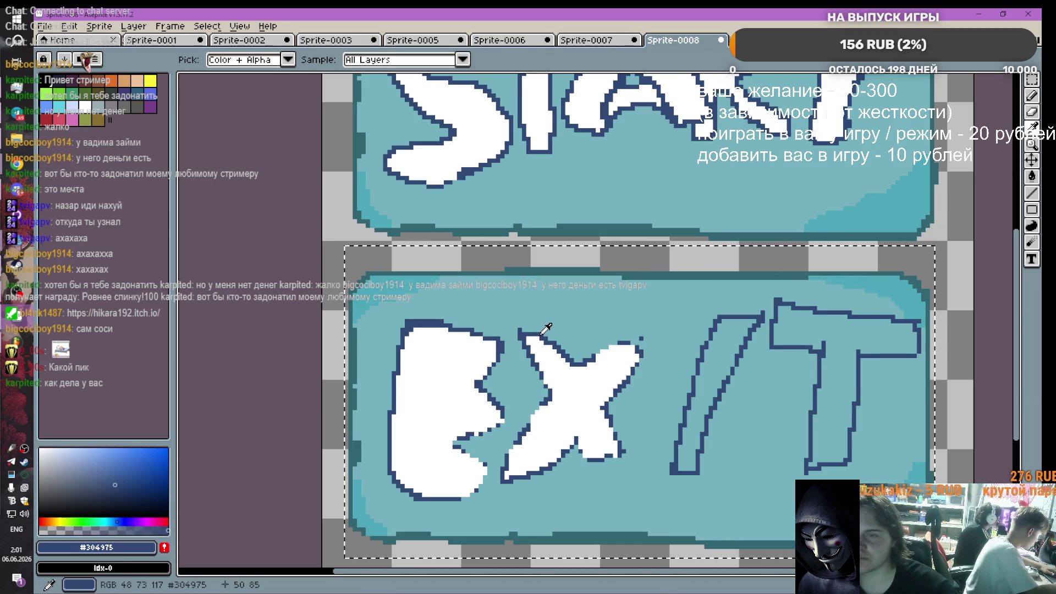
Step: Draw navy inner lines inside the white X of EXIT
key(b)
key(l)
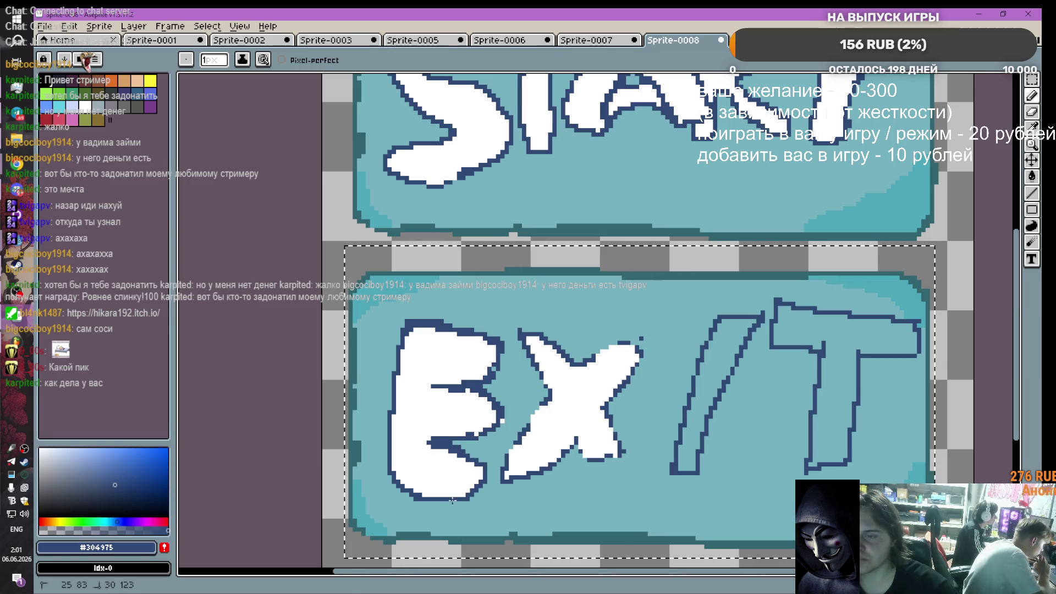
scroll(556, 405, down, 1)
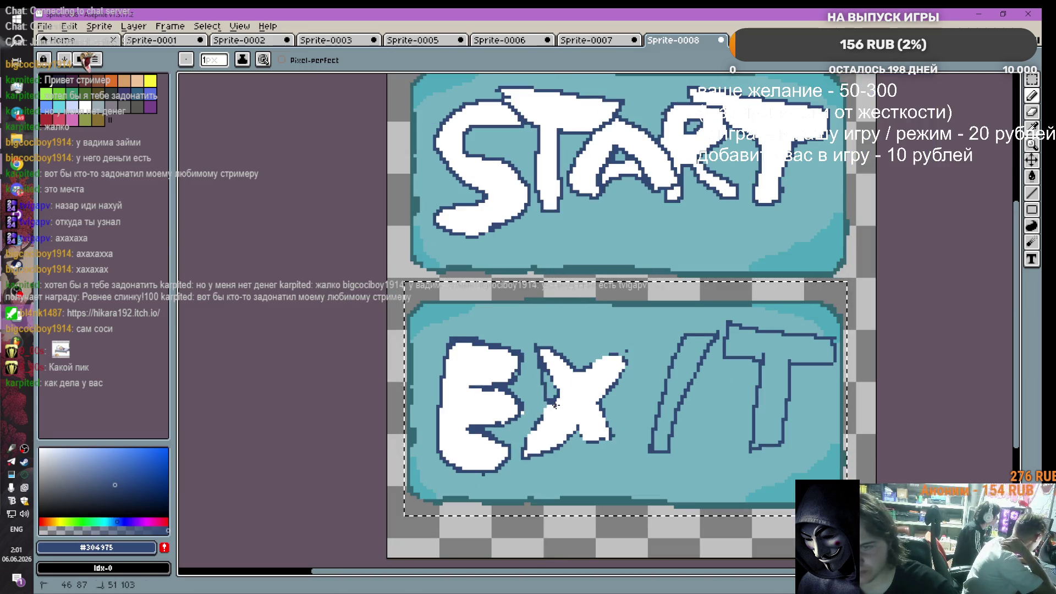
mouse_move(556, 405)
mouse_down()
mouse_move(532, 437)
mouse_move(617, 458)
mouse_move(608, 409)
mouse_move(627, 363)
mouse_move(594, 357)
mouse_move(578, 368)
mouse_up()
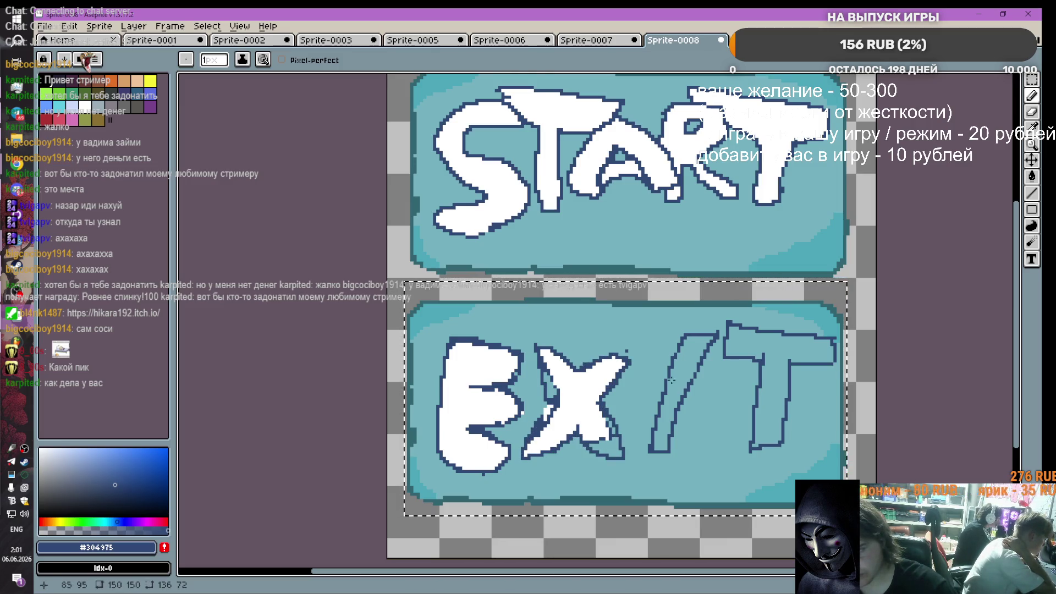
scroll(671, 379, up, 2)
scroll(671, 380, down, 1)
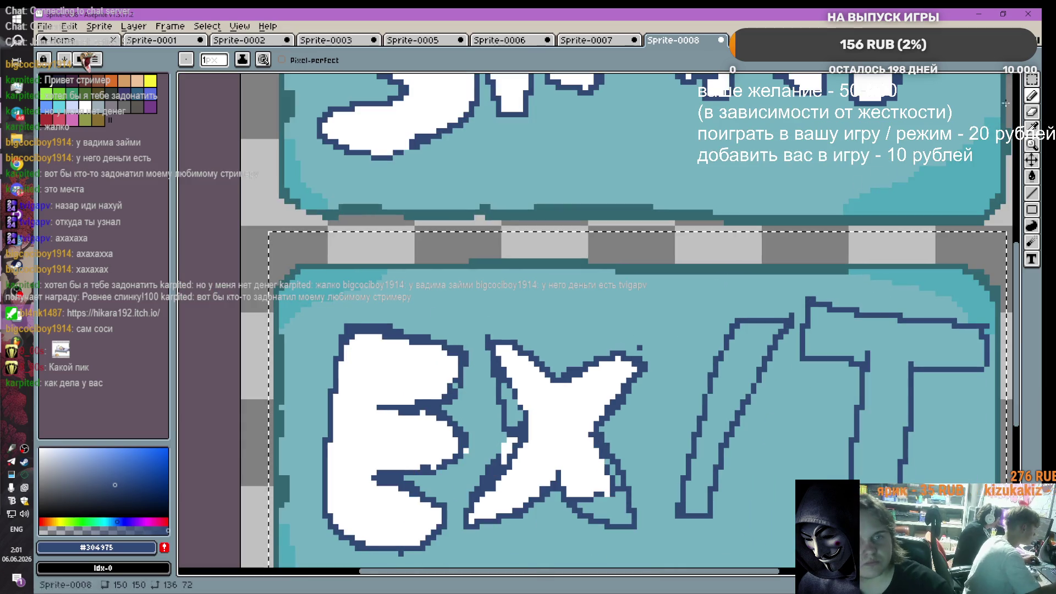
Step: Switch to white and fill the X's edges, arms and teal gaps solid white
click(86, 105)
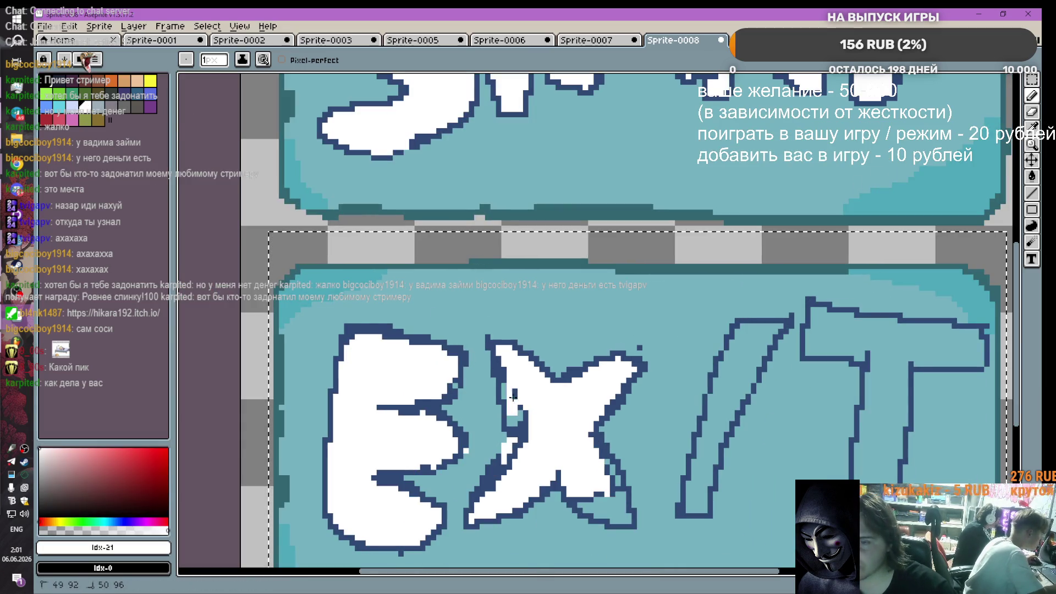
drag(513, 397, 510, 410)
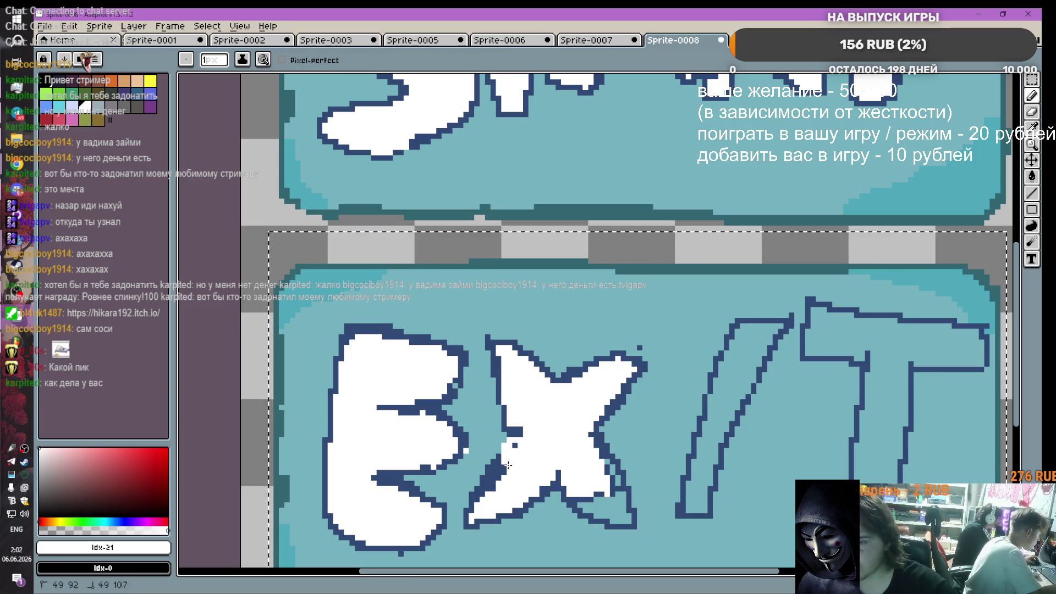
drag(494, 487, 477, 500)
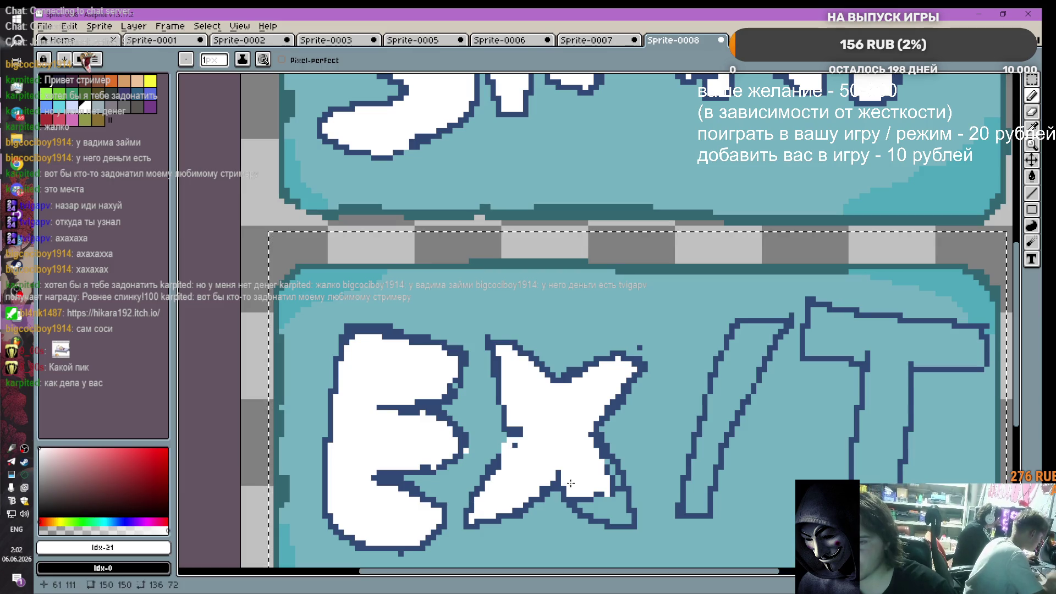
drag(572, 488, 594, 508)
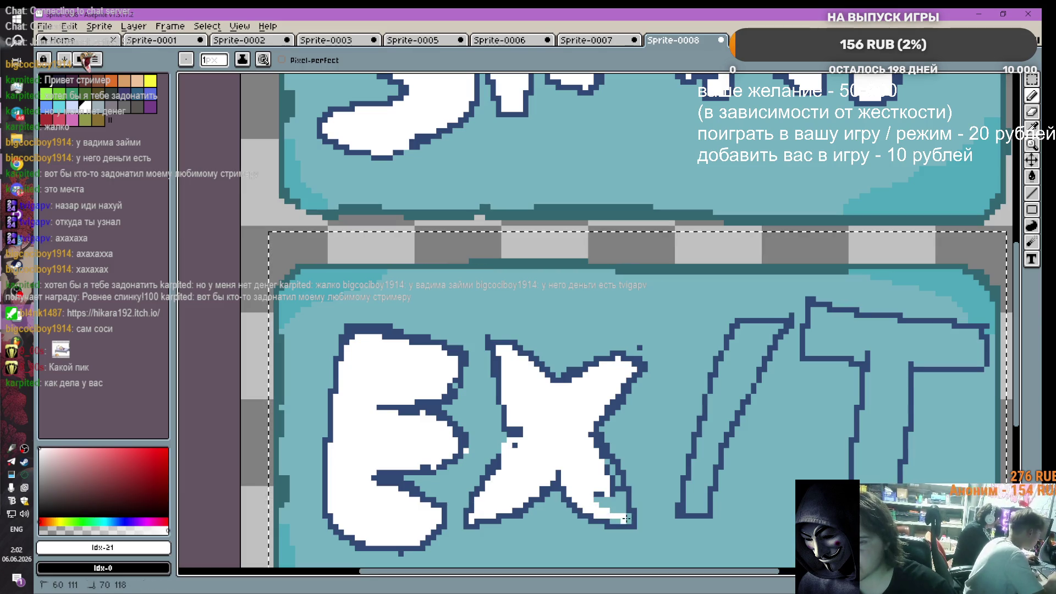
drag(617, 482, 600, 451)
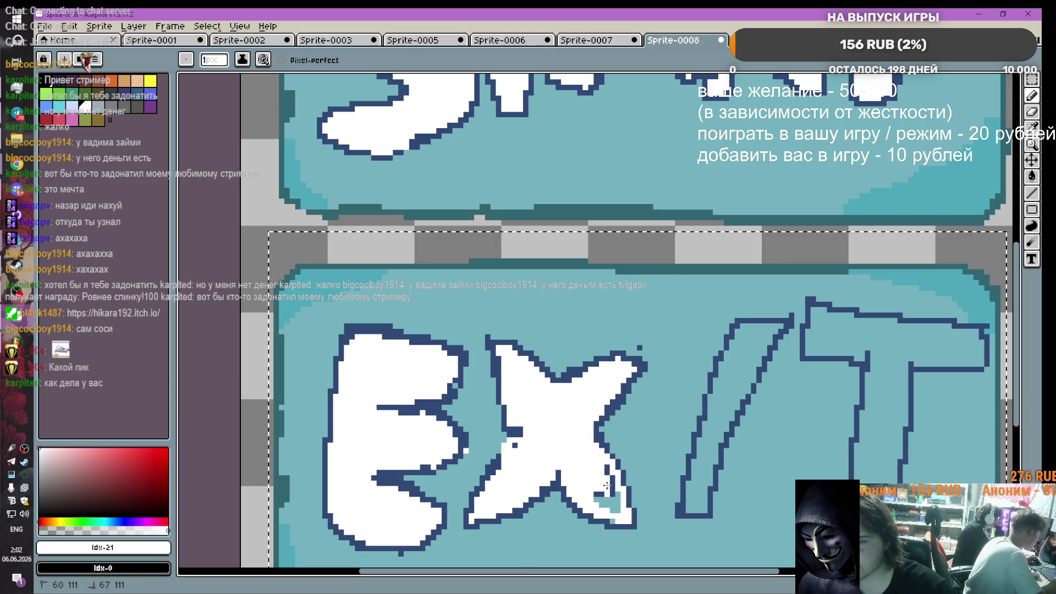
drag(612, 514, 609, 509)
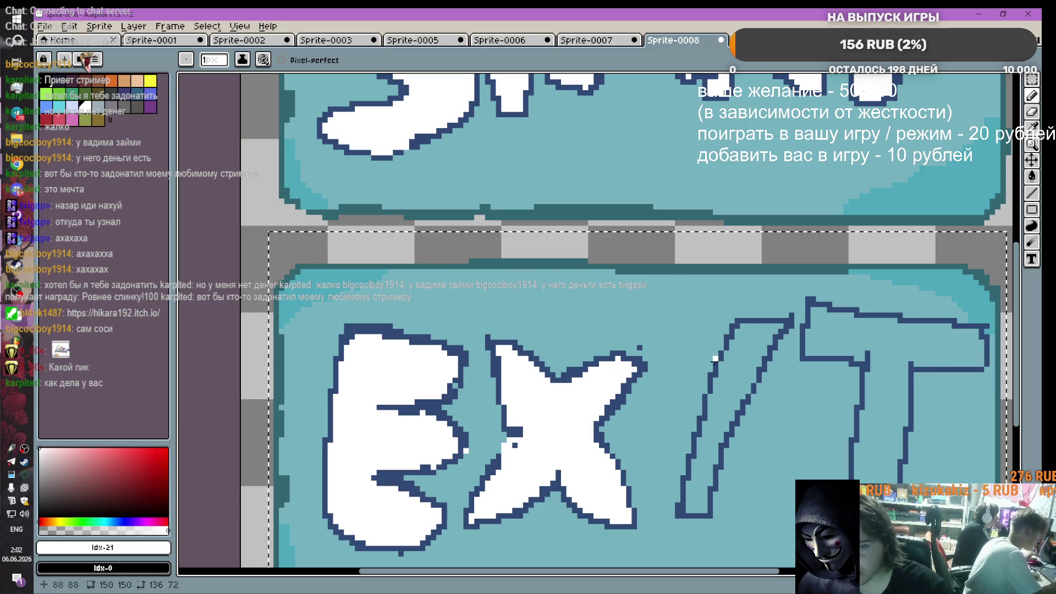
Step: Fill the slanted I solid white, covering stray dark pixels along its edges
mouse_move(709, 338)
mouse_down()
mouse_move(696, 509)
mouse_move(685, 434)
mouse_move(695, 457)
mouse_move(720, 333)
mouse_up()
mouse_move(704, 477)
mouse_down()
mouse_move(732, 467)
mouse_move(745, 347)
mouse_up()
mouse_move(704, 484)
mouse_down()
mouse_move(704, 509)
mouse_move(682, 489)
mouse_up()
drag(693, 453, 693, 436)
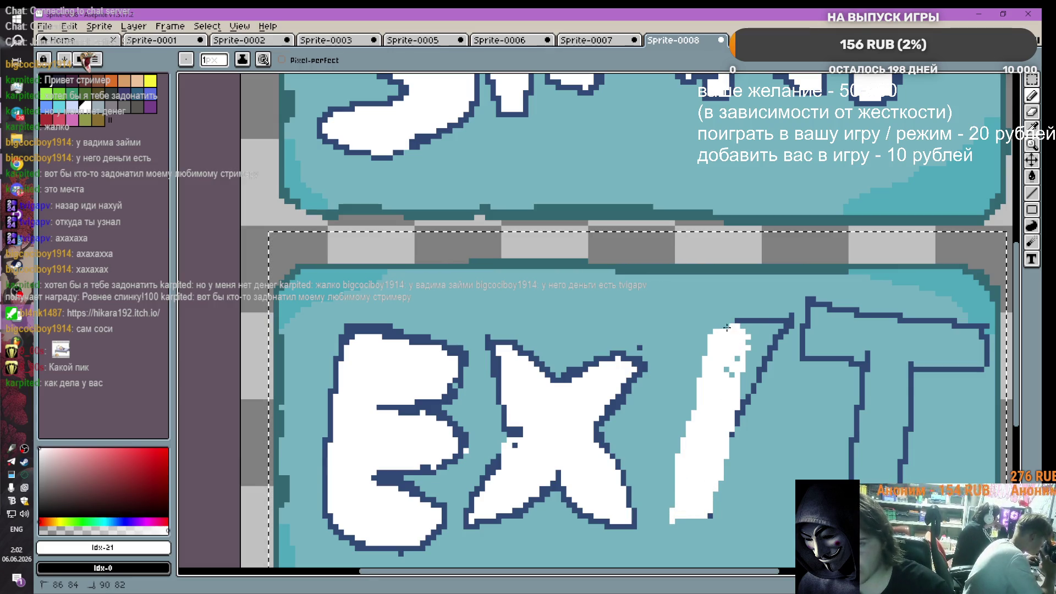
drag(738, 360, 727, 390)
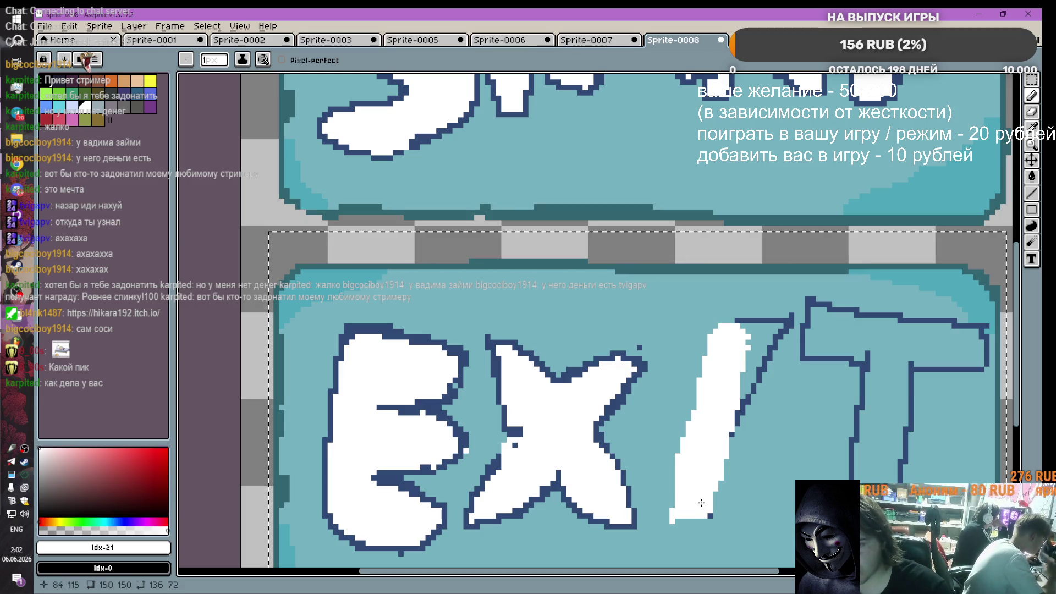
Step: Eyedrop navy #304975 and outline the I's top and right edge
key(i)
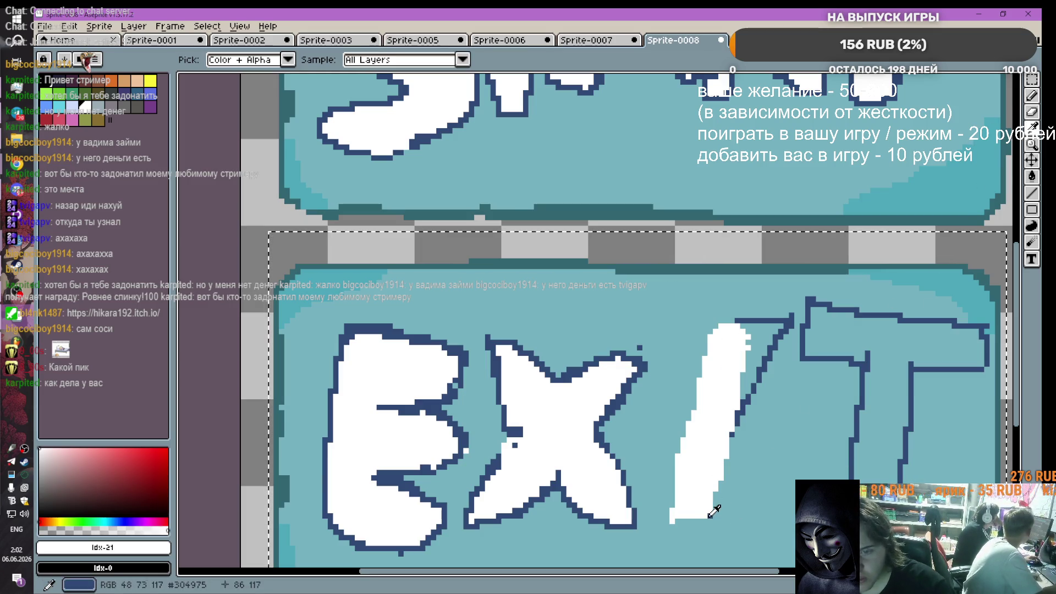
click(713, 511)
key(b)
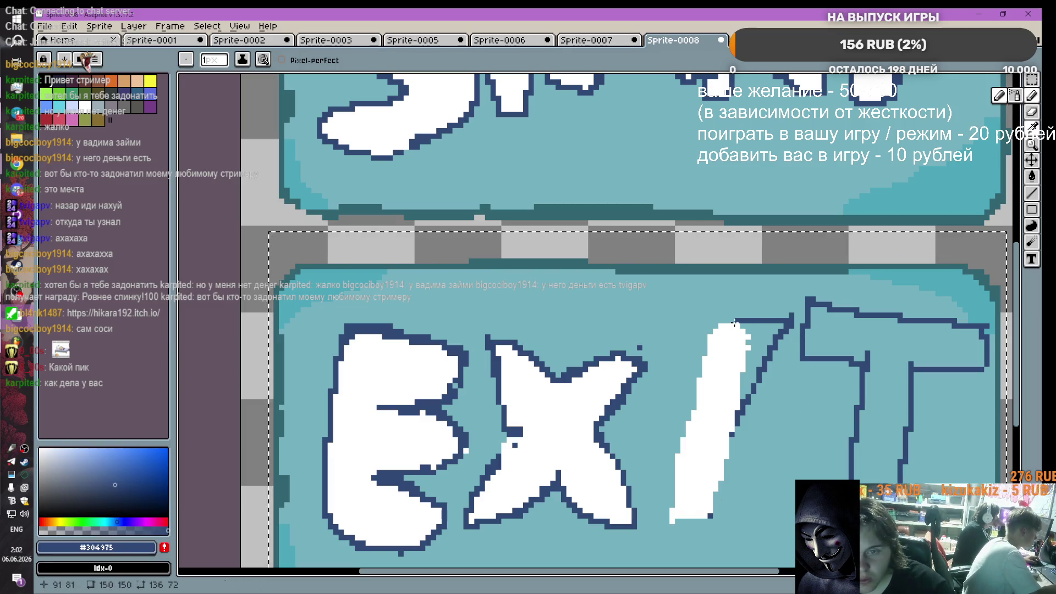
mouse_move(741, 325)
mouse_down()
mouse_move(725, 328)
mouse_move(699, 373)
mouse_up()
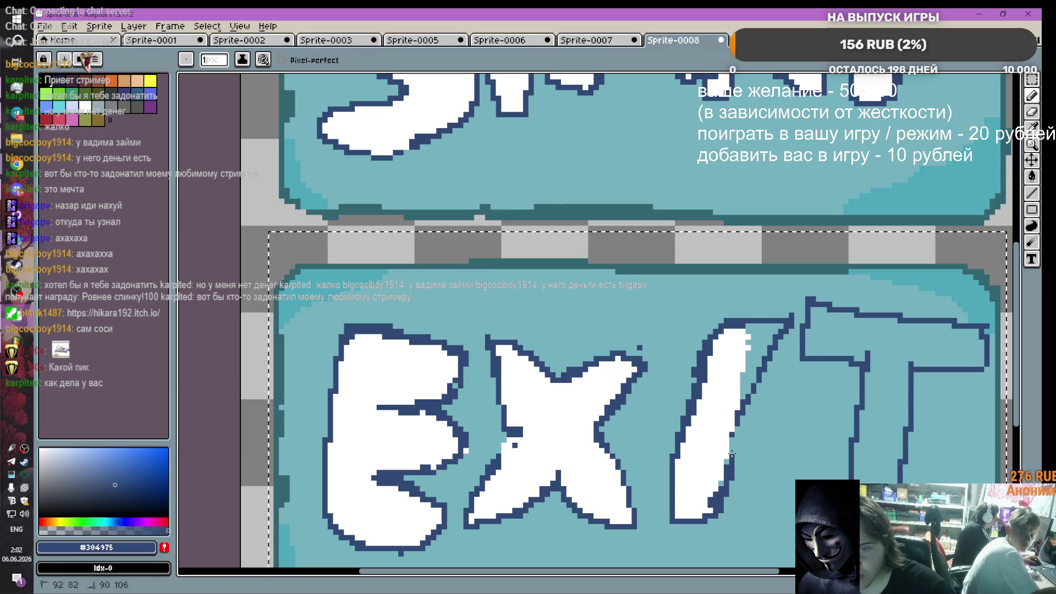
drag(744, 402, 739, 392)
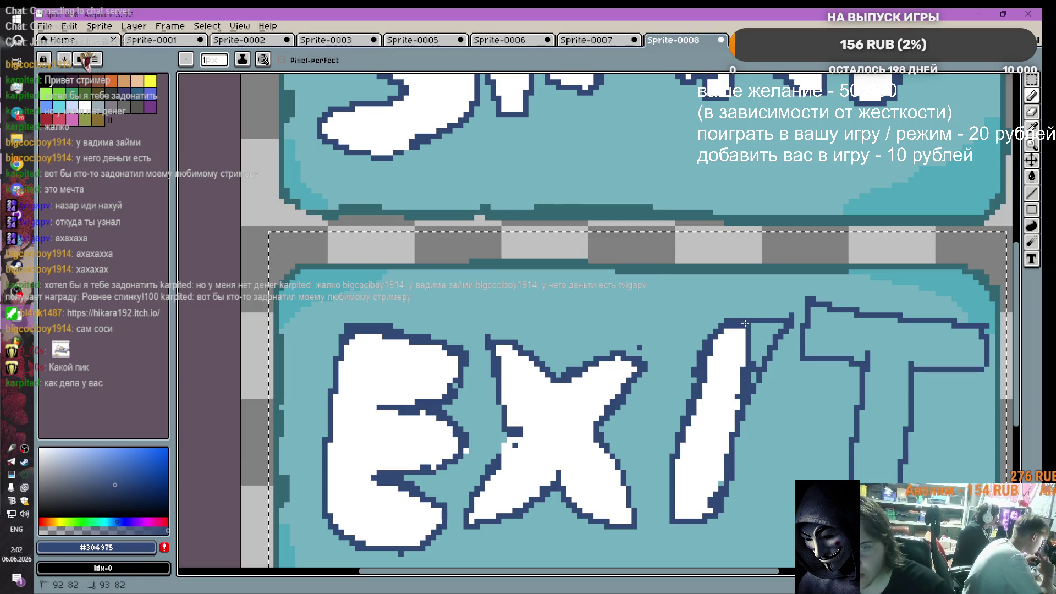
Step: Erase the stray navy pixels near the top of the I
click(1028, 146)
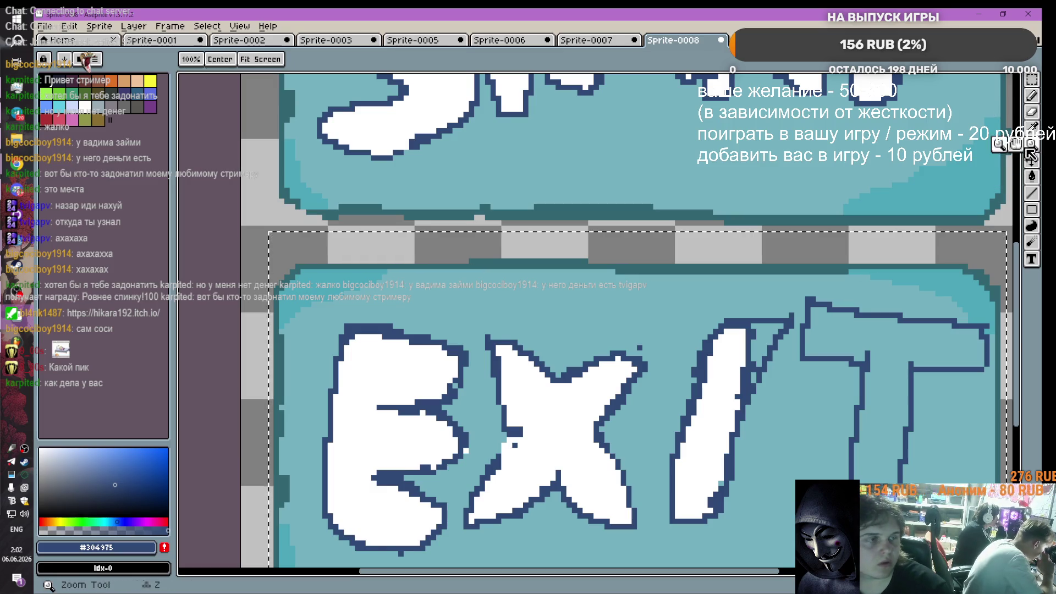
click(1032, 128)
click(704, 285)
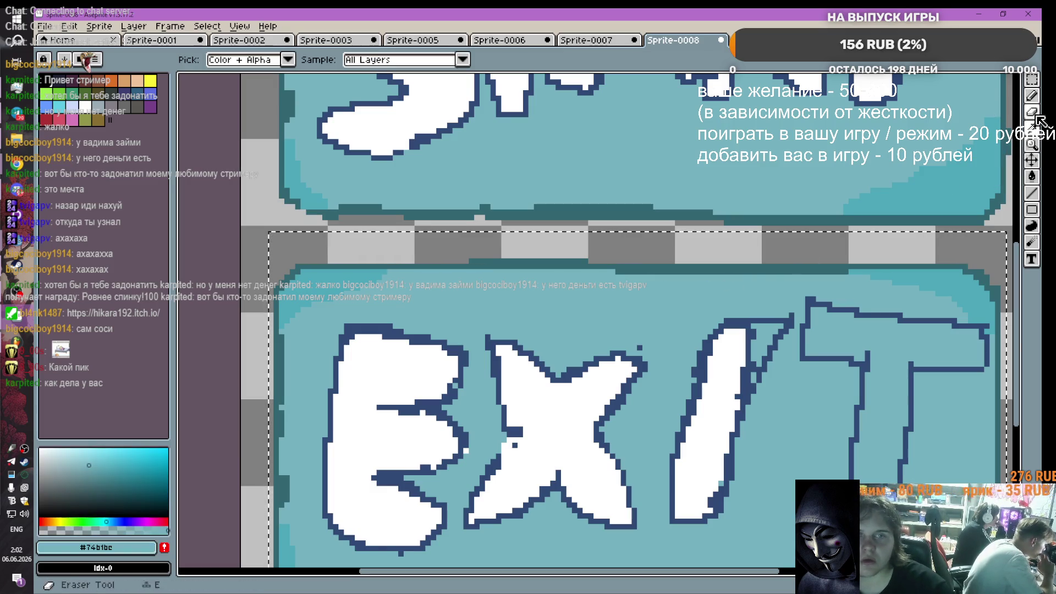
click(1034, 113)
mouse_move(792, 316)
mouse_down()
mouse_move(781, 331)
mouse_move(772, 323)
mouse_up()
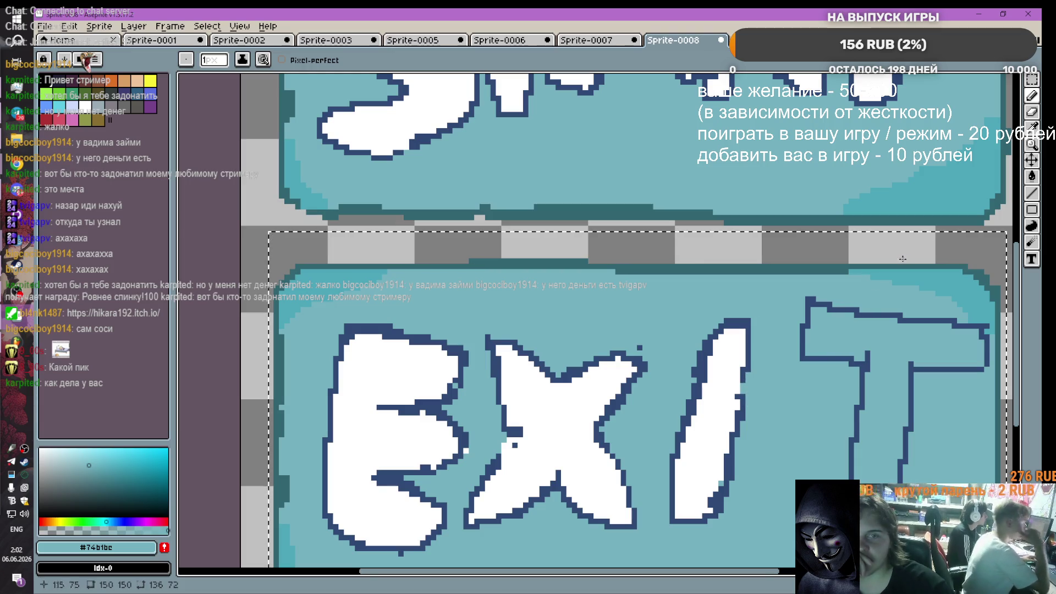
click(1032, 95)
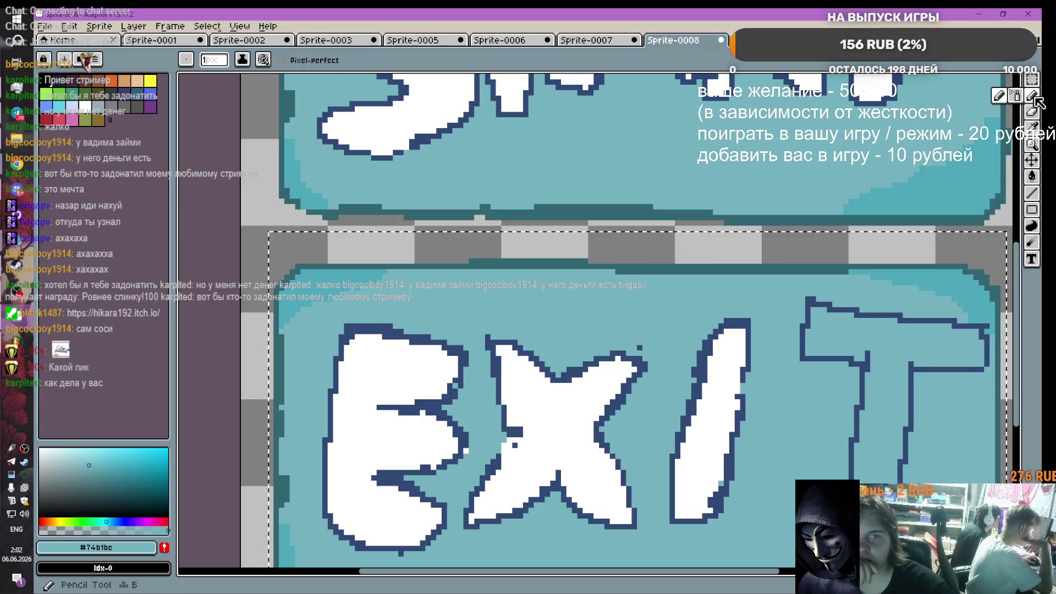
Step: Resample the navy outline colour #304975 from the canvas
scroll(859, 371, down, 1)
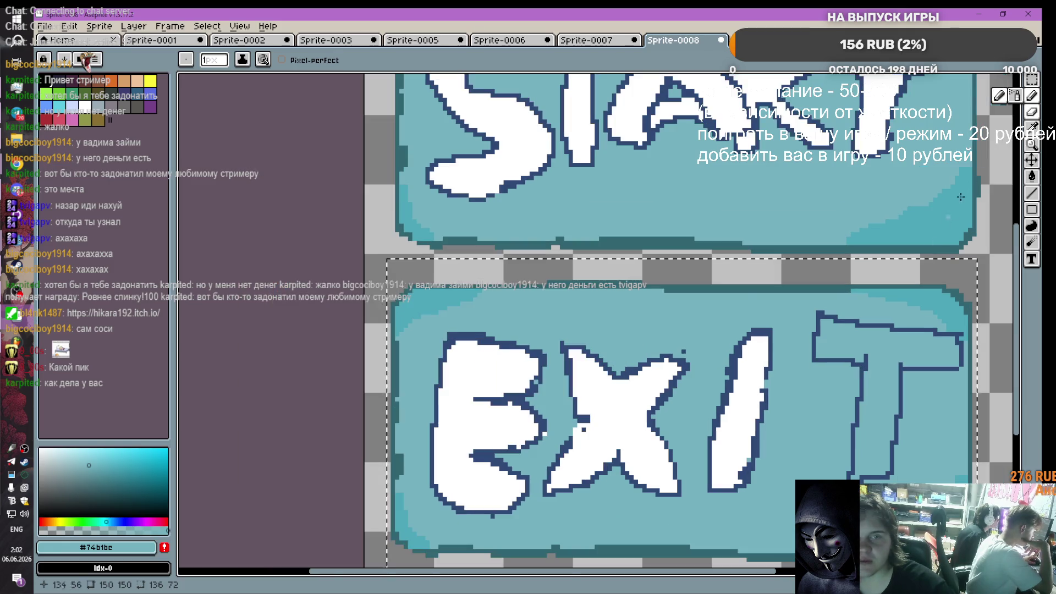
key(i)
click(772, 359)
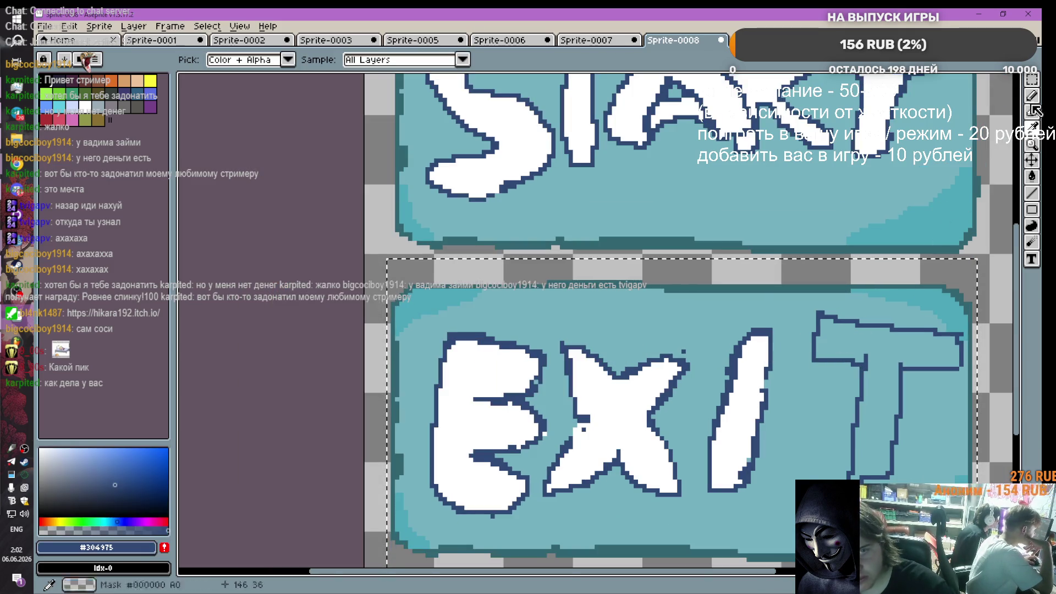
key(b)
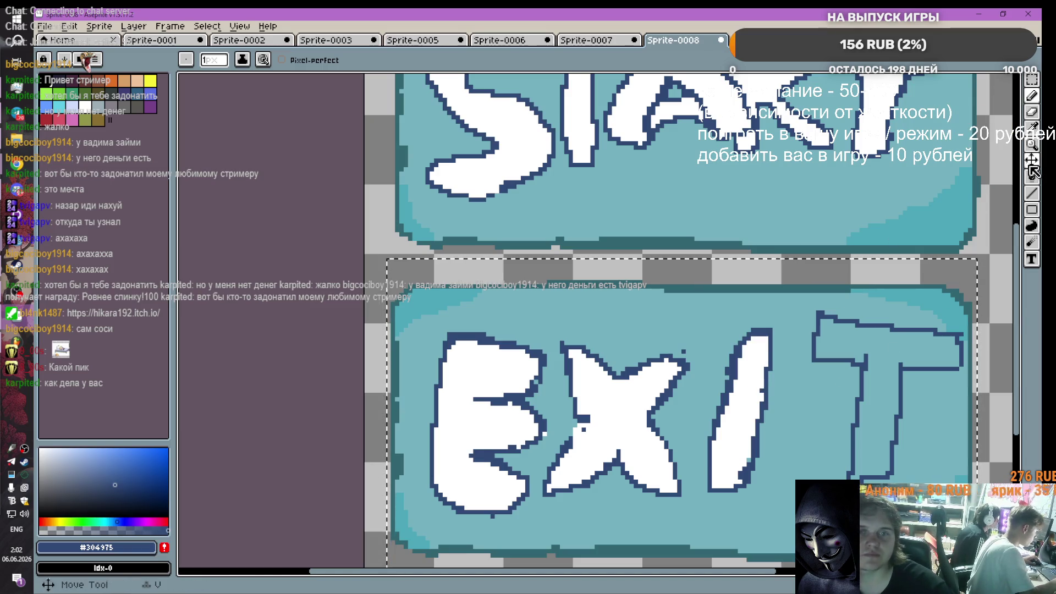
click(1032, 176)
Step: Flood-fill the outlined T of EXIT with white
click(87, 106)
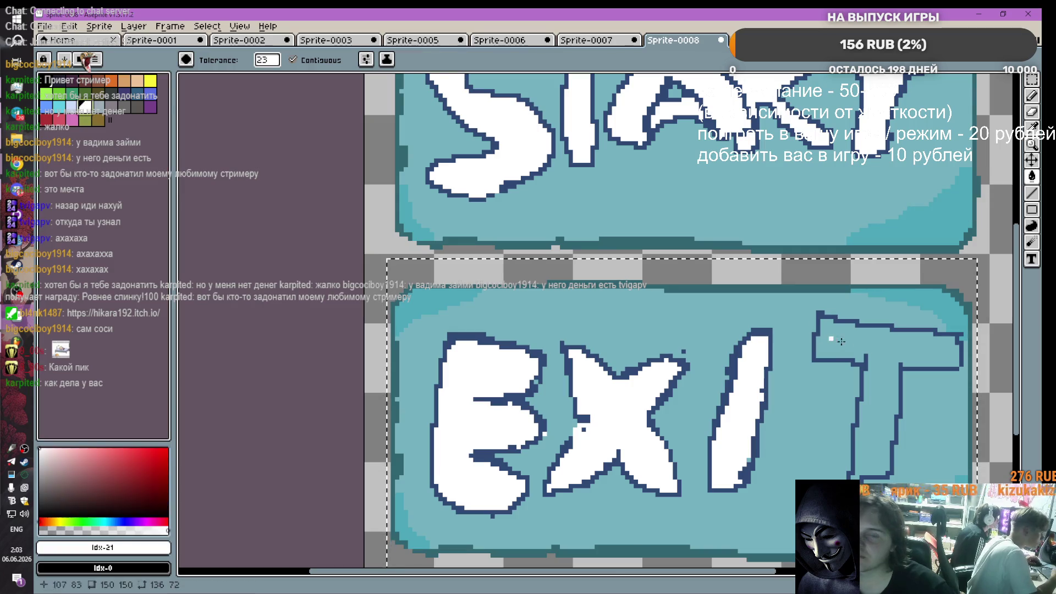
click(877, 437)
scroll(876, 438, down, 1)
scroll(877, 438, up, 1)
scroll(550, 396, down, 1)
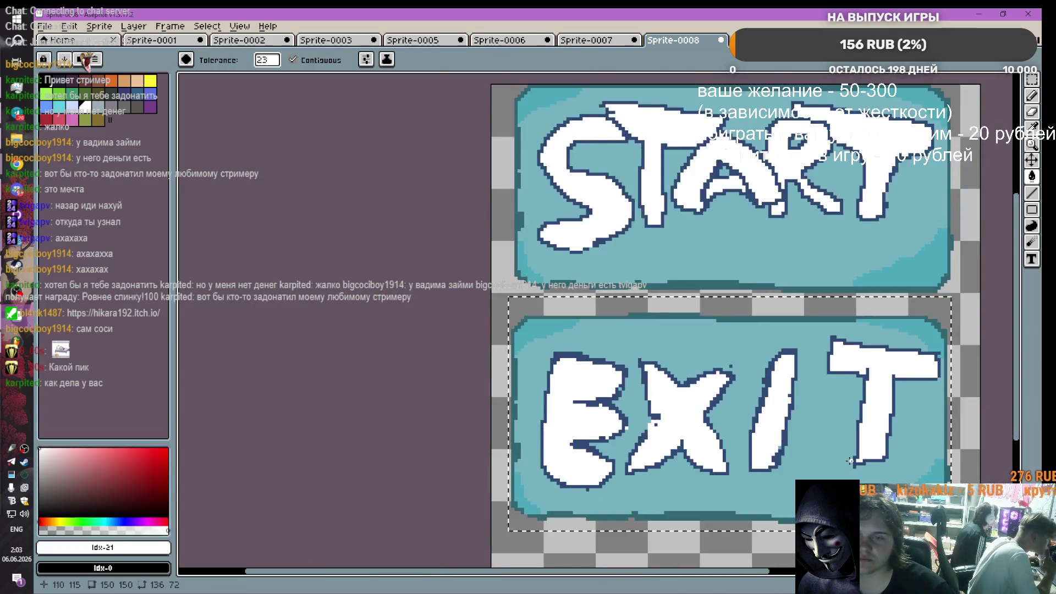
scroll(545, 385, up, 1)
Step: Sample the light teal #74b1bc button colour for drawing
key(b)
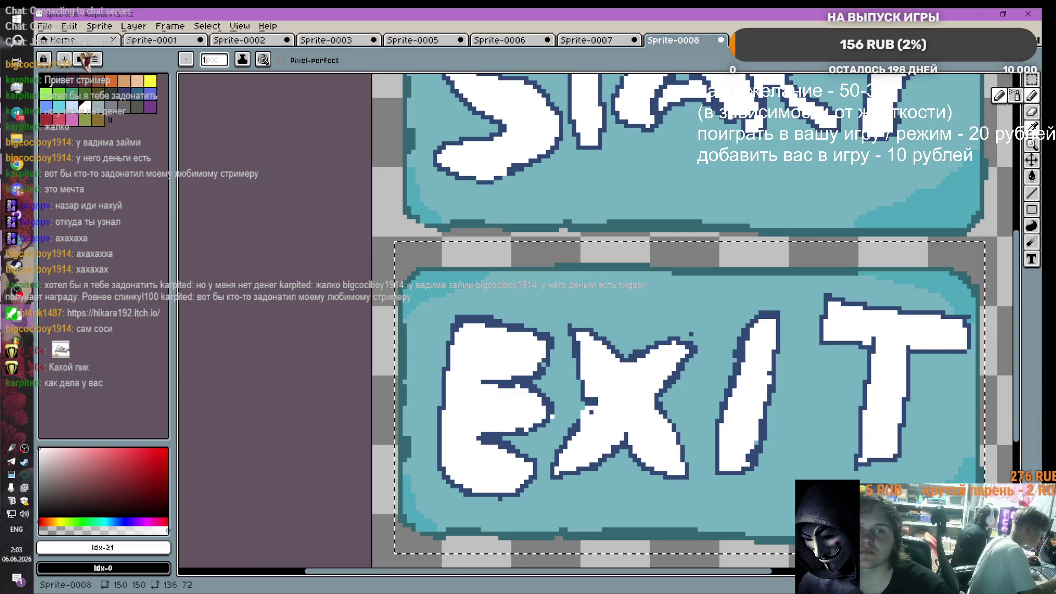
click(1031, 128)
click(804, 288)
scroll(698, 336, down, 1)
key(b)
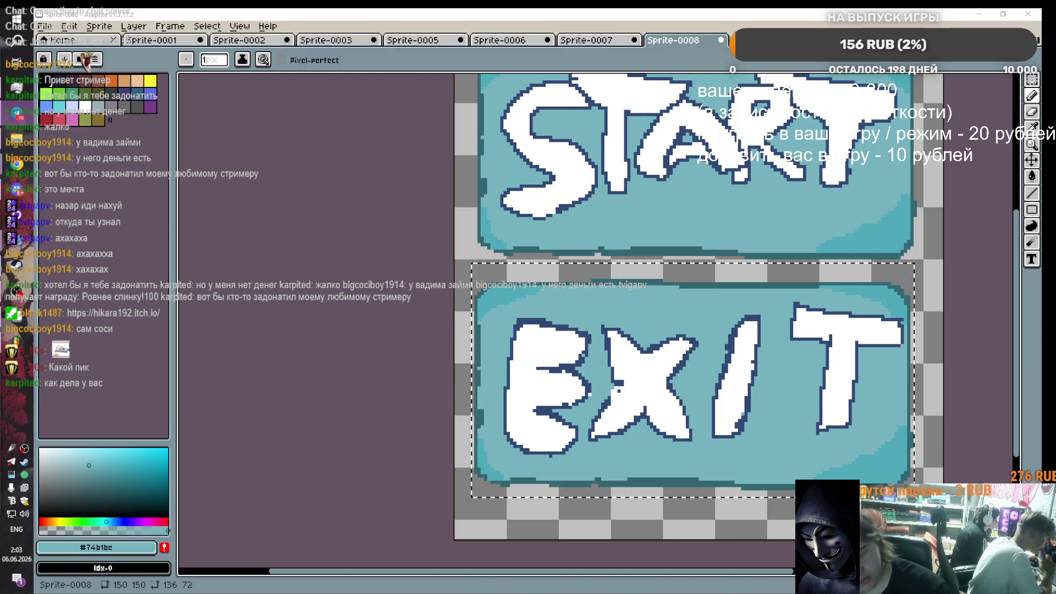
Step: Sample deeper teal #4da7ba and draw it along EXIT's top and bottom edges
scroll(902, 251, down, 4)
scroll(880, 221, up, 4)
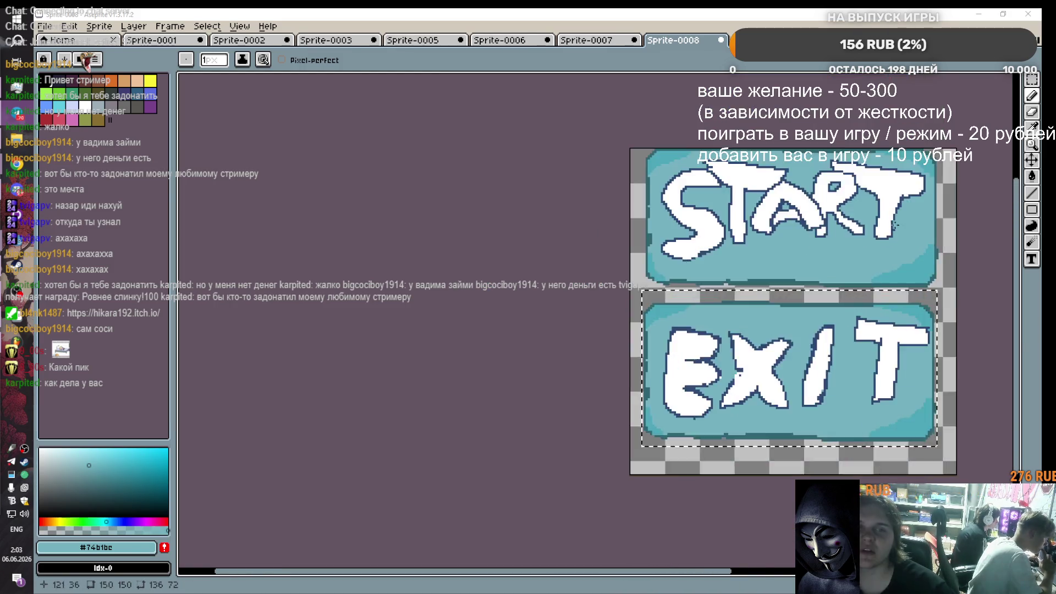
click(1032, 128)
click(845, 352)
key(b)
scroll(766, 366, up, 2)
mouse_move(462, 341)
mouse_down()
mouse_move(792, 348)
mouse_move(723, 344)
mouse_up()
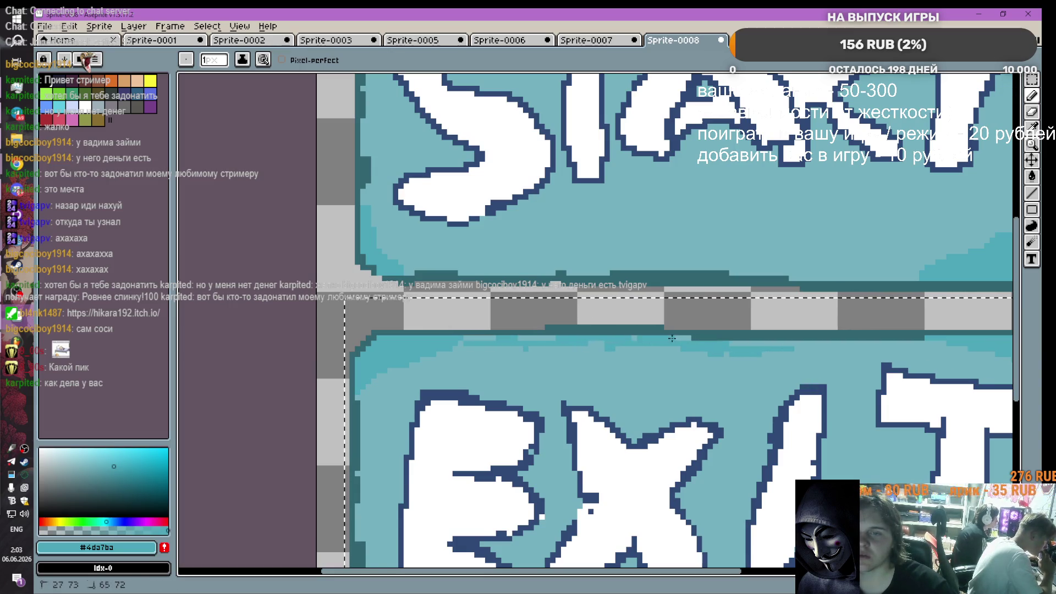
mouse_move(538, 348)
mouse_down()
mouse_move(812, 358)
mouse_move(851, 345)
mouse_up()
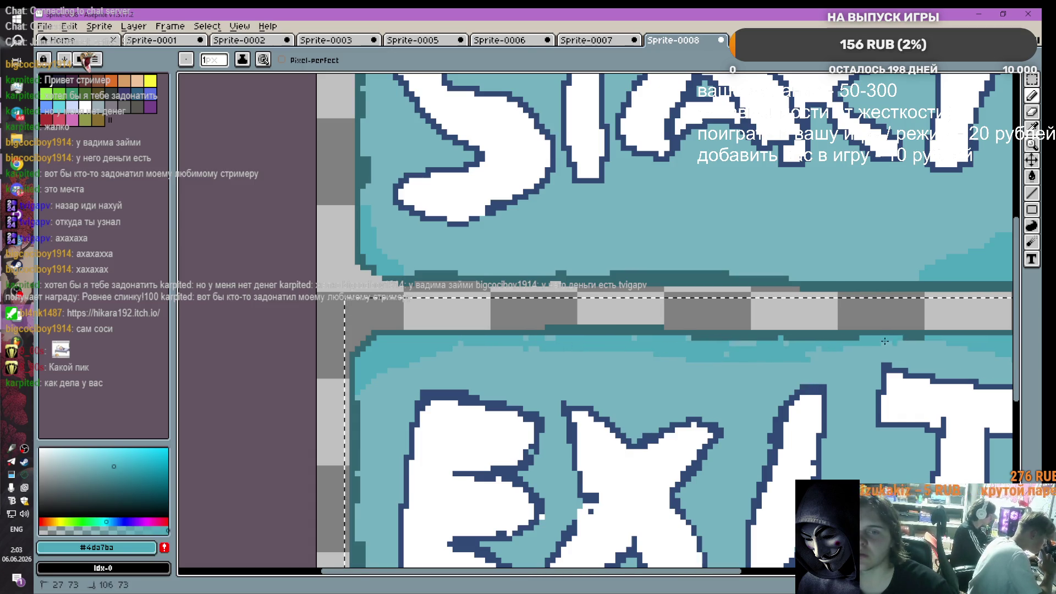
scroll(905, 419, down, 2)
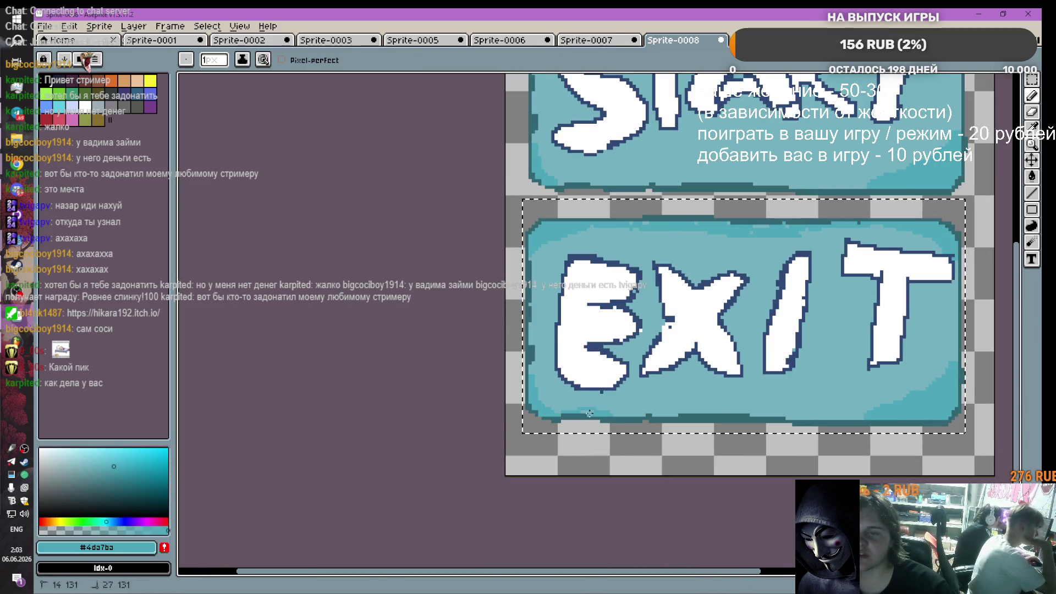
drag(642, 414, 683, 410)
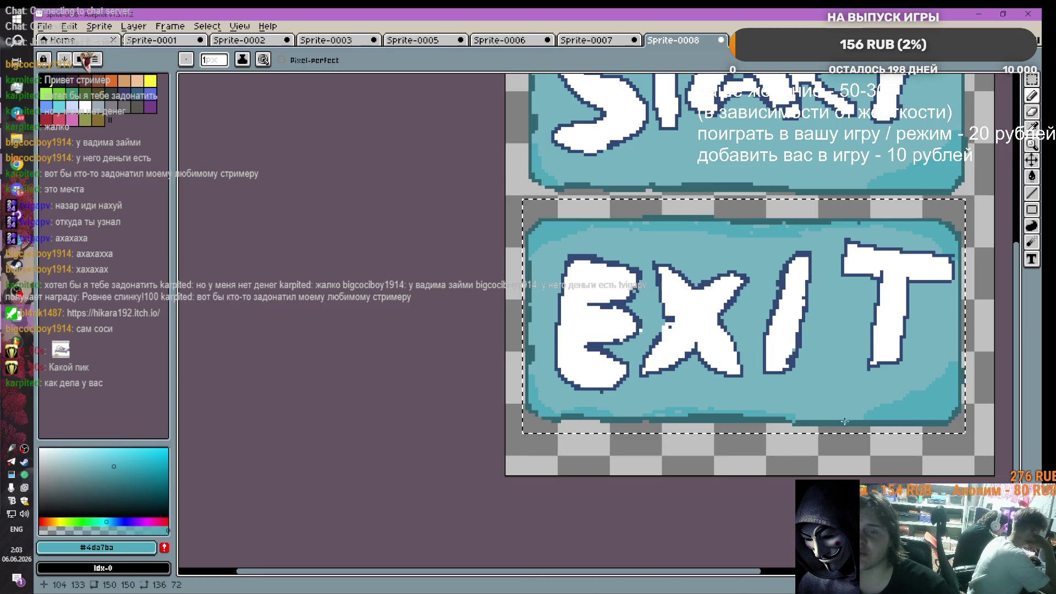
Step: Select the red swatch idx-27 after briefly trying the lighter red idx-28
scroll(797, 352, down, 5)
scroll(797, 352, up, 5)
scroll(838, 327, down, 1)
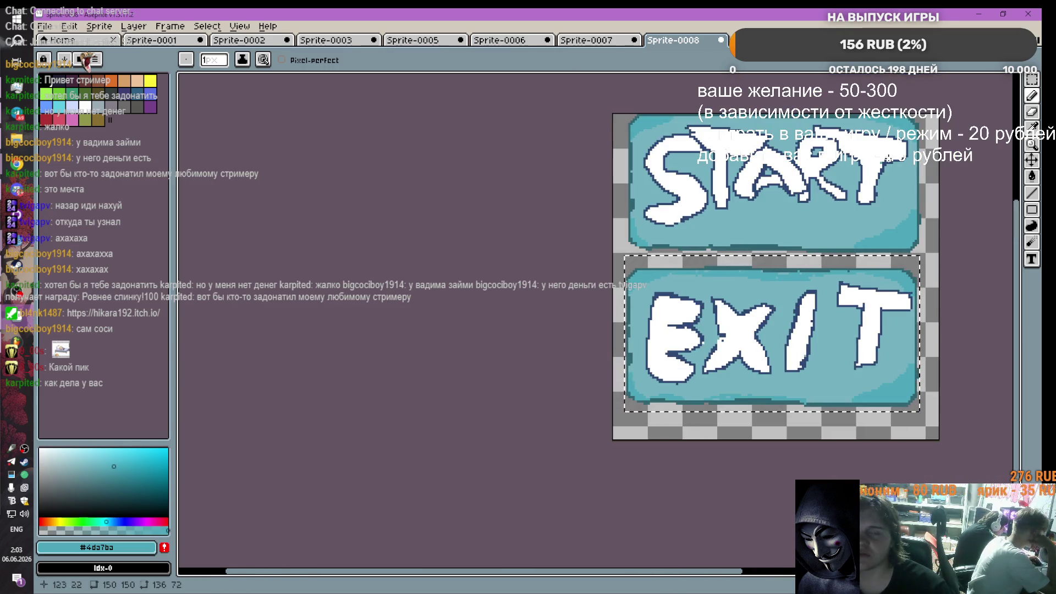
click(46, 118)
scroll(902, 138, up, 1)
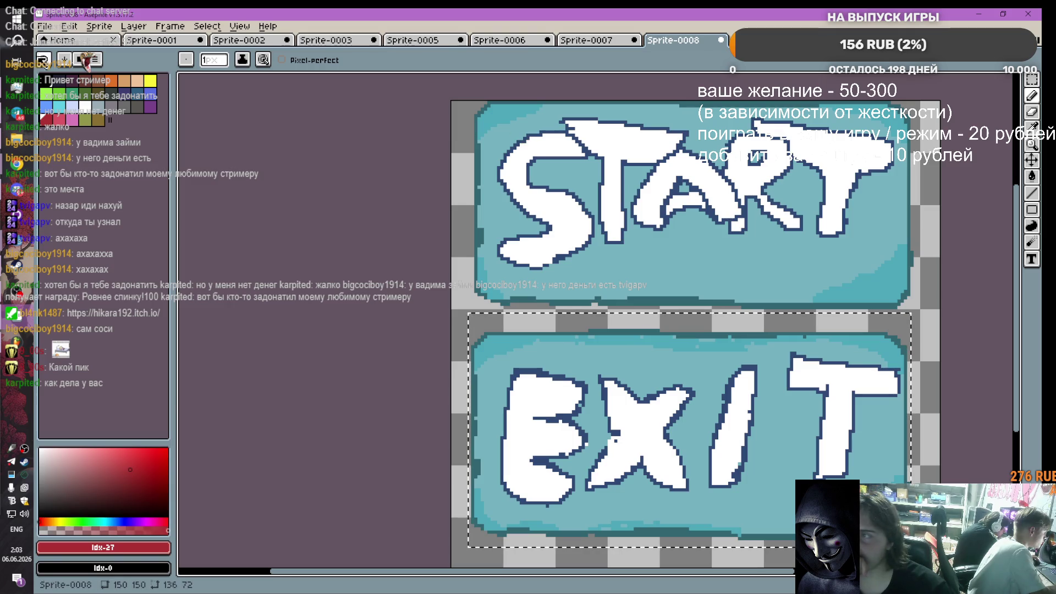
click(59, 118)
click(50, 120)
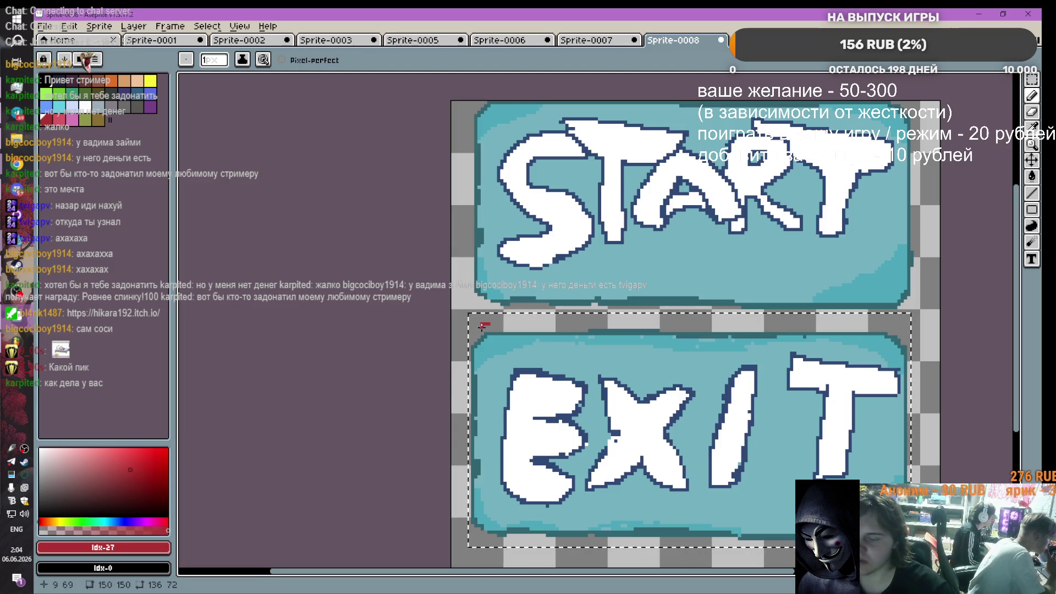
Step: Try the rectangular marquee tool, then return to the pencil
click(1031, 80)
scroll(688, 330, down, 2)
scroll(687, 330, down, 1)
click(1032, 96)
scroll(792, 171, down, 4)
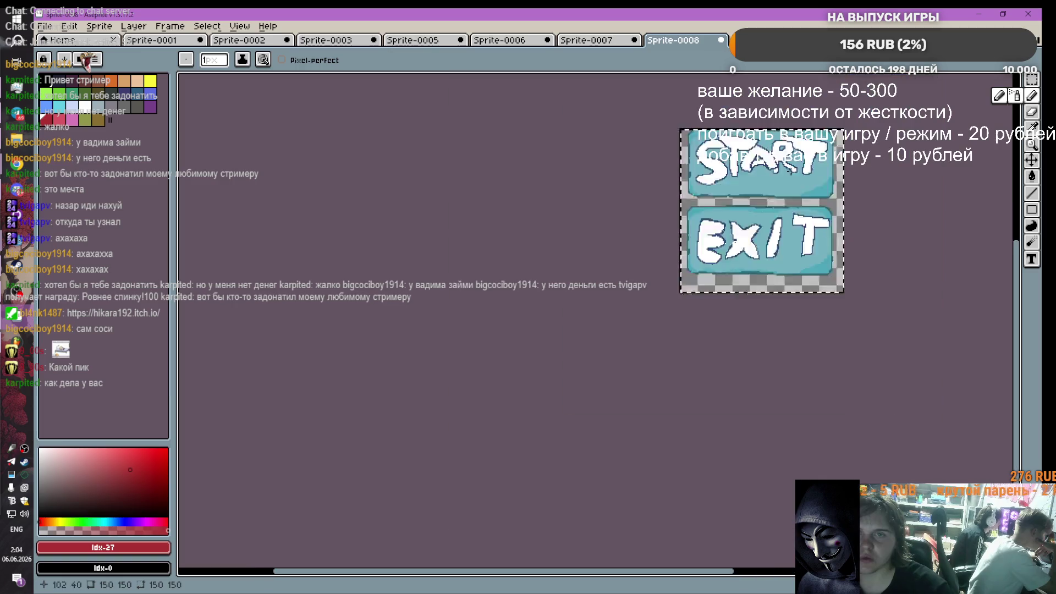
scroll(792, 171, up, 2)
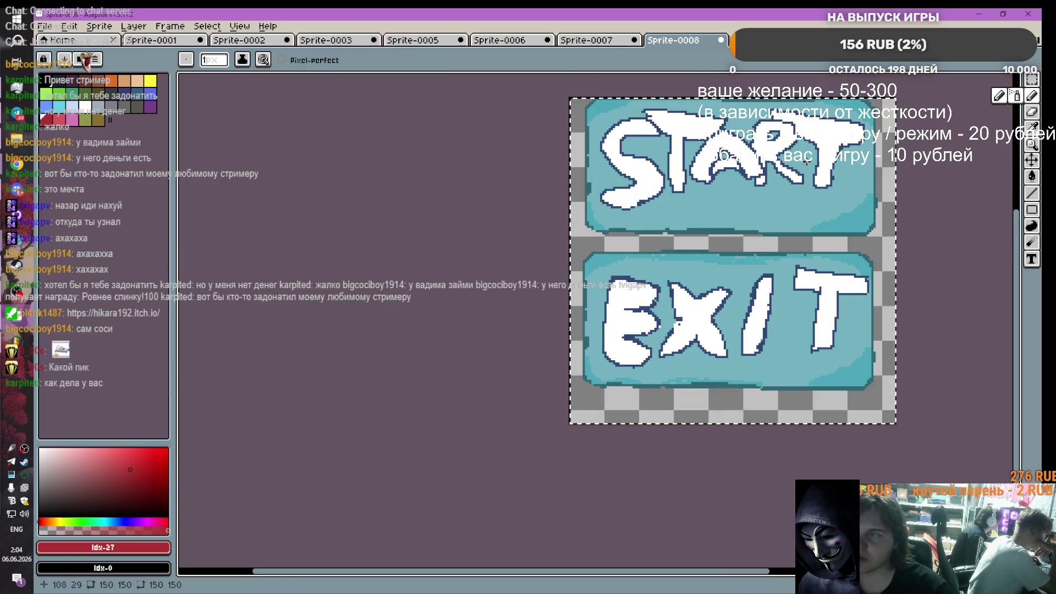
Step: Pick green, draw a test stroke on START, then undo it
click(65, 100)
drag(814, 214, 854, 177)
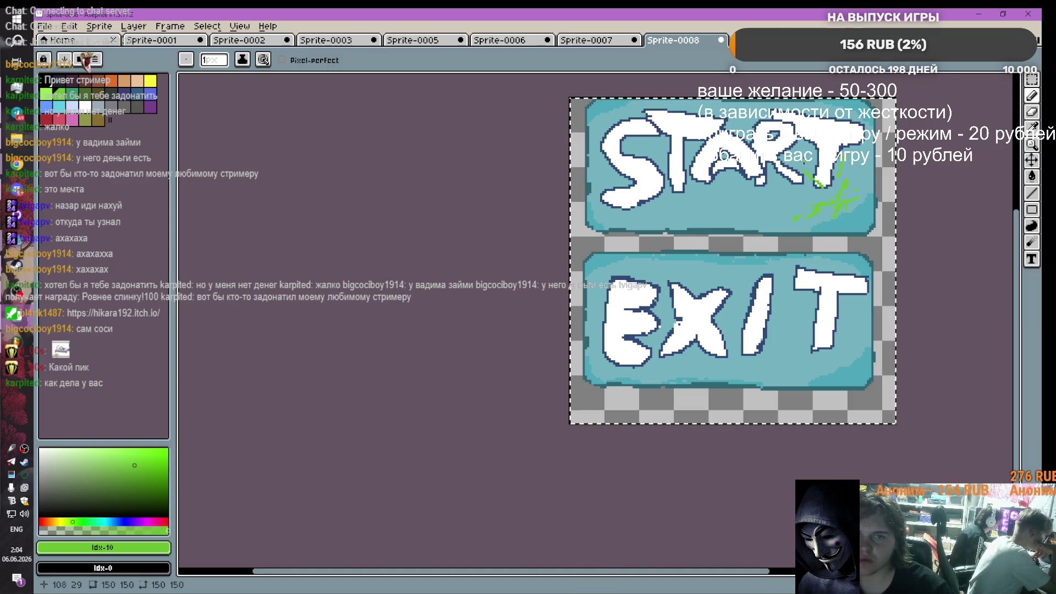
key(v)
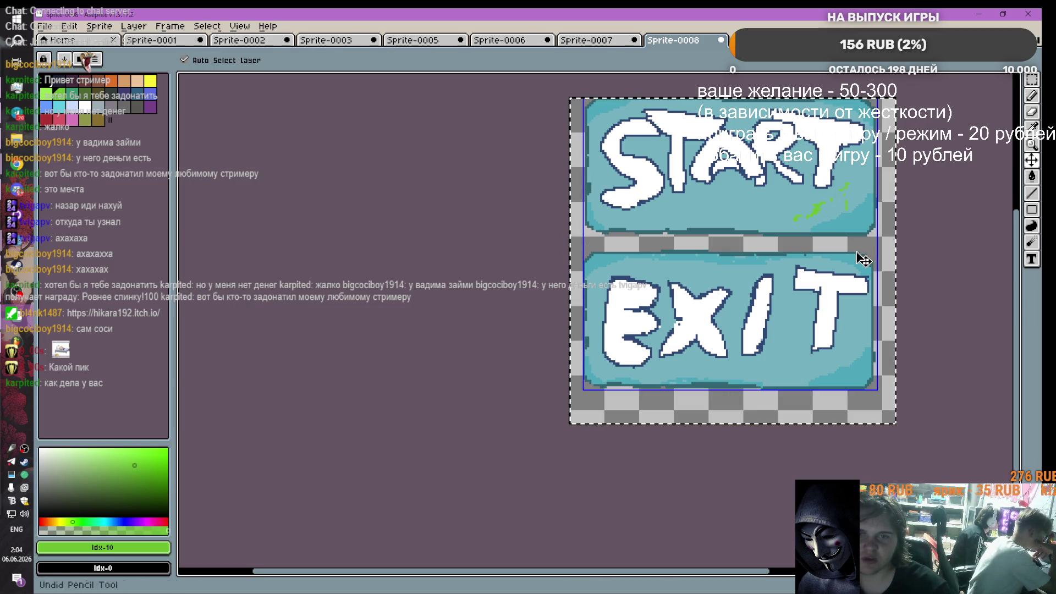
key(b)
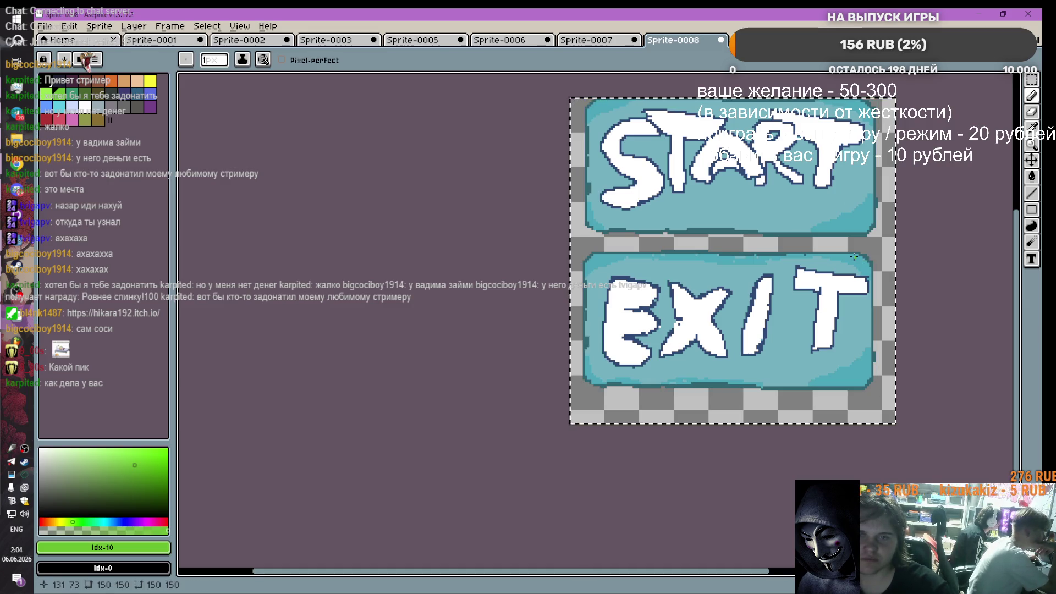
scroll(851, 257, up, 1)
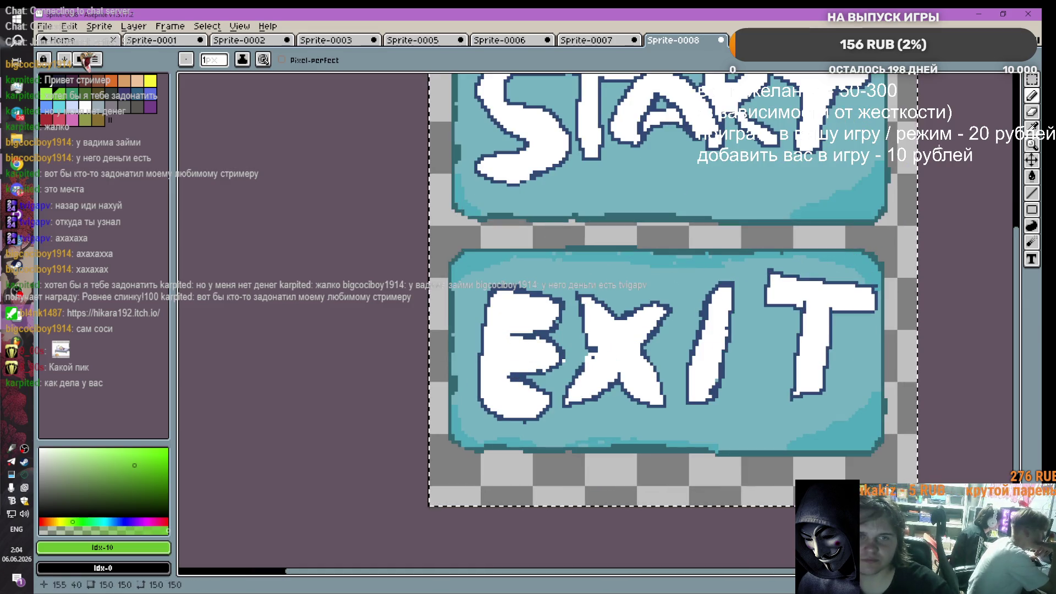
Step: Sample the navy outline and fill the gaps in the X's outline
key(i)
click(593, 349)
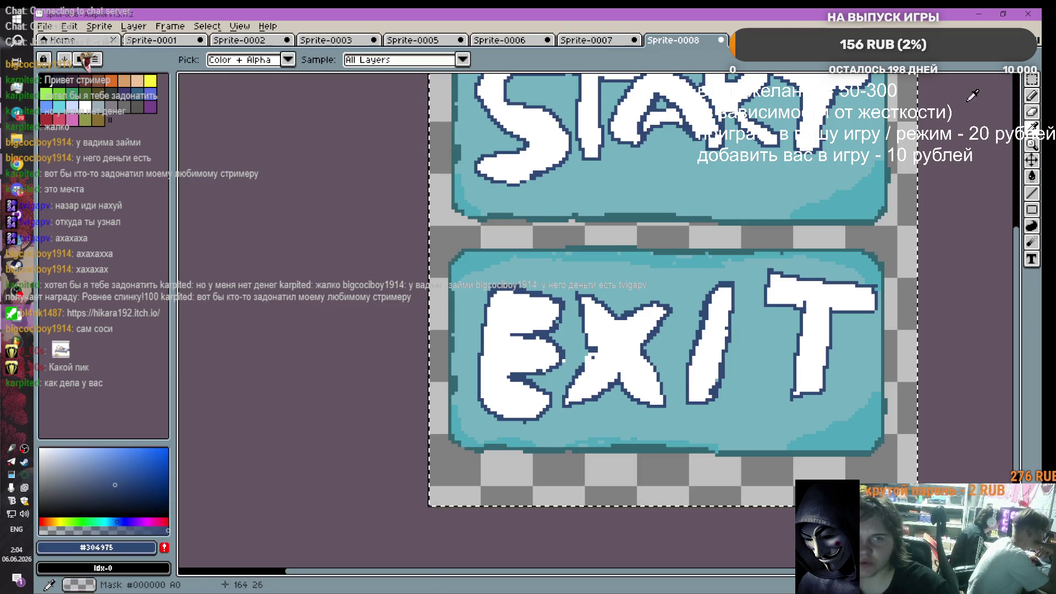
key(b)
scroll(606, 360, up, 1)
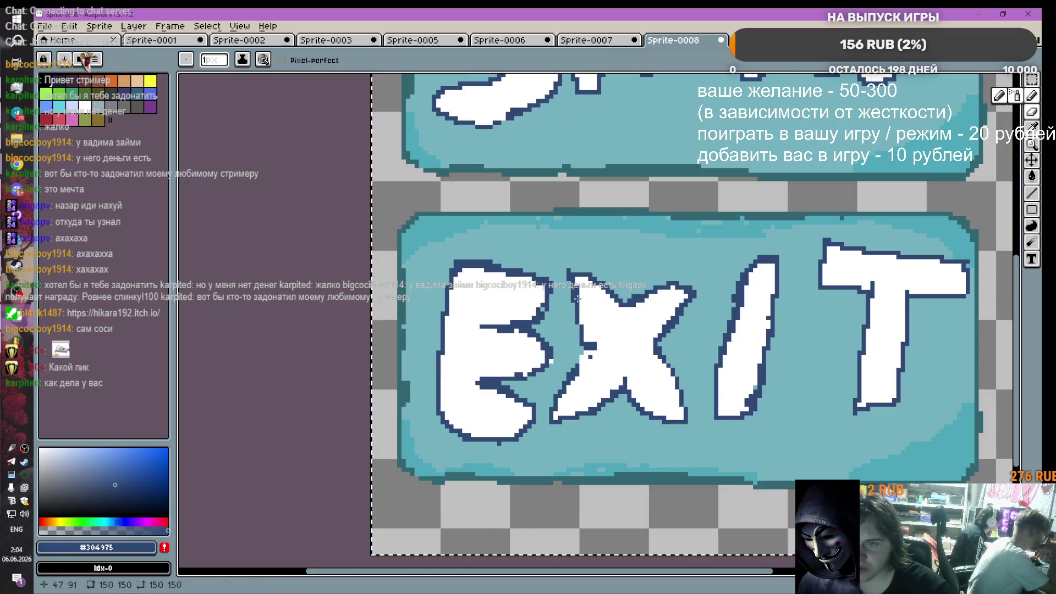
drag(593, 355, 589, 350)
click(586, 355)
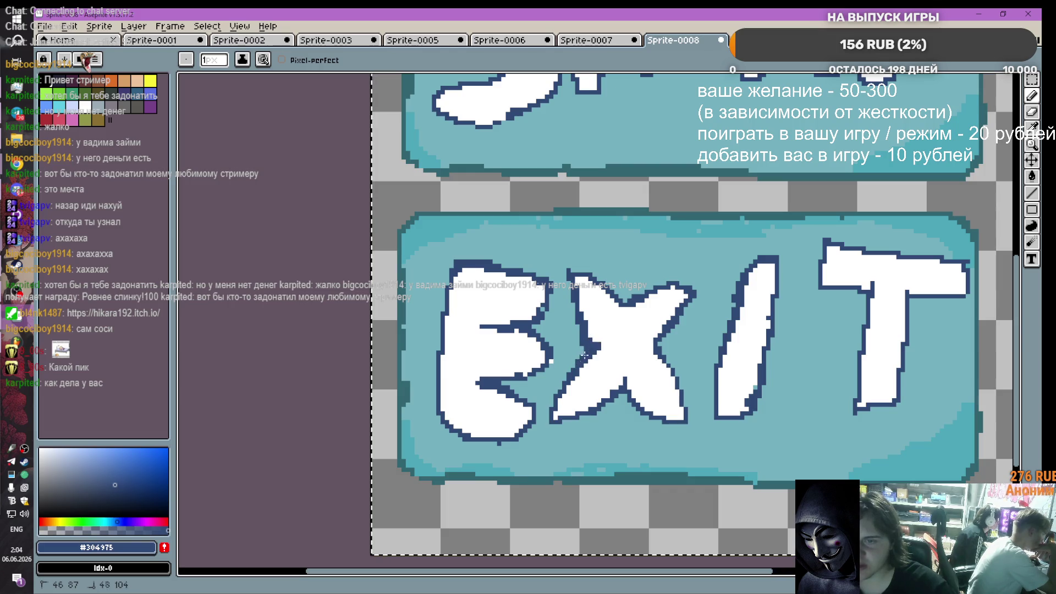
Step: Sample the EXIT teal and paint over a stray pixel beside the X
scroll(623, 353, up, 1)
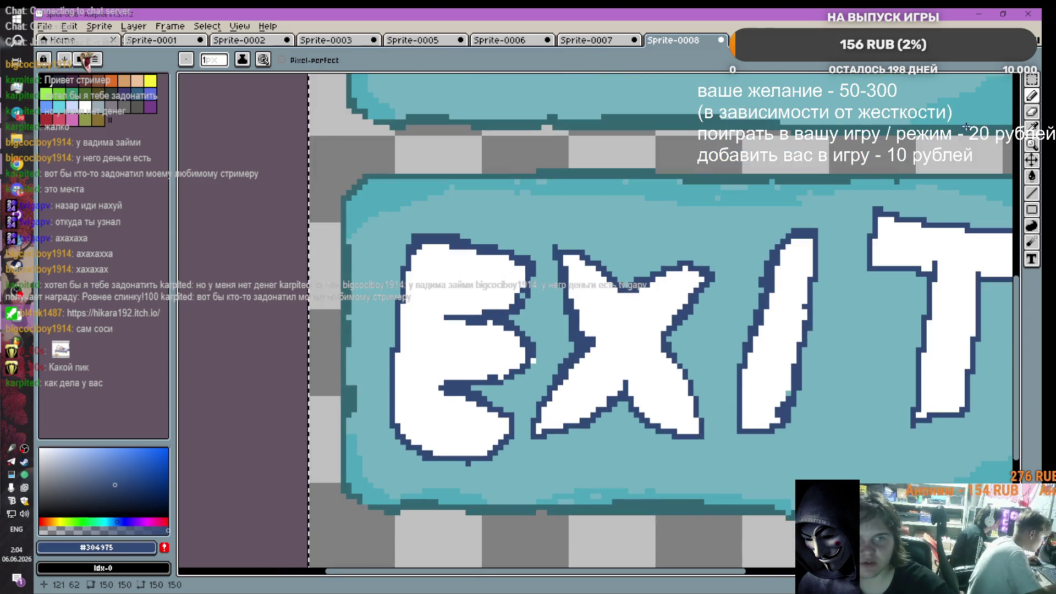
key(i)
click(550, 327)
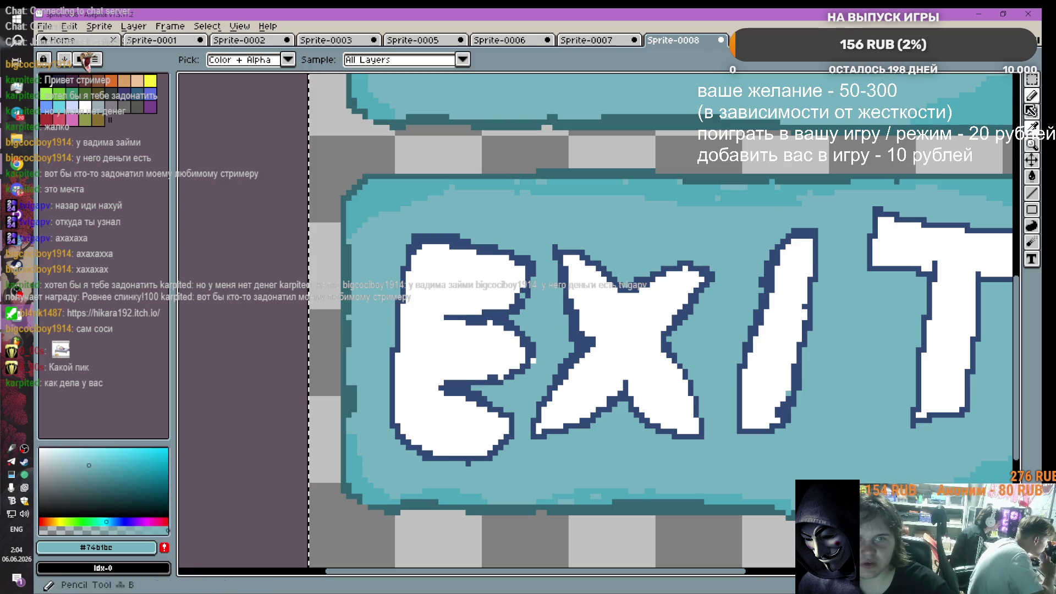
click(1033, 98)
click(534, 363)
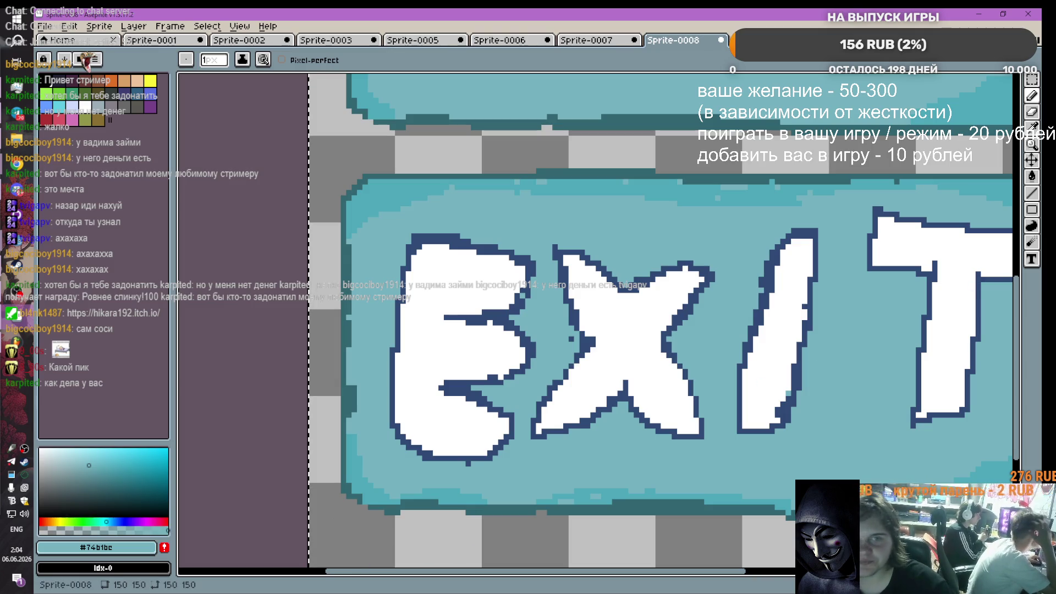
Step: Resample the EXIT button teal and choose a darker teal shade as the drawing colour
click(1032, 176)
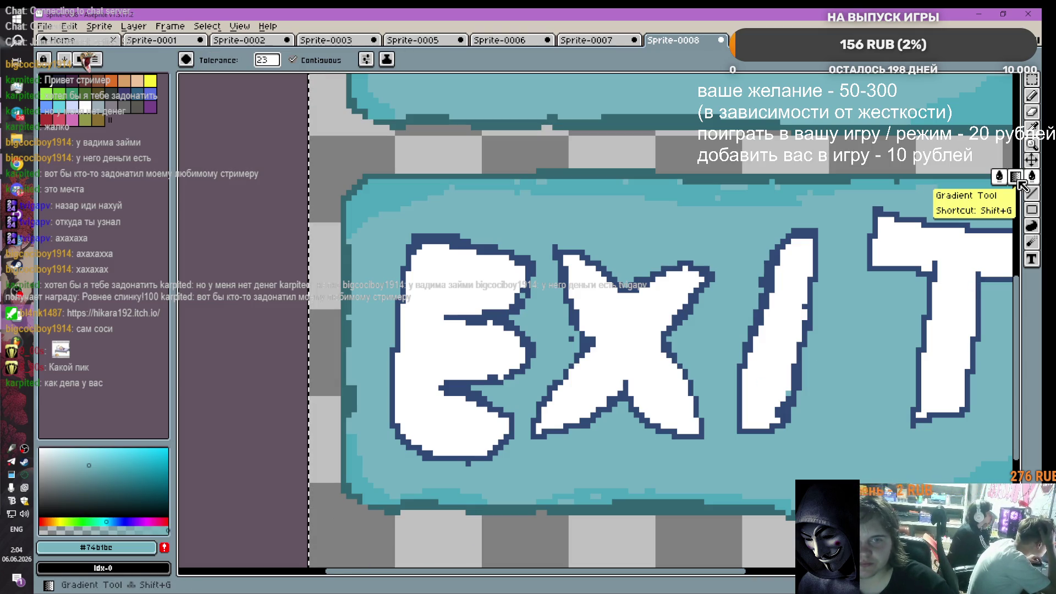
click(1016, 178)
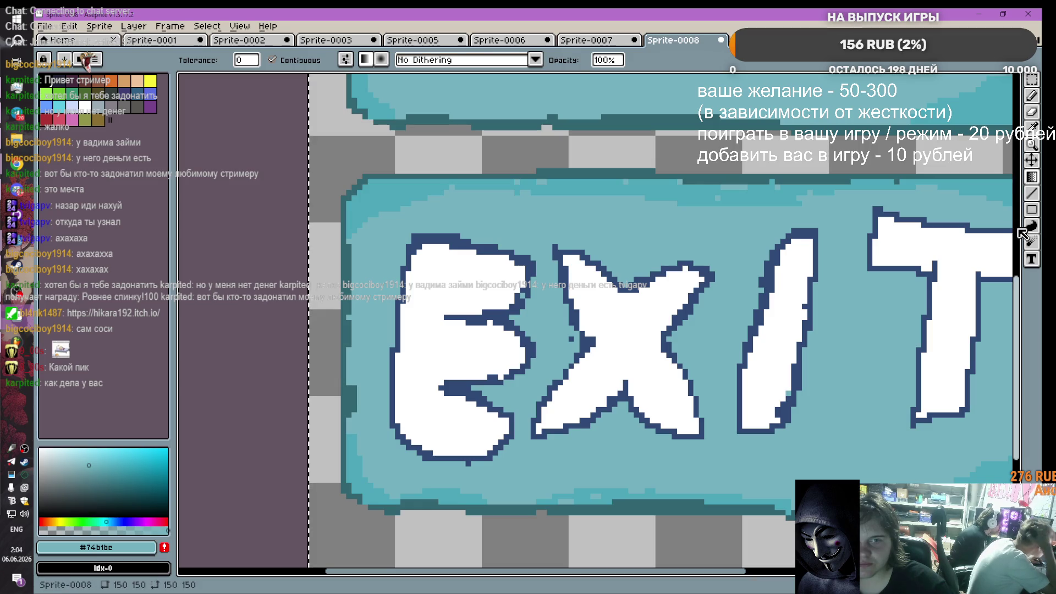
scroll(308, 333, down, 2)
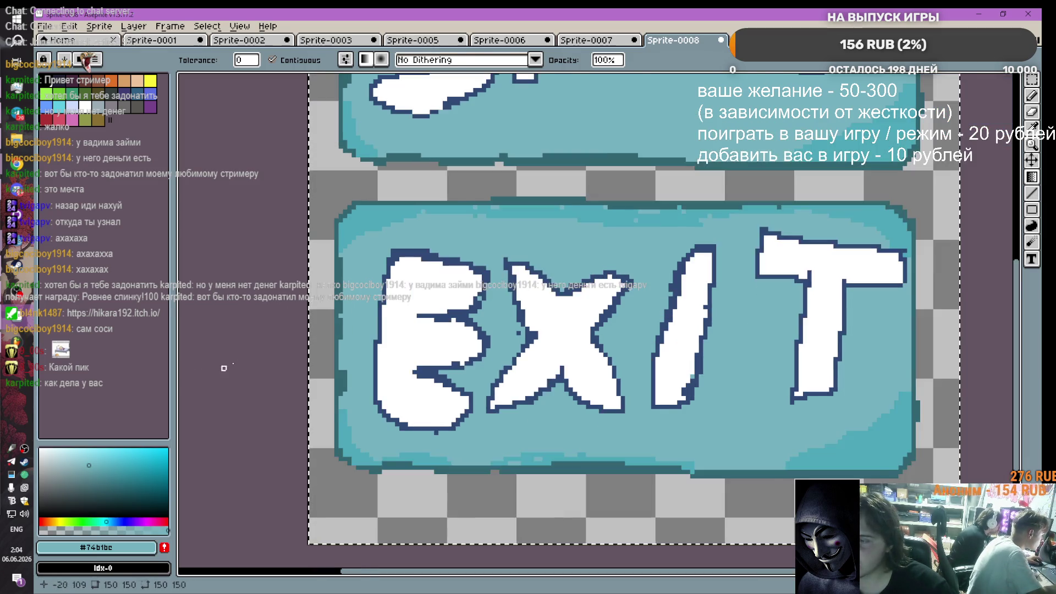
click(104, 477)
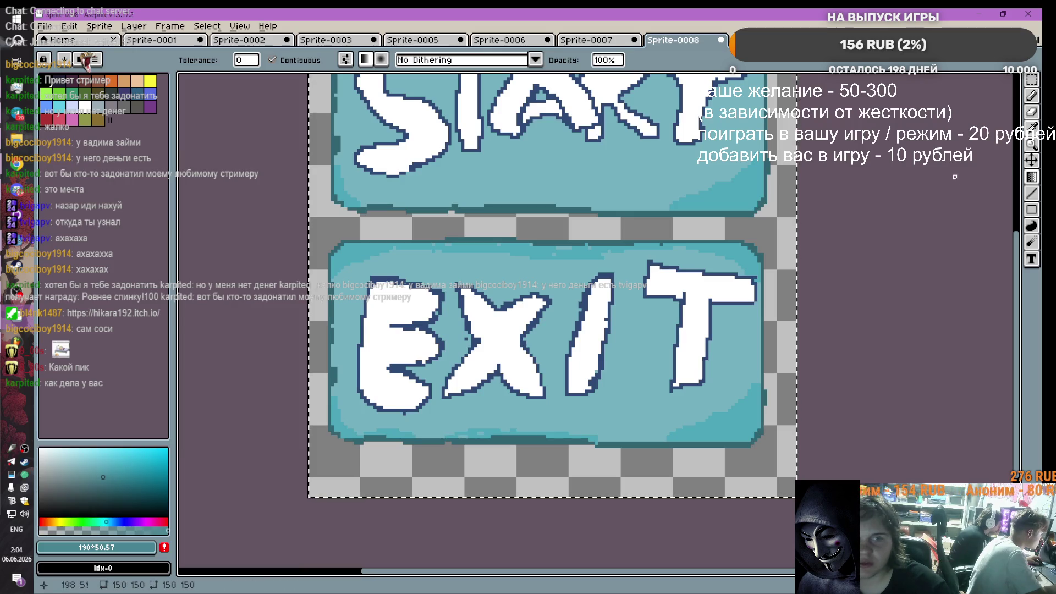
click(1032, 178)
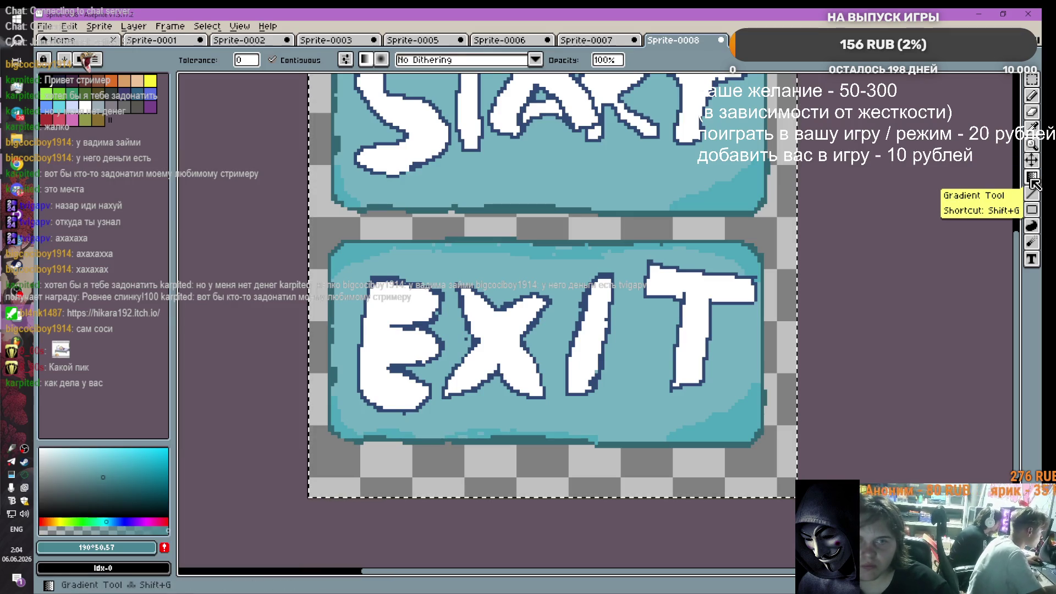
click(1032, 129)
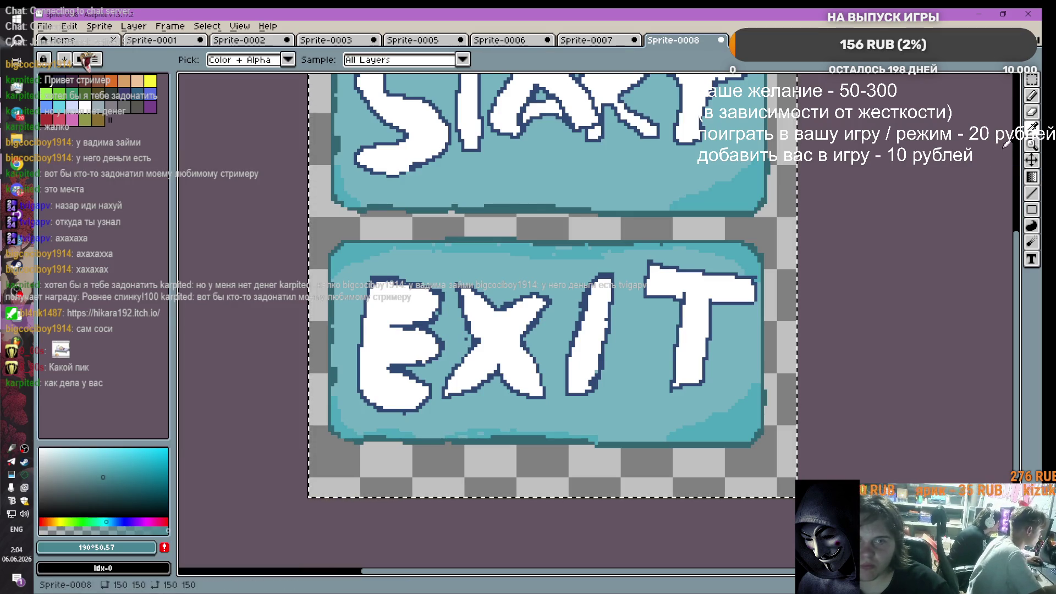
click(626, 319)
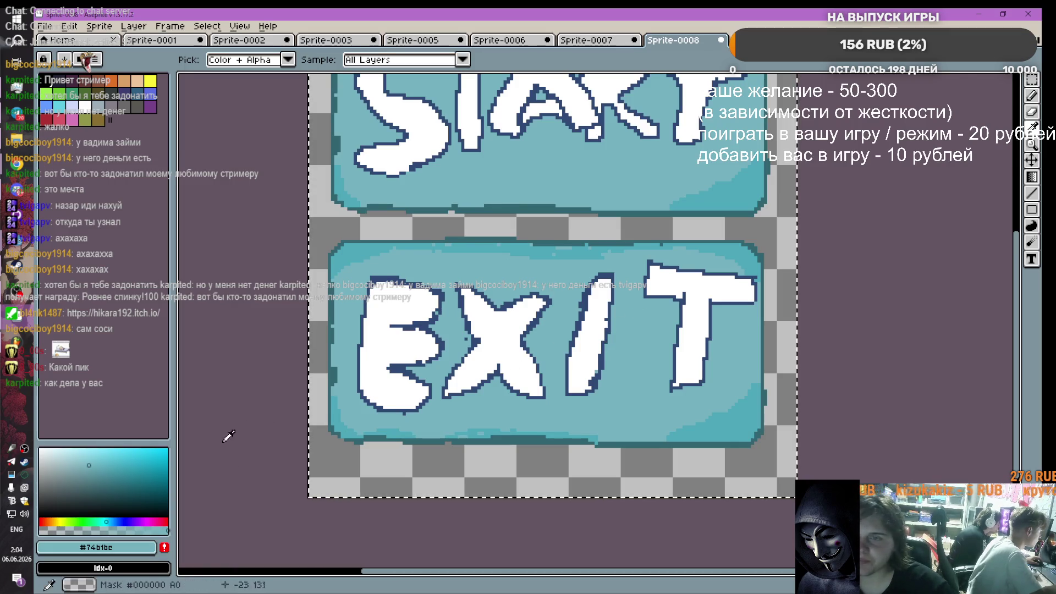
click(85, 484)
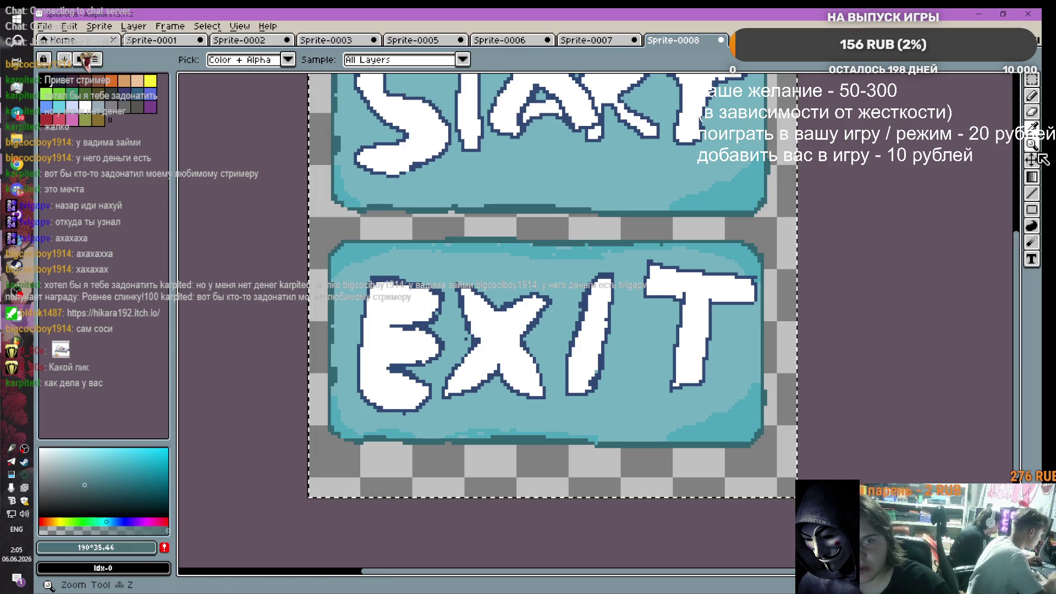
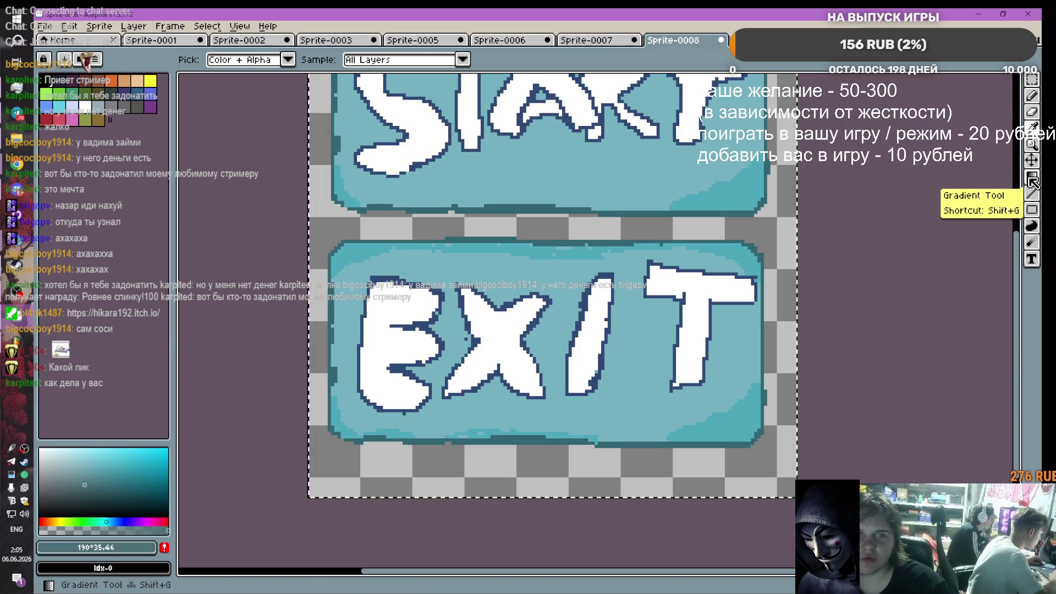
Step: Pick a darker teal shade and flood-fill the EXIT and START button interiors with it
click(78, 497)
mouse_move(77, 496)
mouse_down()
mouse_move(99, 484)
mouse_move(78, 482)
mouse_up()
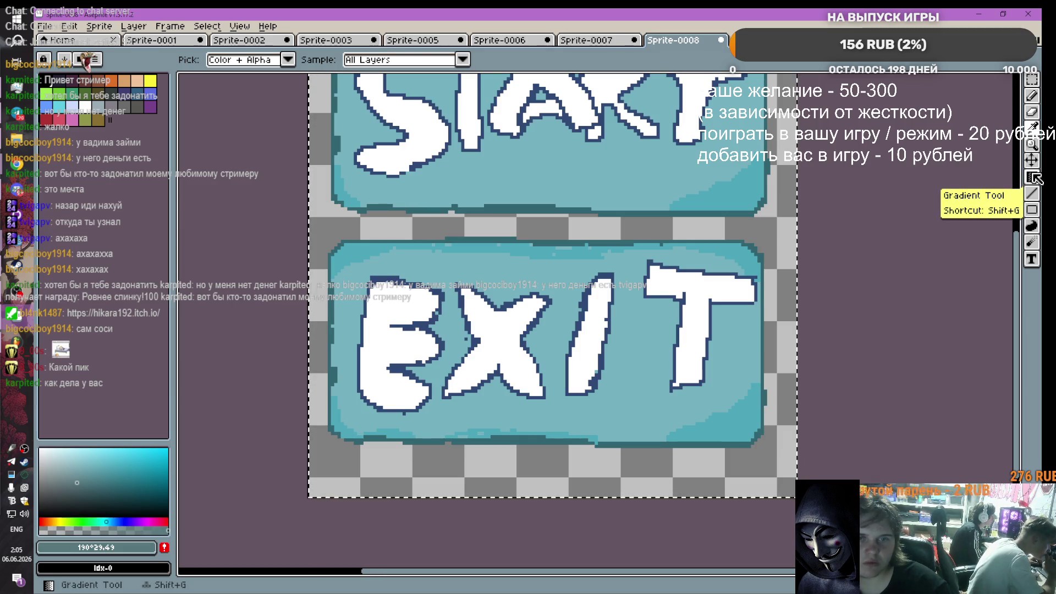
click(1032, 179)
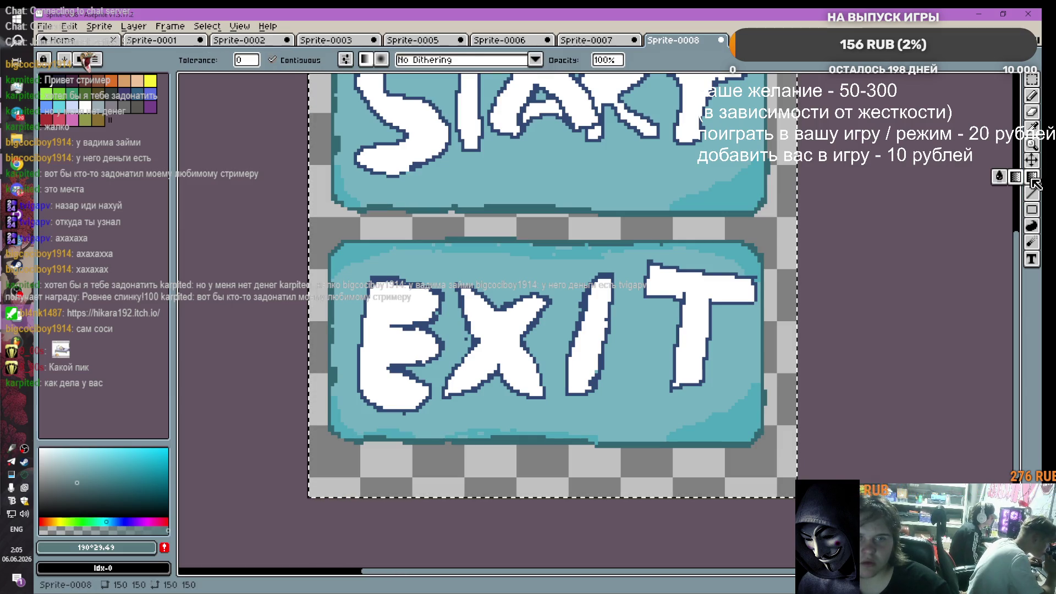
click(1005, 177)
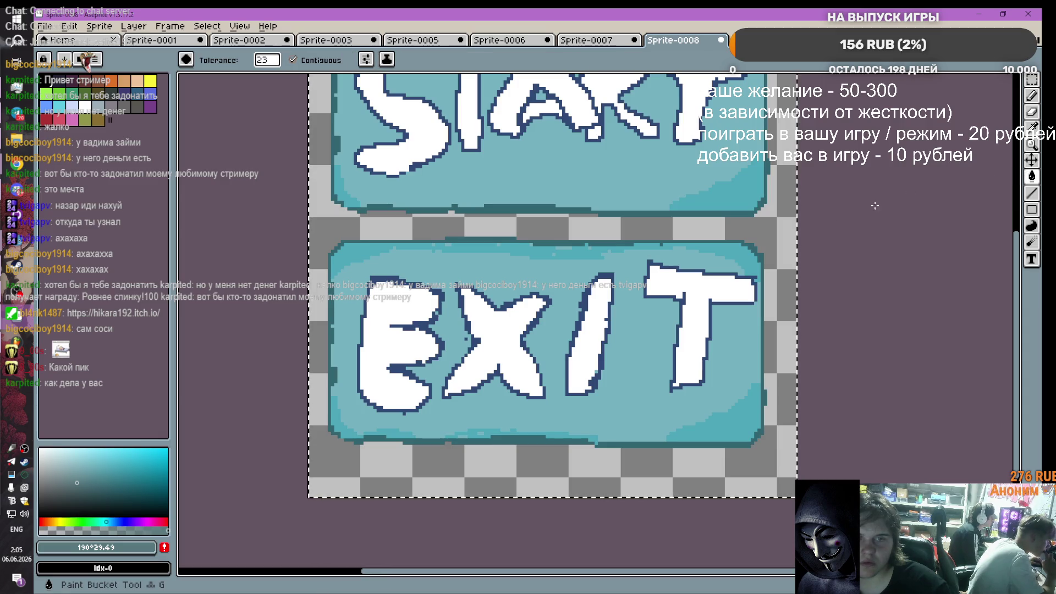
click(554, 276)
scroll(554, 275, down, 2)
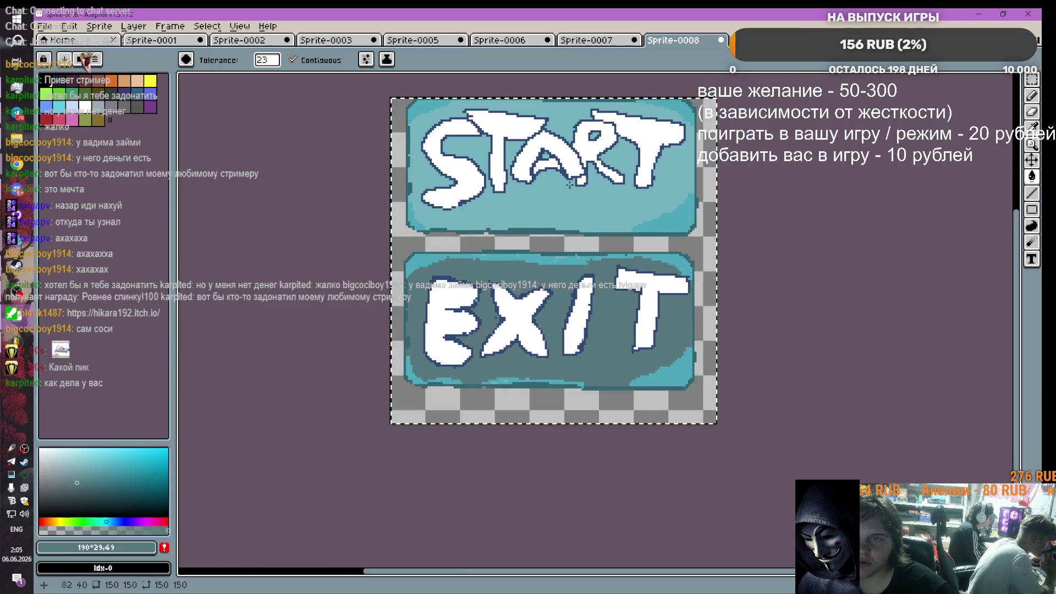
click(614, 193)
Step: Sample a teal from the canvas, then undo both fills to restore the brighter teal
scroll(614, 193, up, 1)
scroll(614, 193, down, 1)
scroll(614, 193, up, 1)
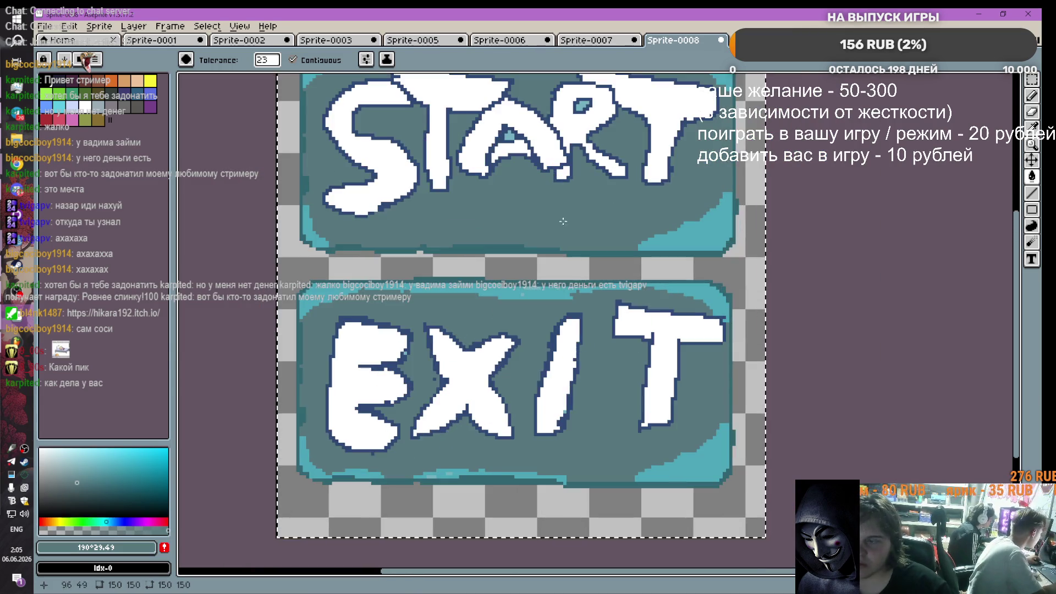
click(85, 471)
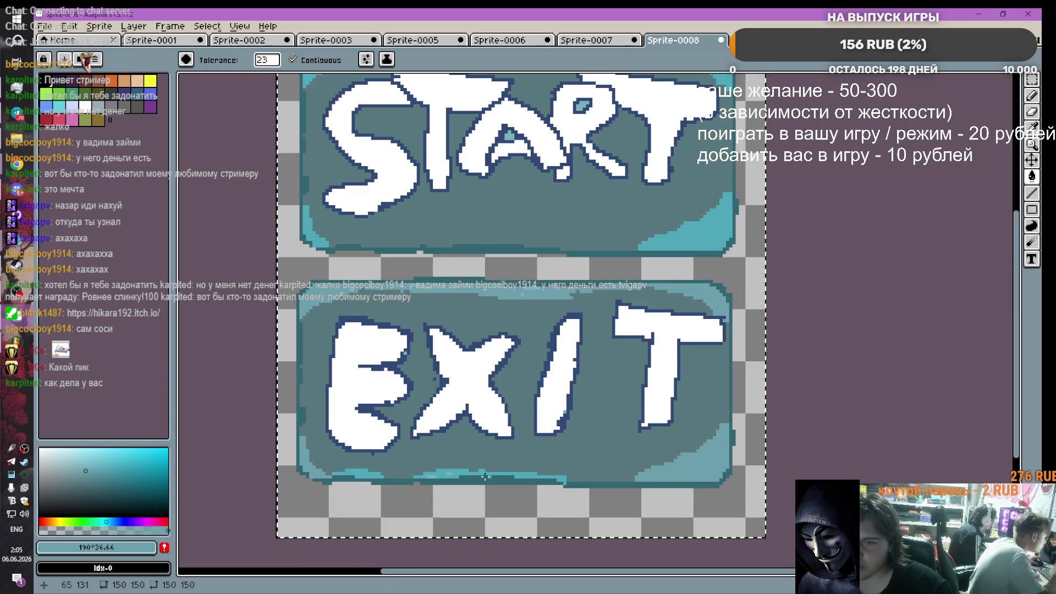
scroll(494, 386, up, 1)
scroll(494, 386, down, 5)
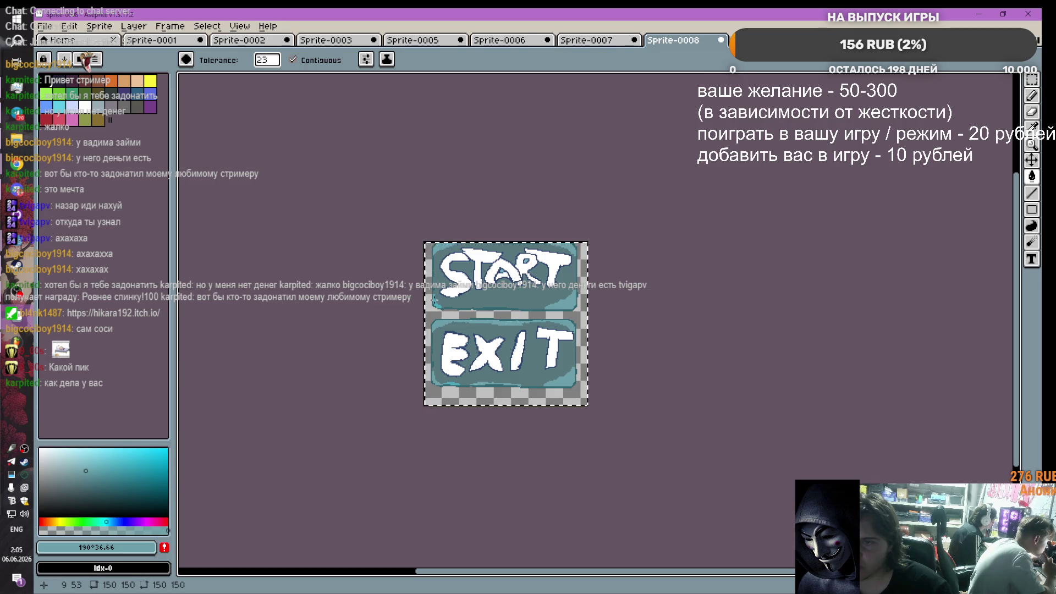
key(v)
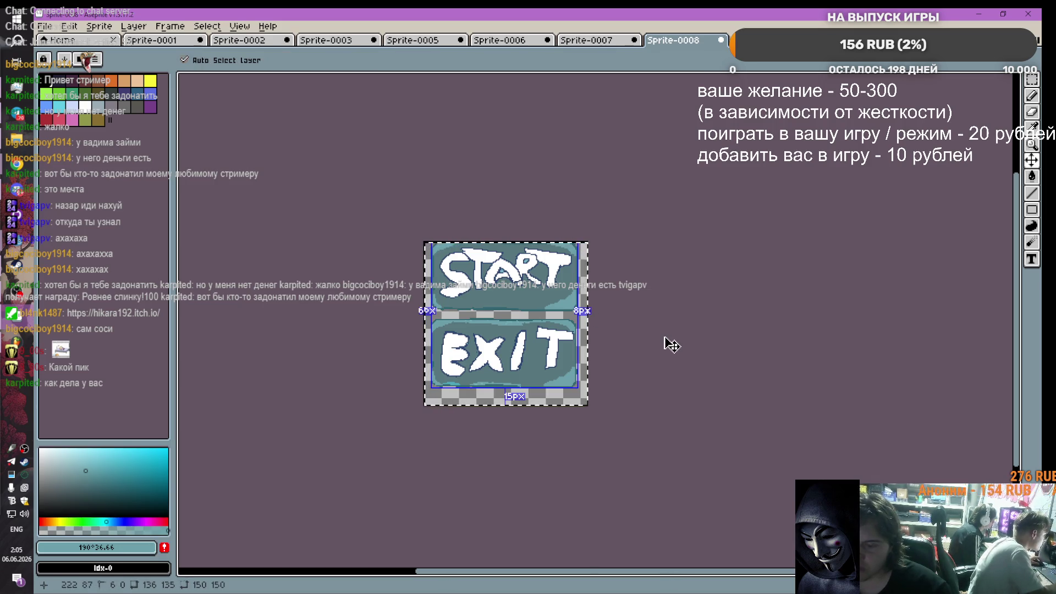
key(ctrl+z)
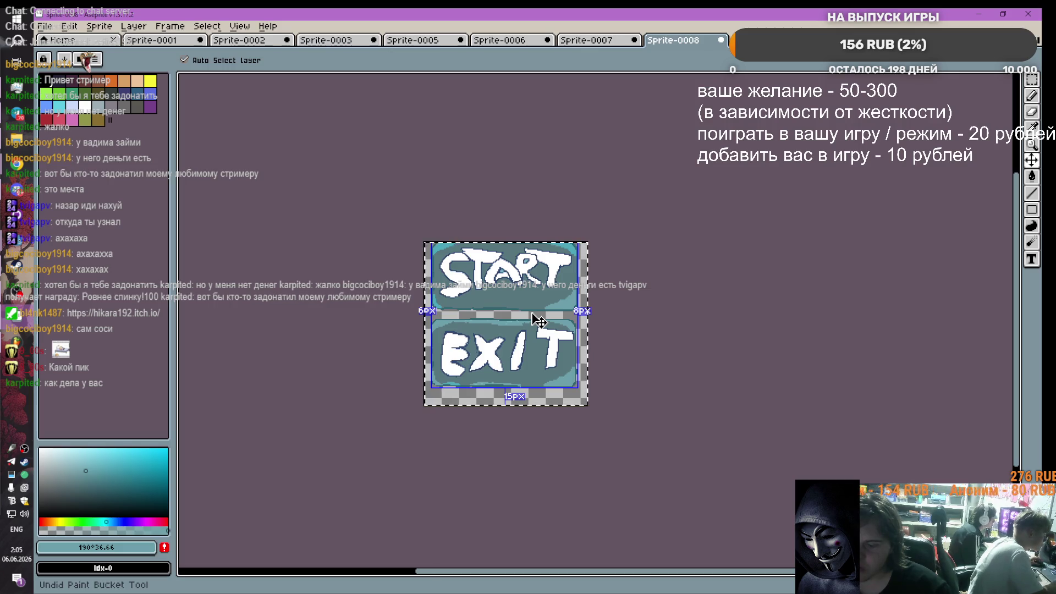
key(ctrl+z)
key(ctrl+z)
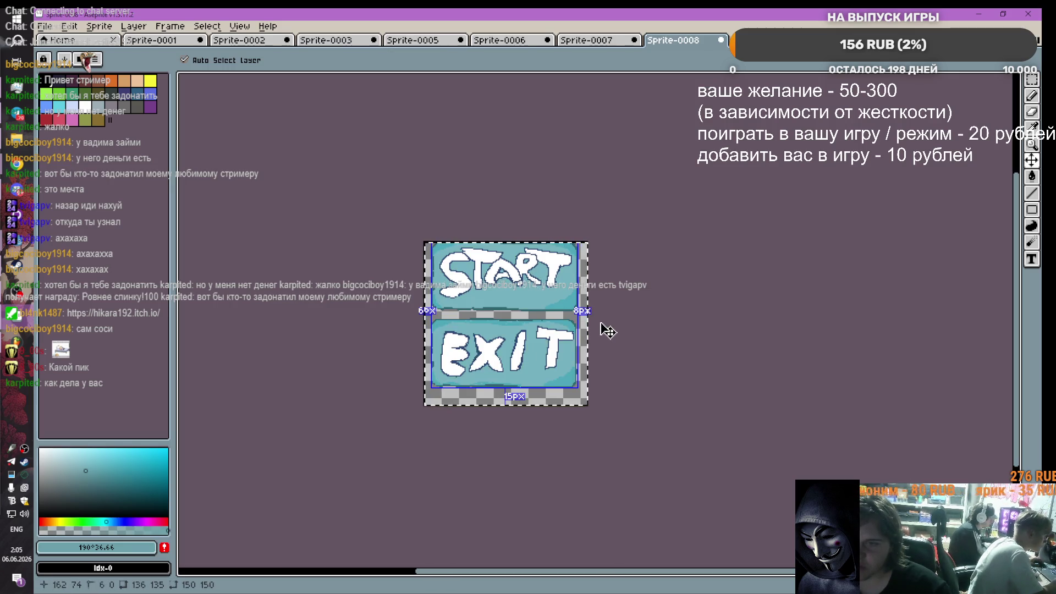
Step: Press Delete, then marquee-select the rectangle around the START button
key(g)
scroll(570, 334, up, 5)
scroll(556, 340, down, 4)
scroll(294, 284, up, 1)
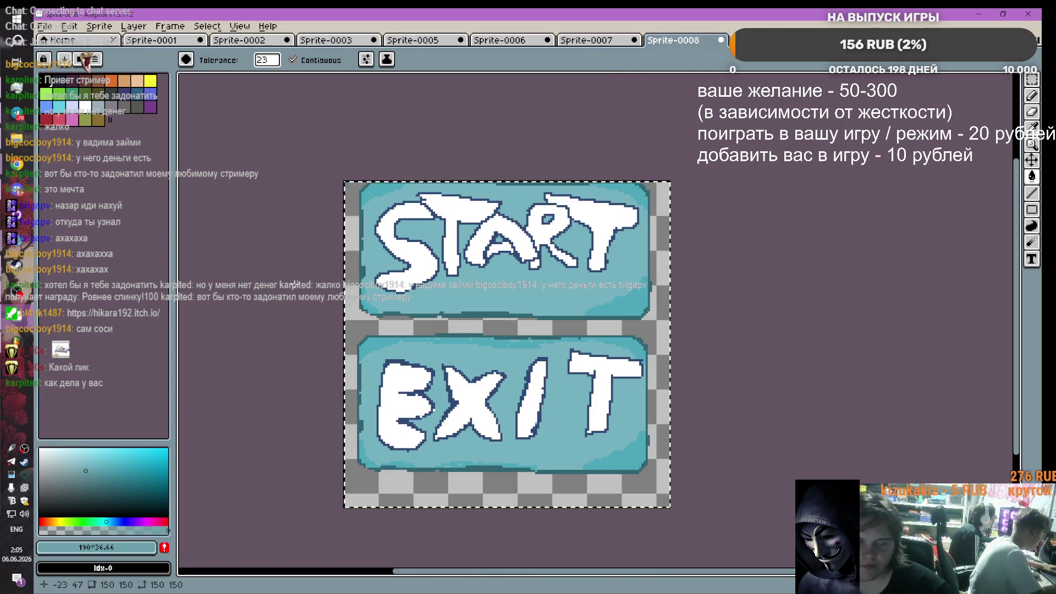
scroll(341, 289, down, 1)
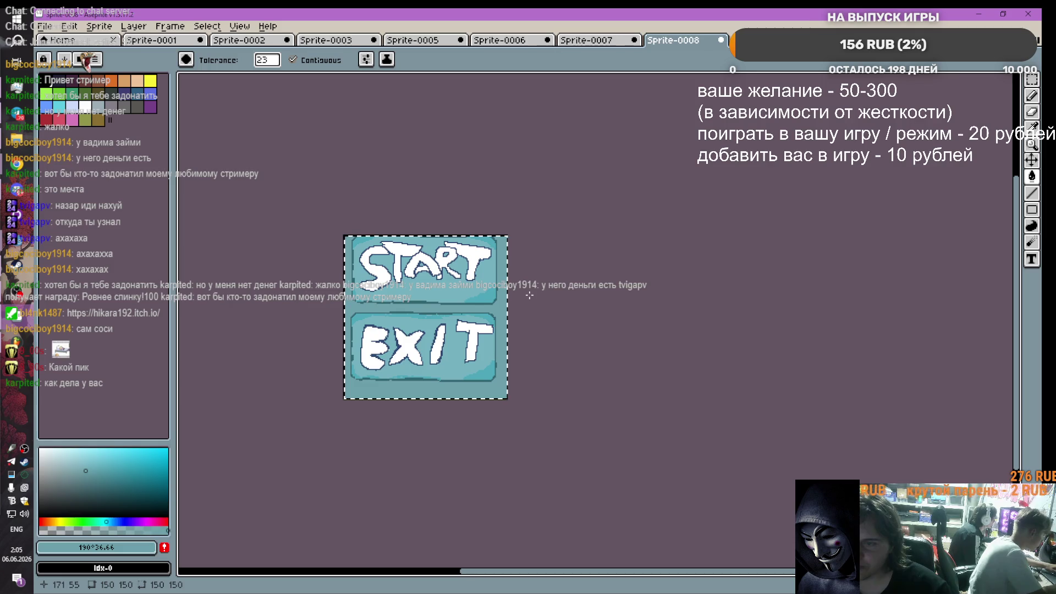
key(Delete)
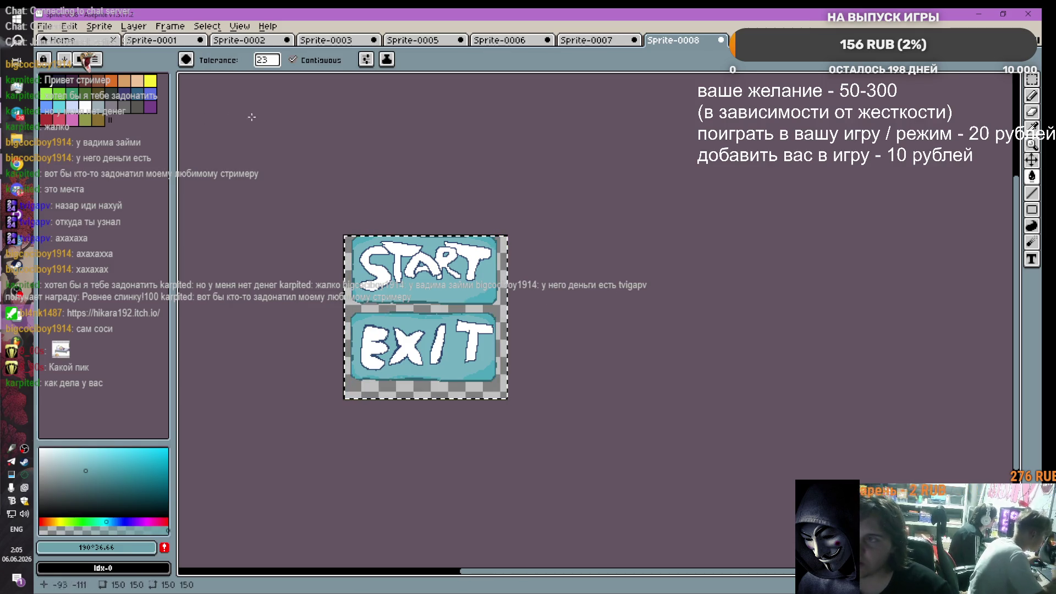
click(1033, 81)
scroll(373, 259, up, 4)
scroll(373, 258, down, 2)
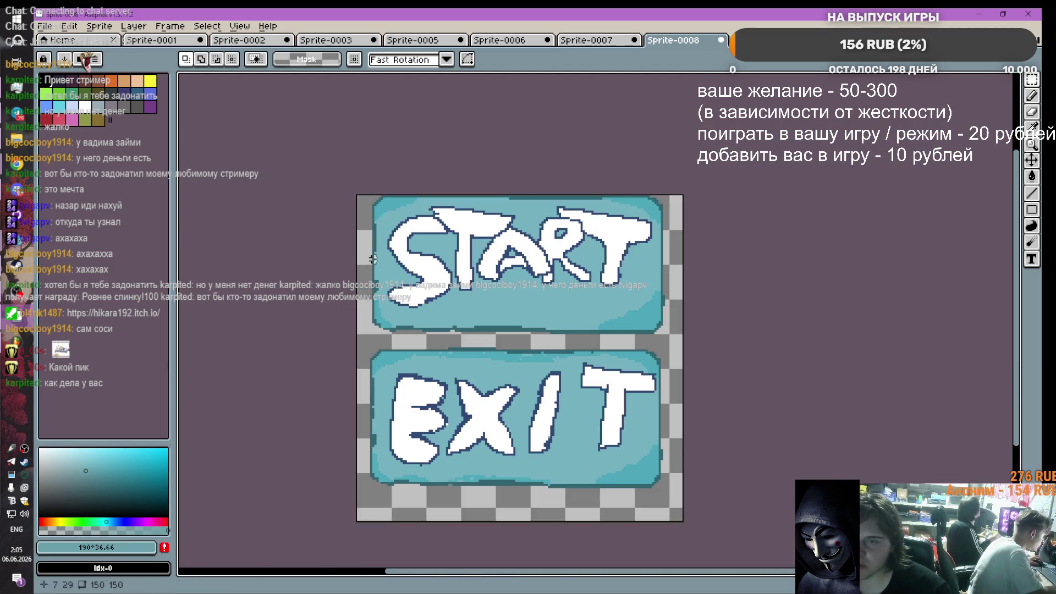
scroll(464, 340, down, 2)
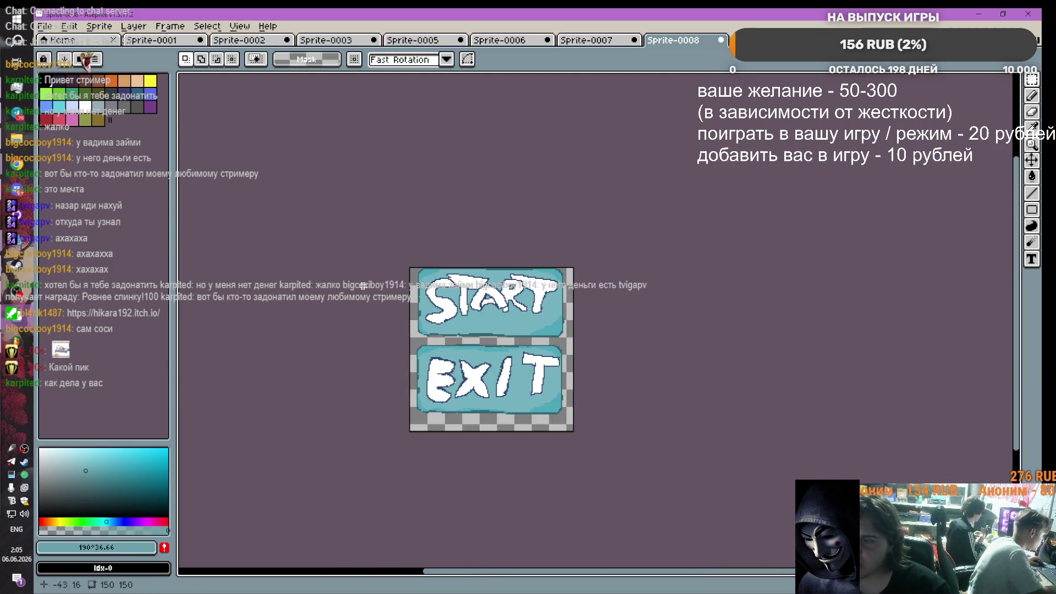
scroll(459, 324, up, 2)
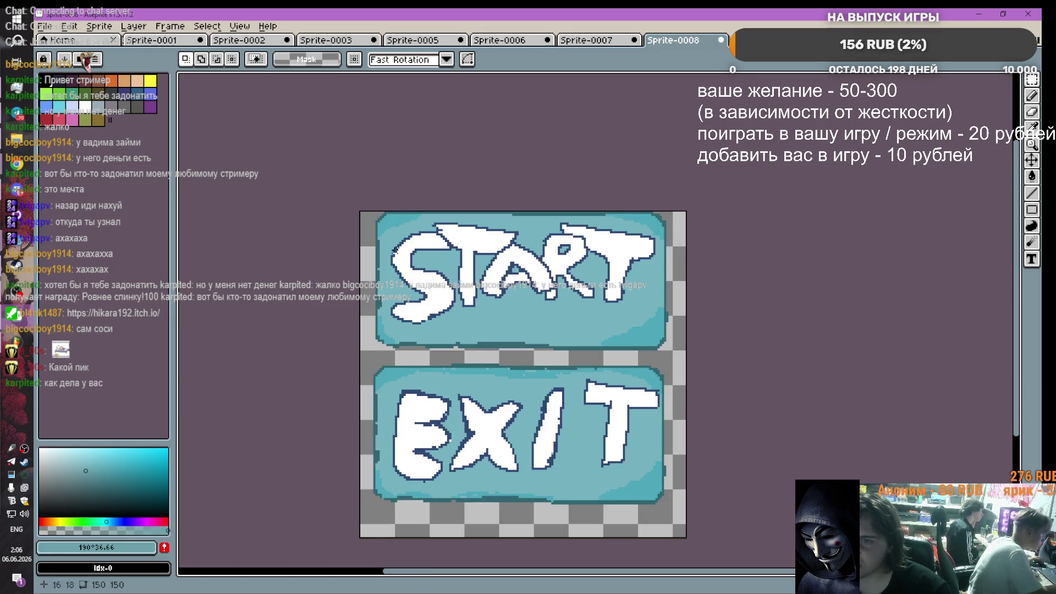
mouse_move(358, 209)
mouse_down()
mouse_move(682, 336)
mouse_move(687, 361)
mouse_up()
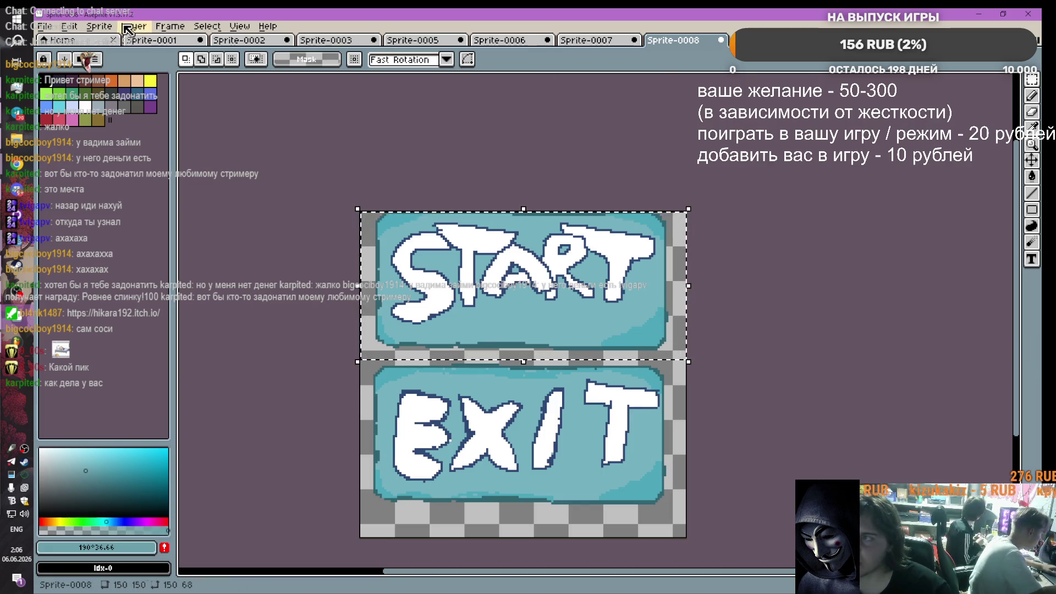
Step: Paste the START button into a new 136×72 sprite
click(58, 40)
click(94, 63)
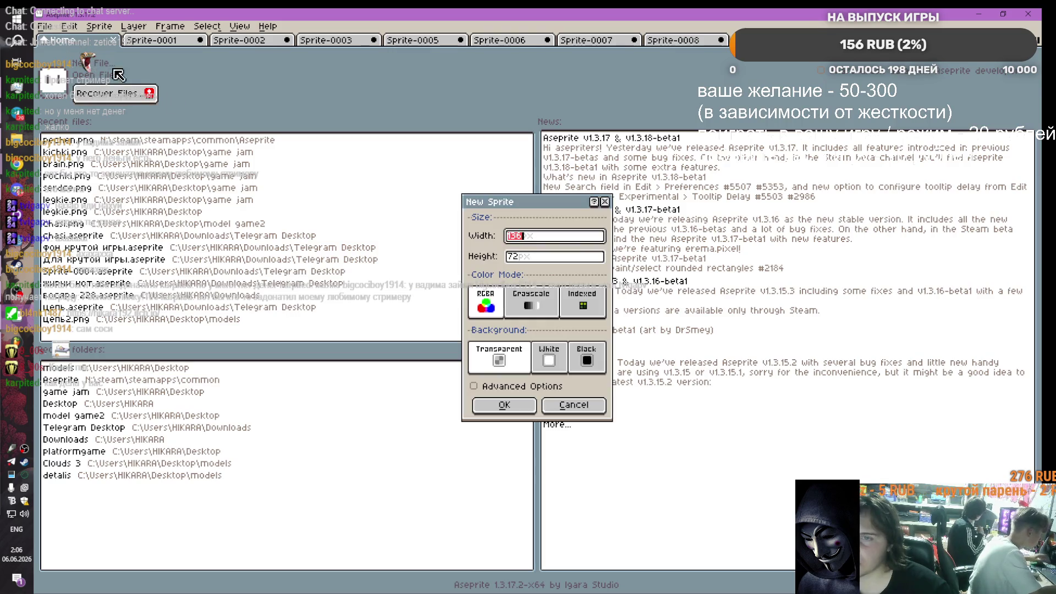
click(507, 407)
key(ctrl+v)
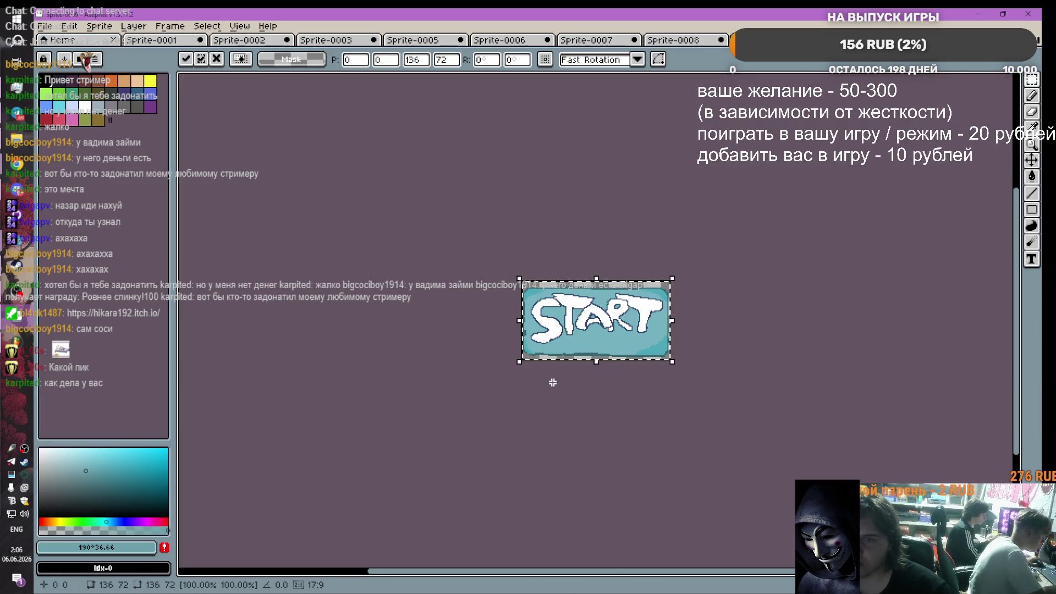
Step: Back on the Sprite-0008 sheet, clear the START selection and select the EXIT button
click(688, 44)
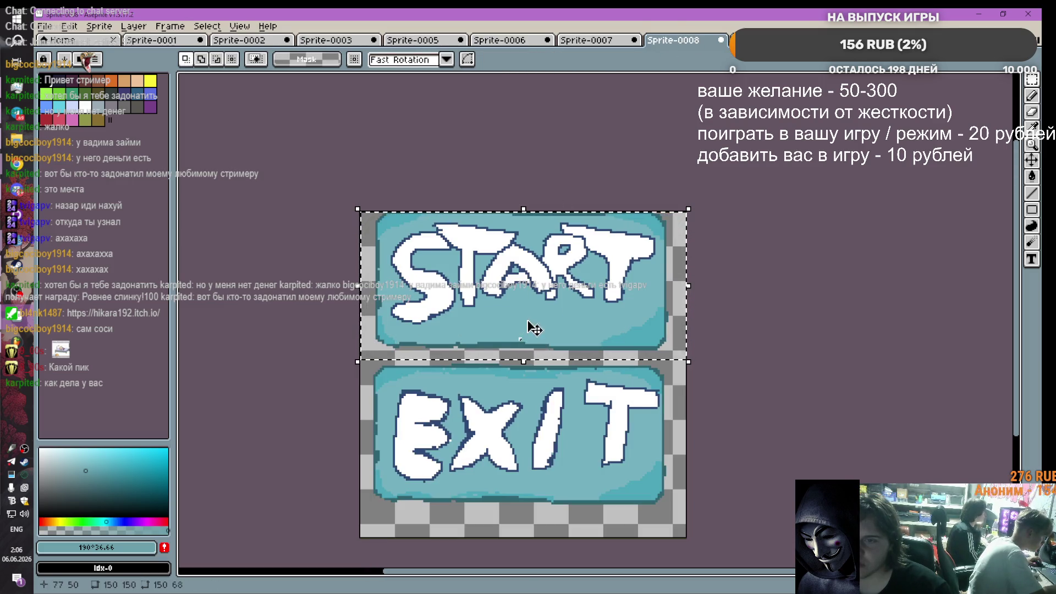
key(ctrl+z)
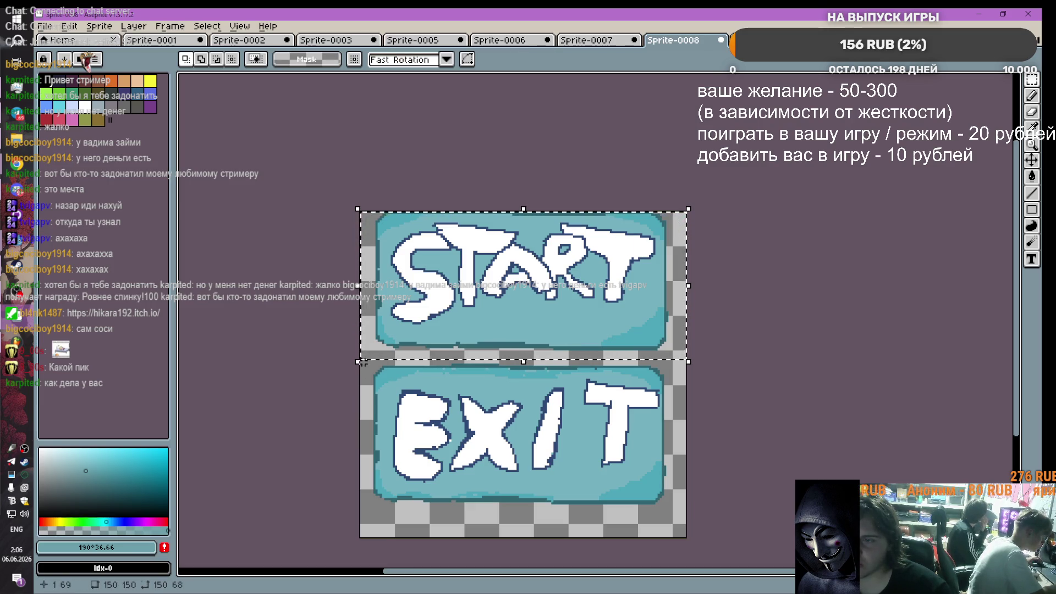
click(683, 513)
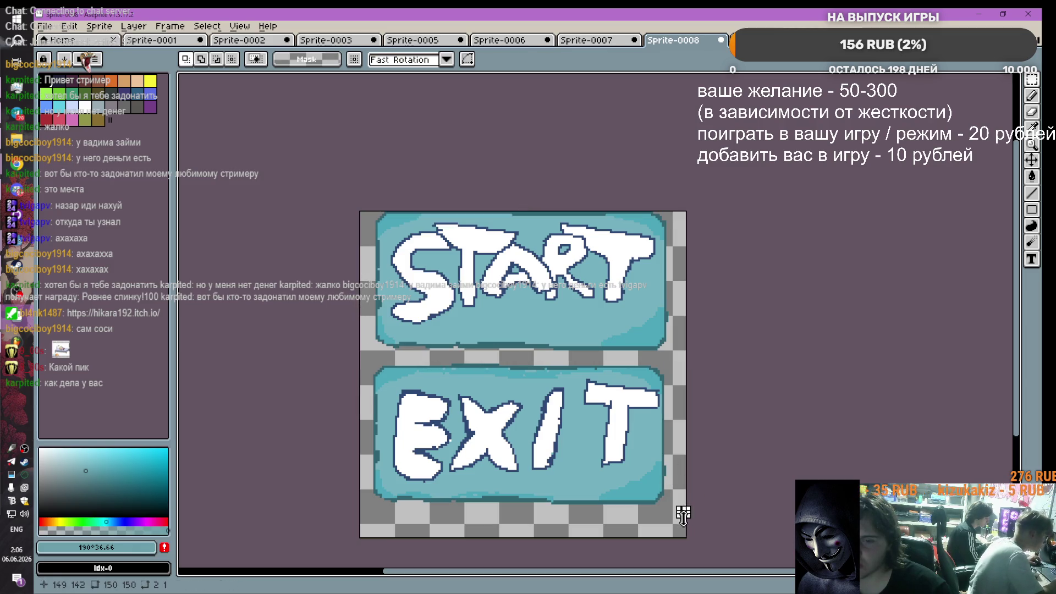
click(683, 514)
mouse_move(361, 347)
mouse_down()
mouse_move(688, 508)
mouse_move(687, 522)
mouse_up()
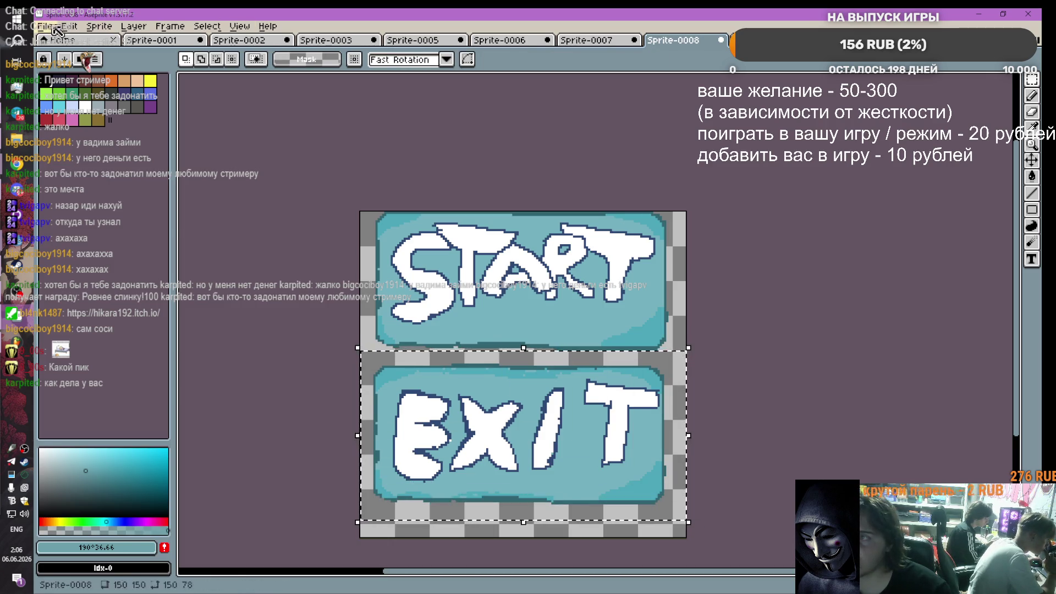
Step: Create another blank 136×72 sprite and paste the button into it
click(82, 40)
click(97, 66)
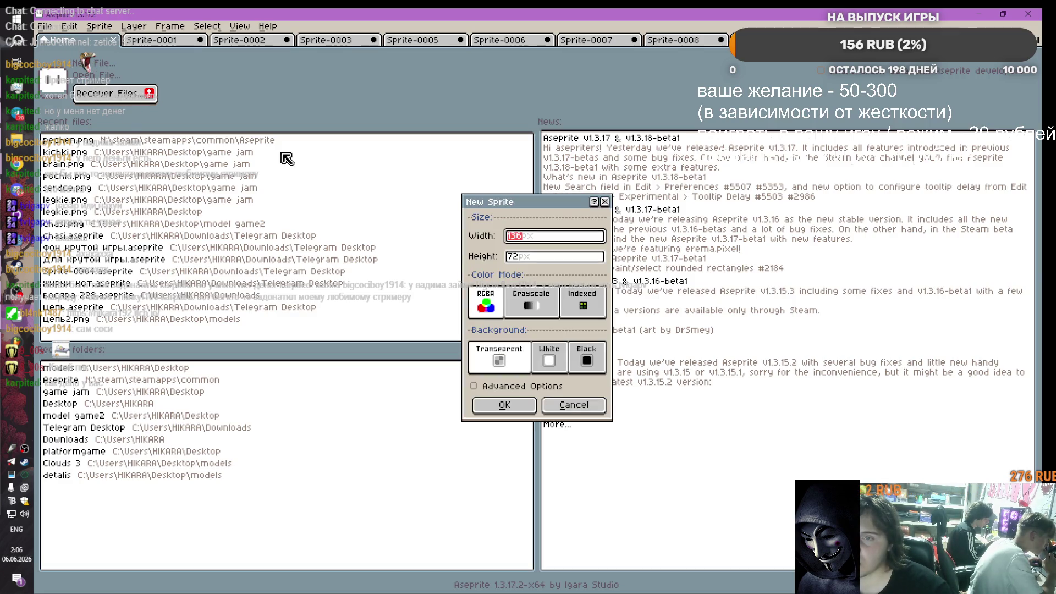
click(500, 407)
key(ctrl+v)
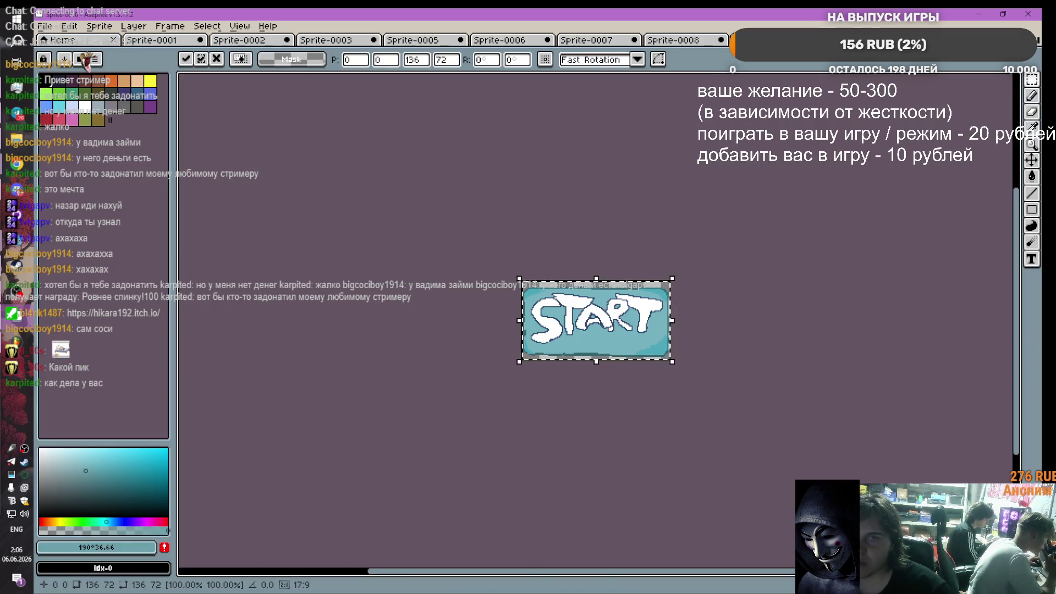
click(46, 26)
Step: Start exporting the new sprite and browse to the game jam folder on the Desktop
mouse_move(79, 70)
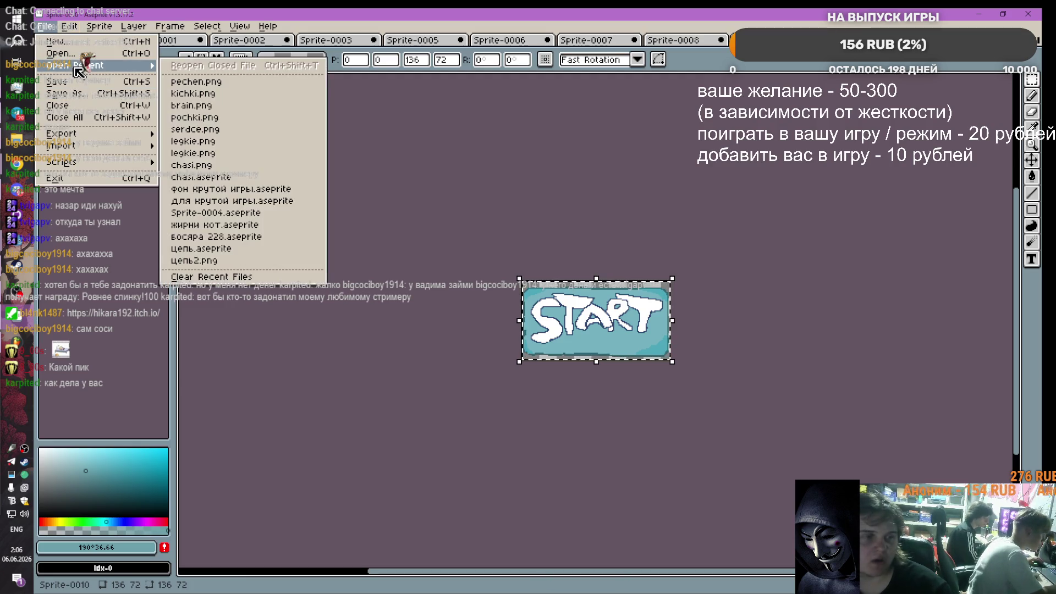
mouse_move(110, 134)
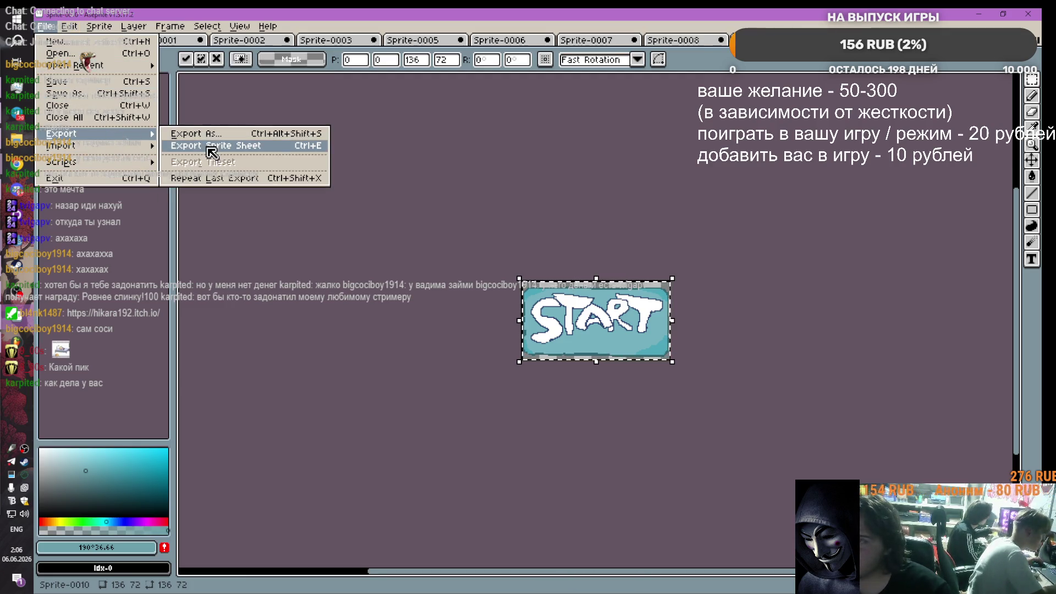
click(210, 134)
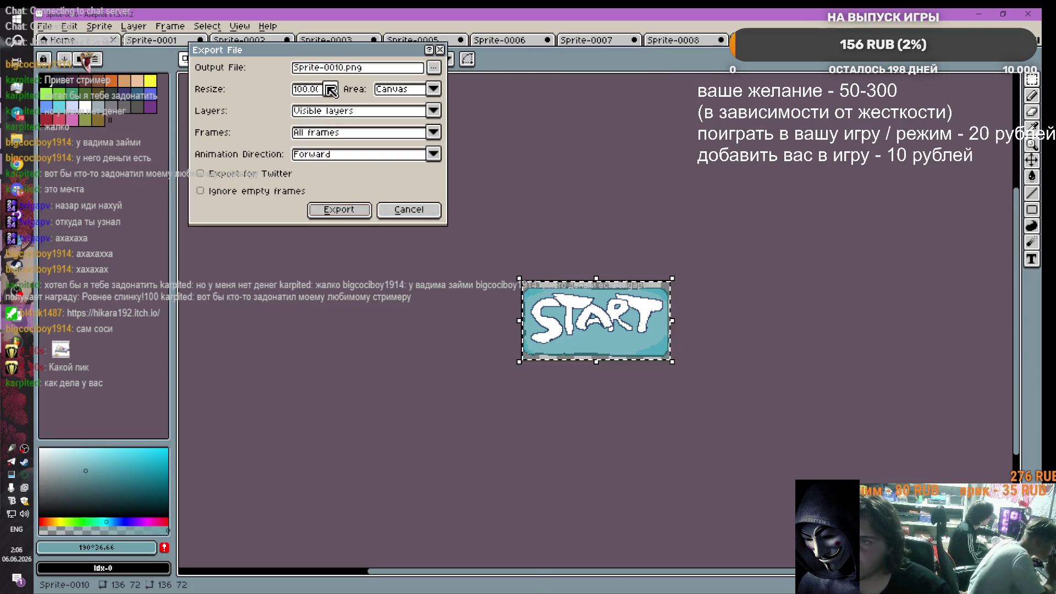
click(434, 67)
click(472, 84)
scroll(82, 143, up, 5)
click(83, 101)
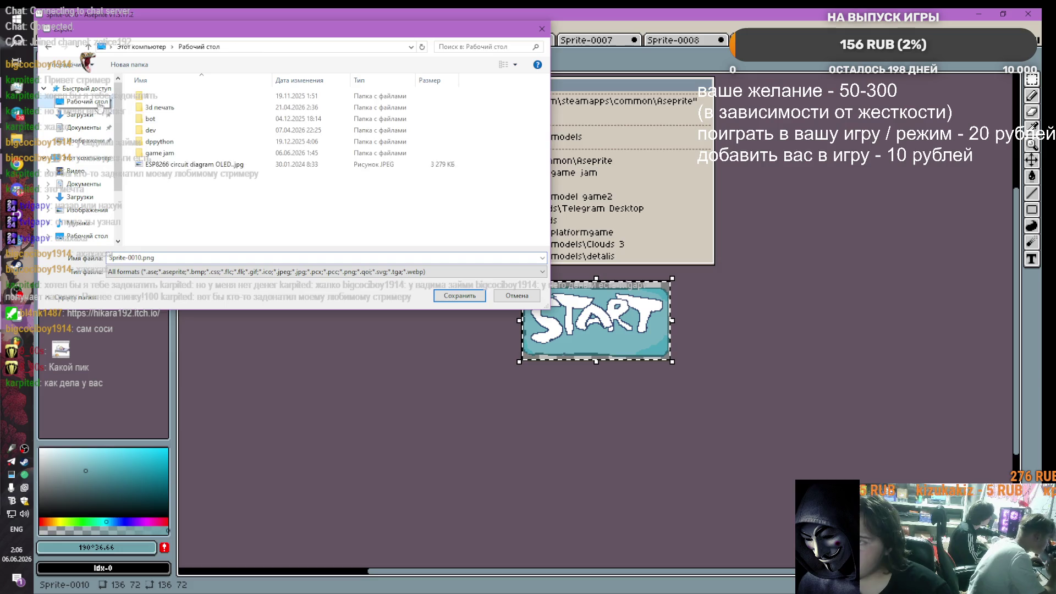
double_click(174, 154)
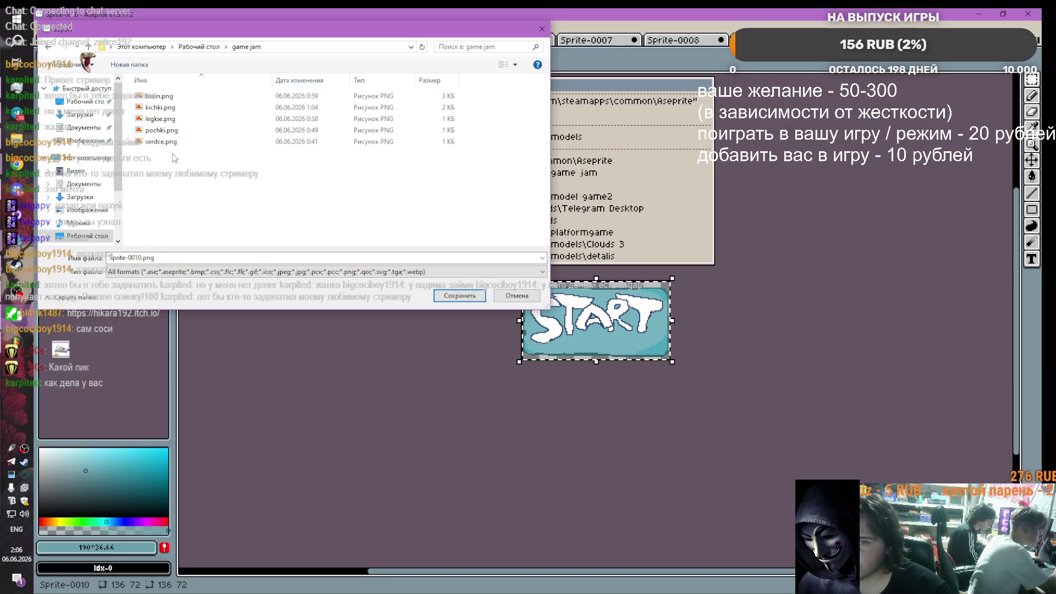
Step: Name the file start.png with PNG type, save and finish the export
double_click(142, 256)
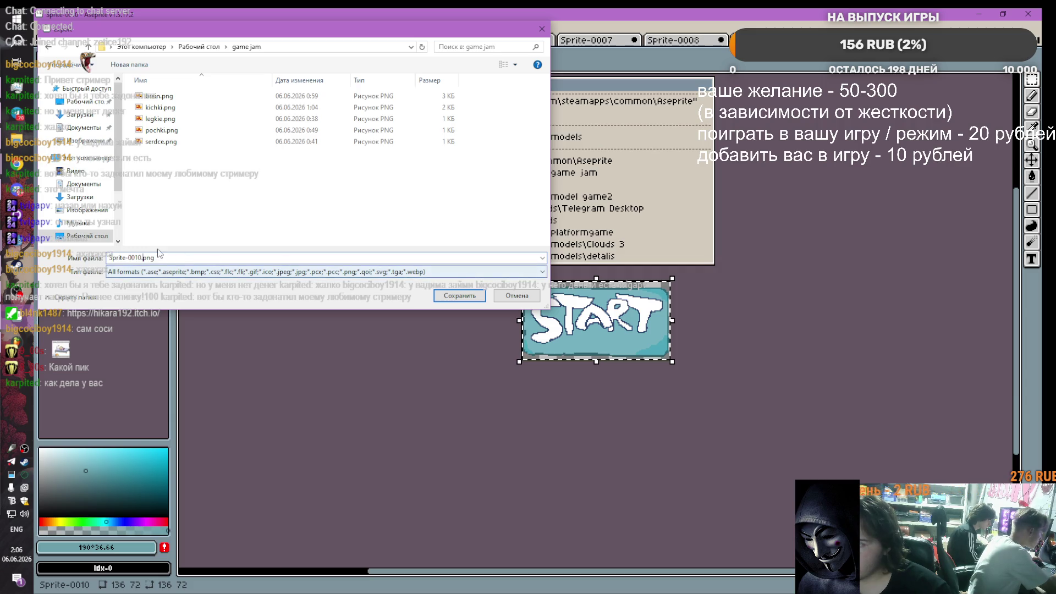
key(BackSpace)
text(start)
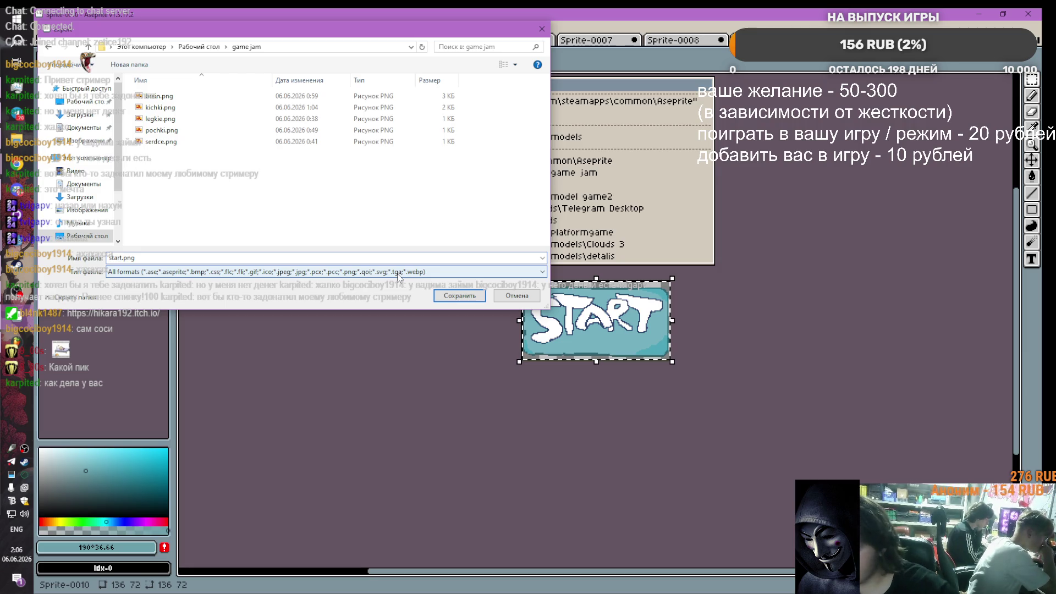
click(377, 271)
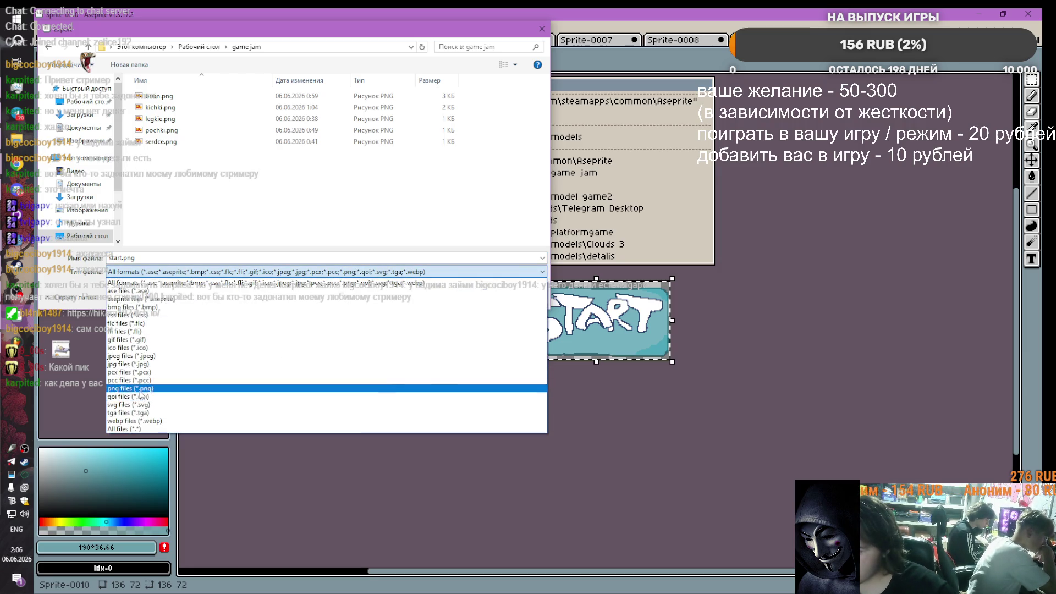
click(440, 389)
click(458, 295)
click(352, 207)
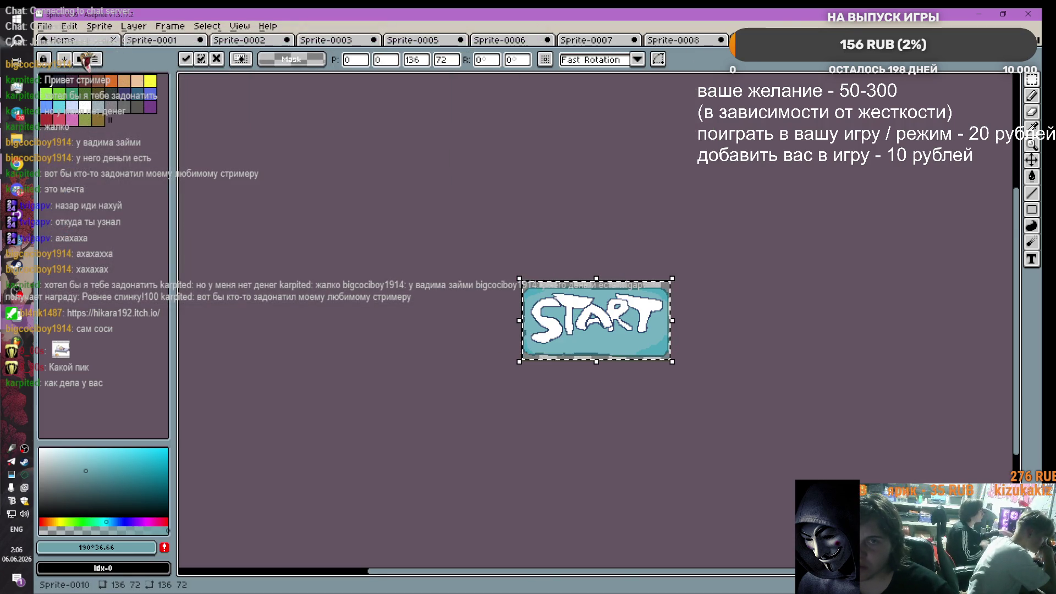
click(673, 41)
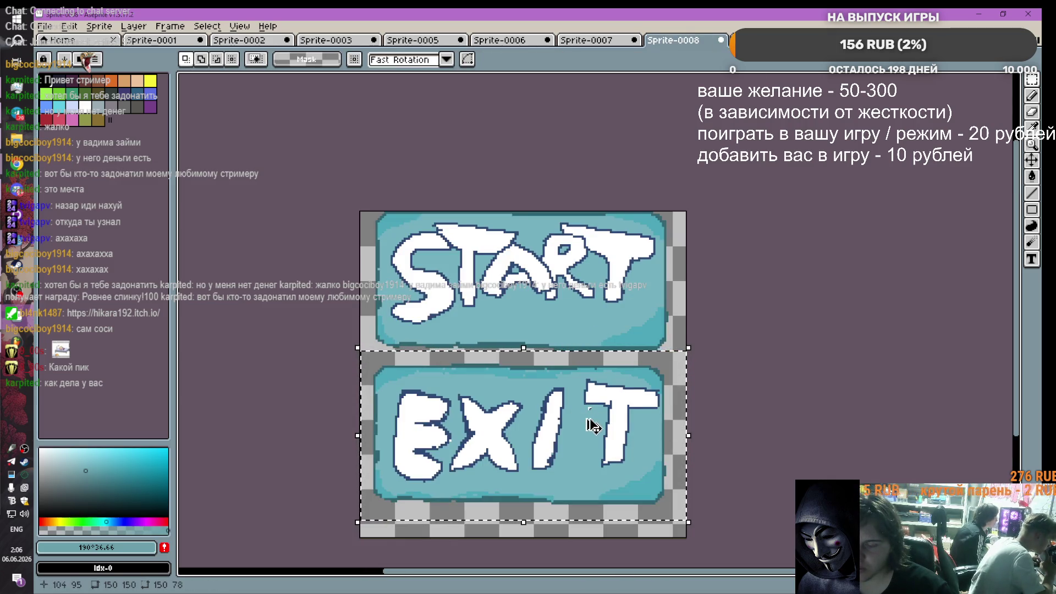
Step: Copy the EXIT selection, paste it into the START sprite and nudge it into place
key(ctrl+c)
key(ctrl+Tab)
key(ctrl+v)
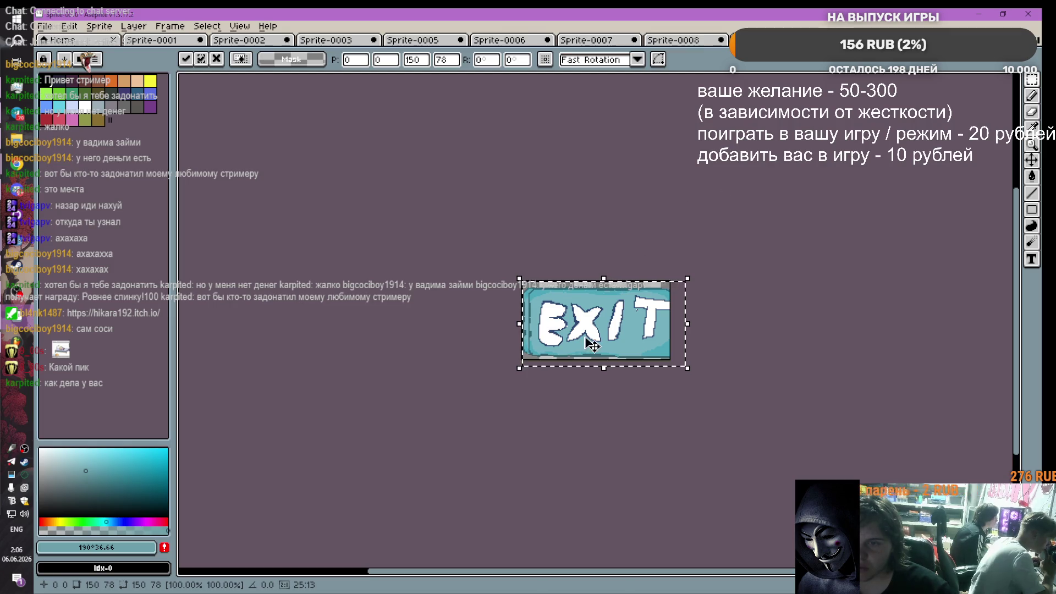
mouse_move(592, 342)
mouse_down()
mouse_move(583, 330)
mouse_move(601, 323)
mouse_up()
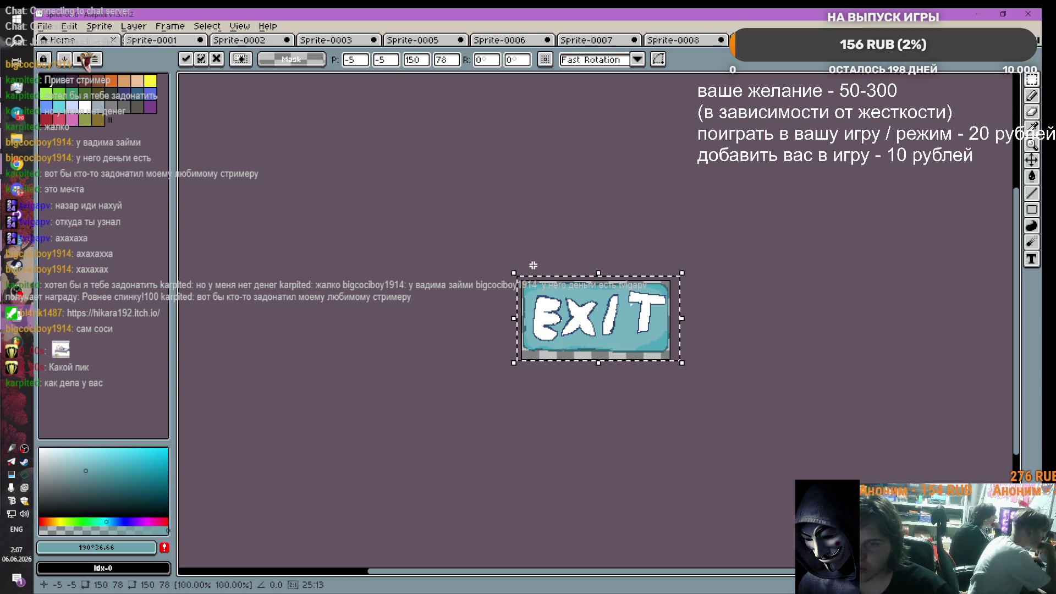
scroll(532, 265, up, 4)
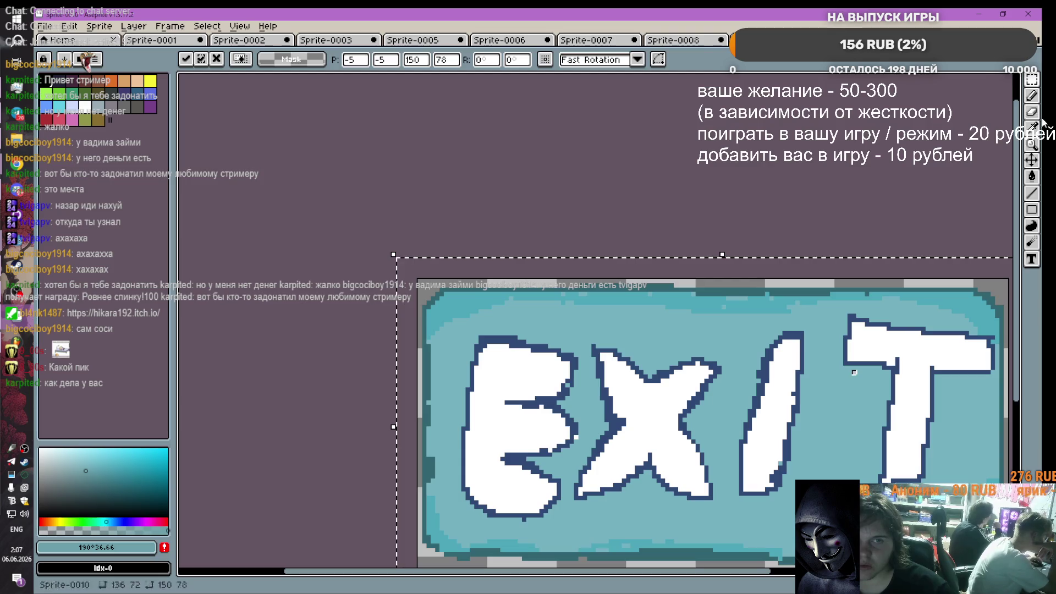
click(1031, 95)
scroll(935, 280, down, 2)
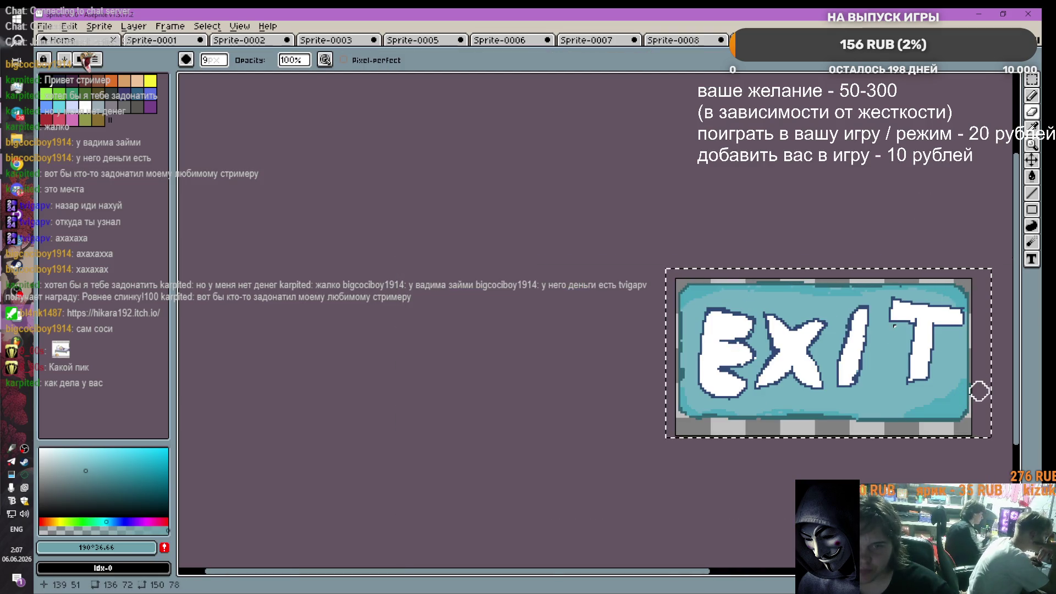
click(55, 28)
Step: Export the sprite as exit.png, then minimise Aseprite to the desktop
mouse_move(91, 135)
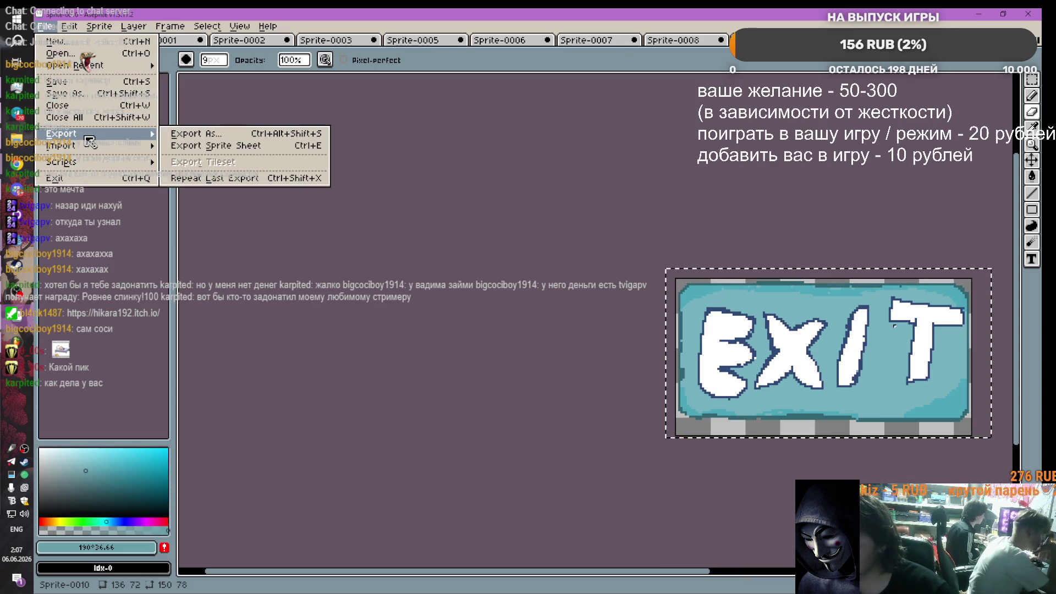
click(219, 134)
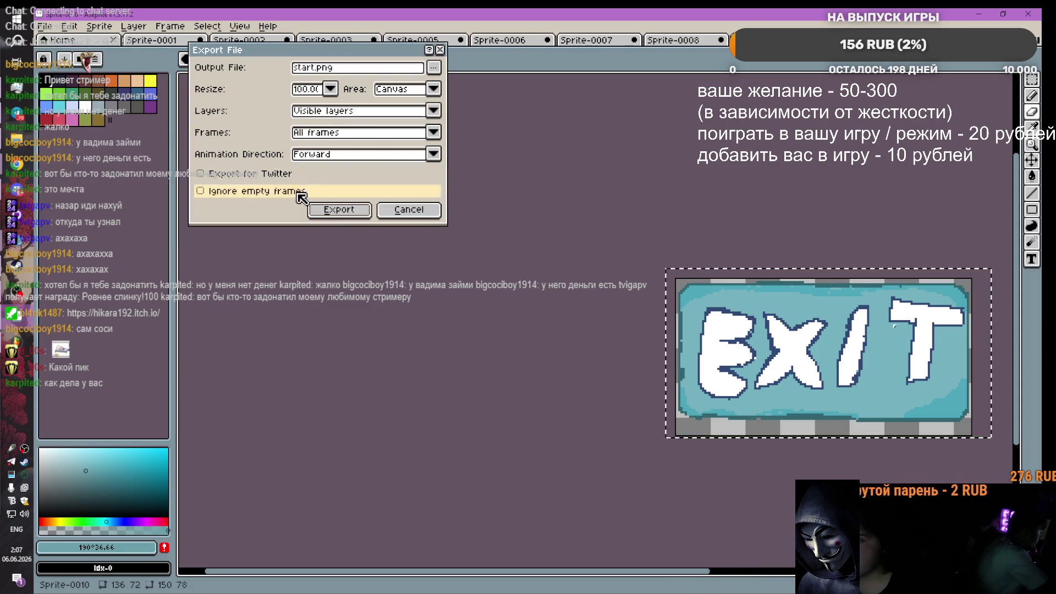
click(434, 67)
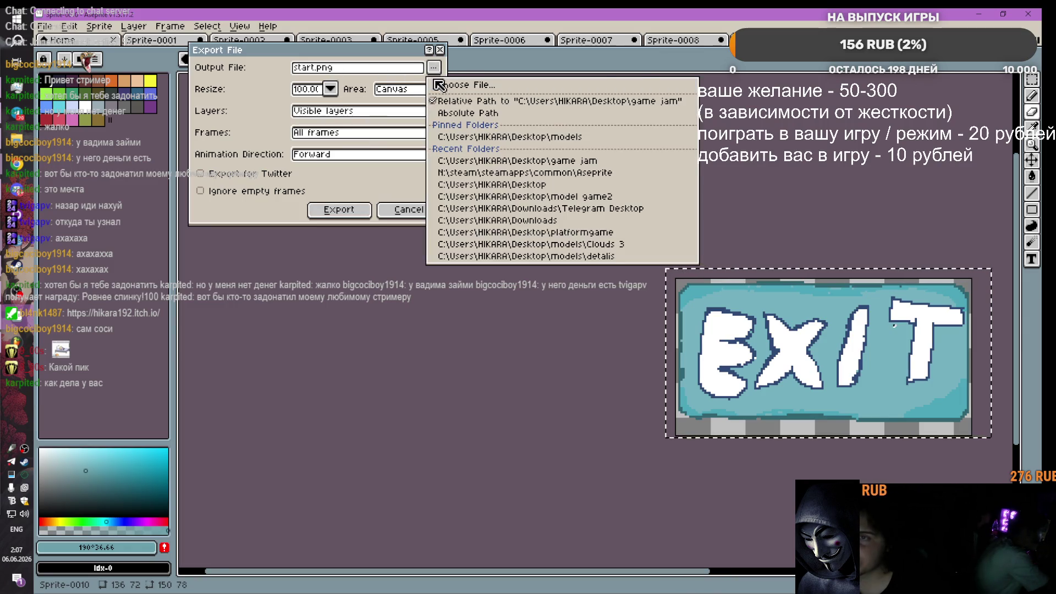
click(474, 87)
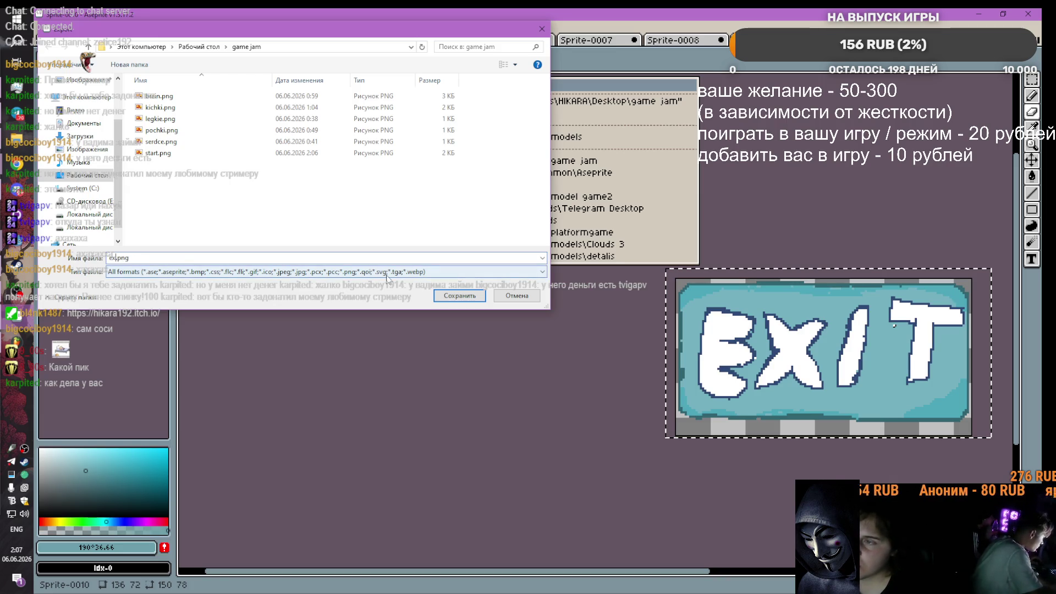
text(it)
key(Return)
click(330, 193)
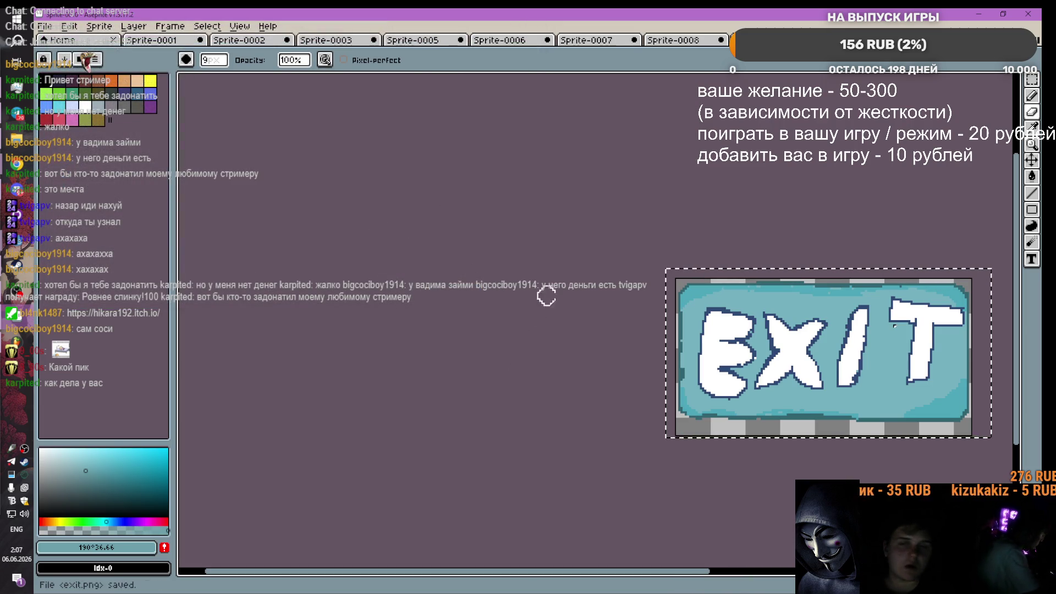
click(978, 13)
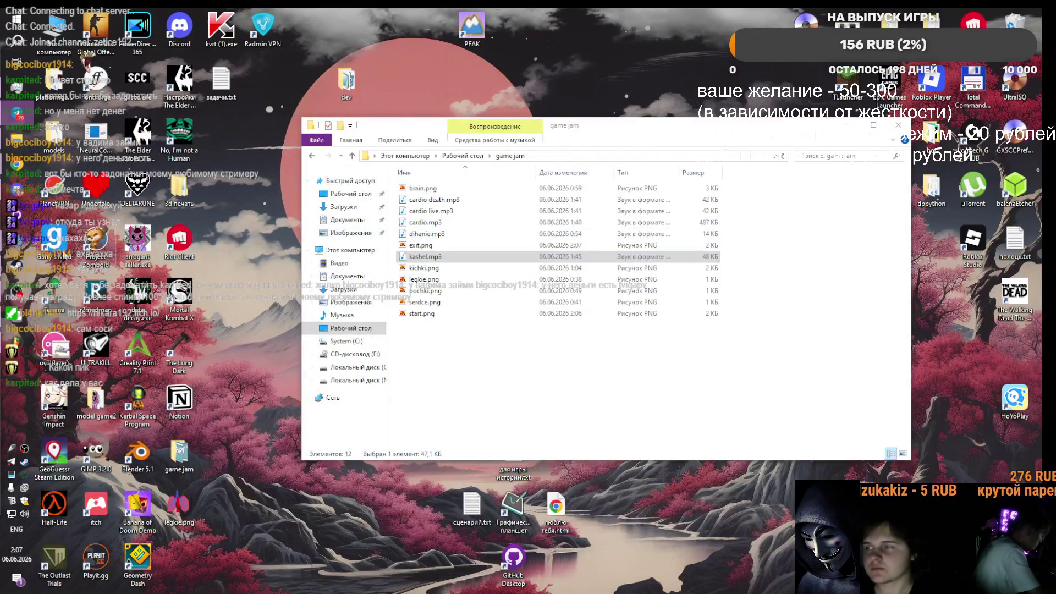
Step: Drag start.png from the game jam Explorer window into Godot's models folder, then return to Aseprite
click(24, 323)
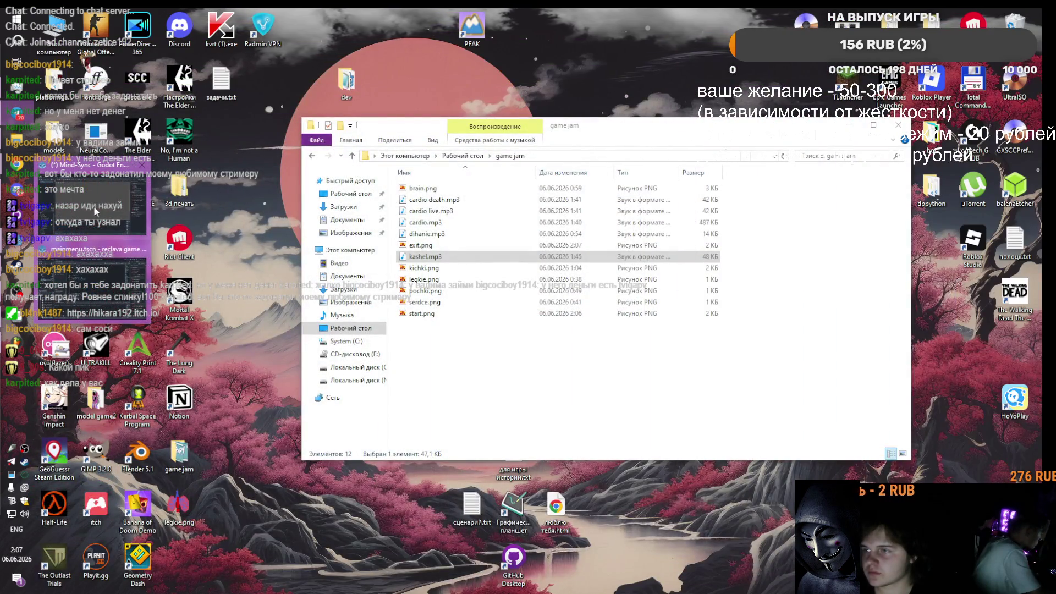
click(207, 223)
click(77, 138)
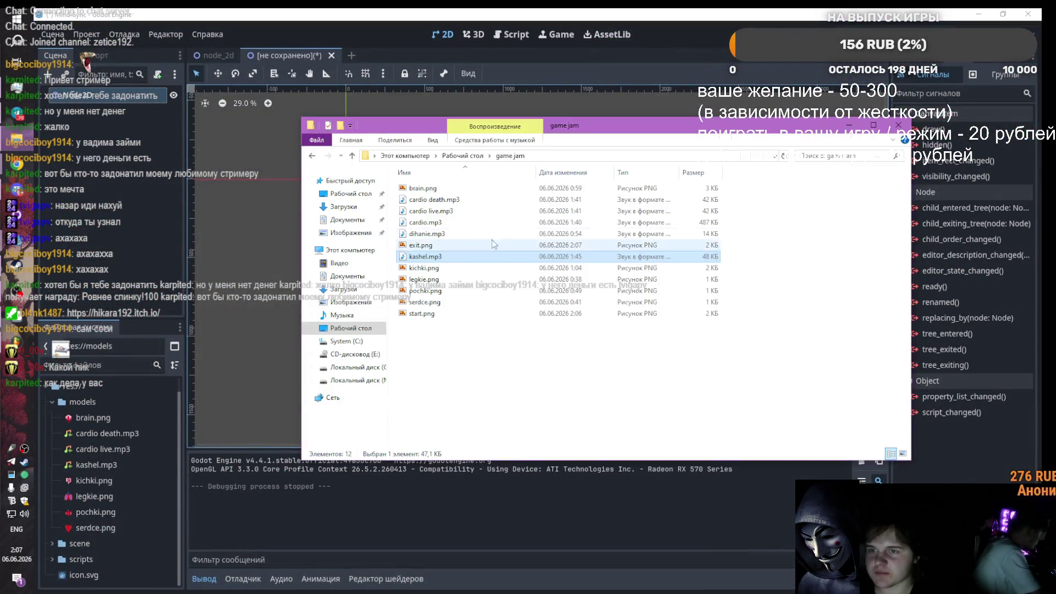
click(490, 350)
drag(422, 314, 92, 403)
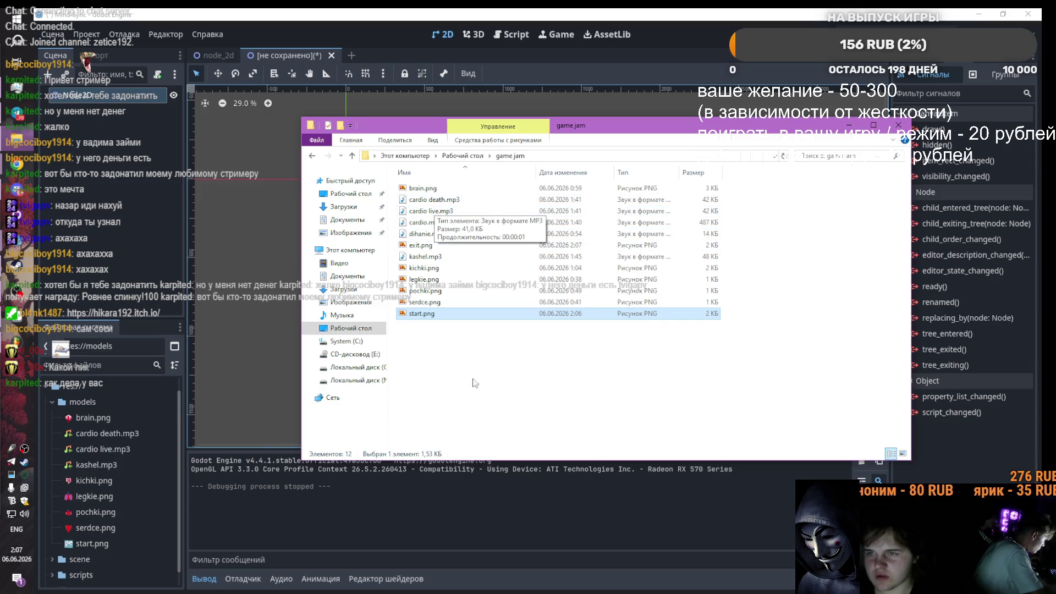
right_click(450, 375)
click(442, 350)
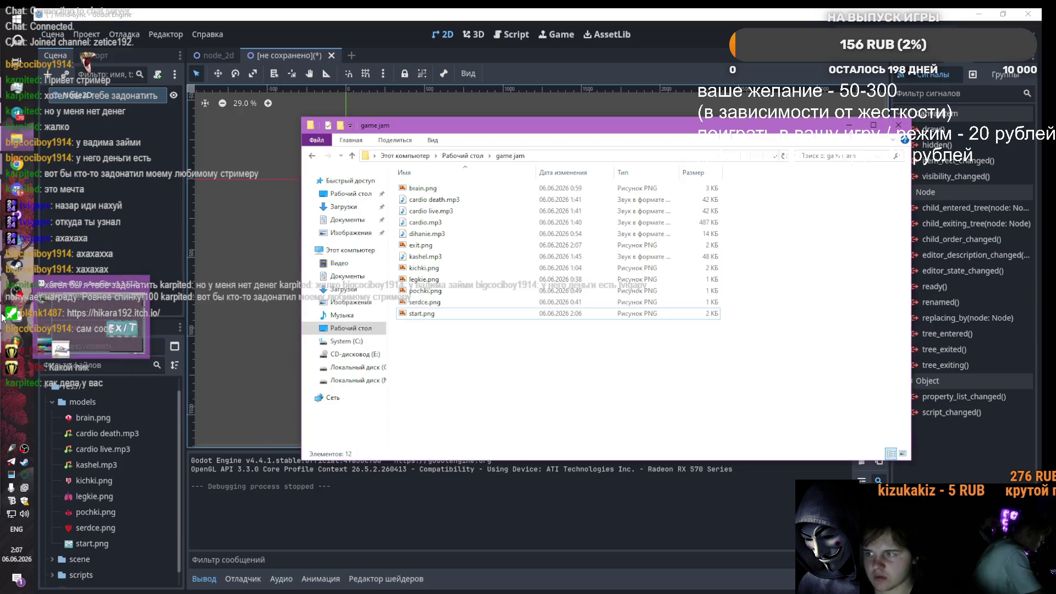
click(2, 318)
click(41, 27)
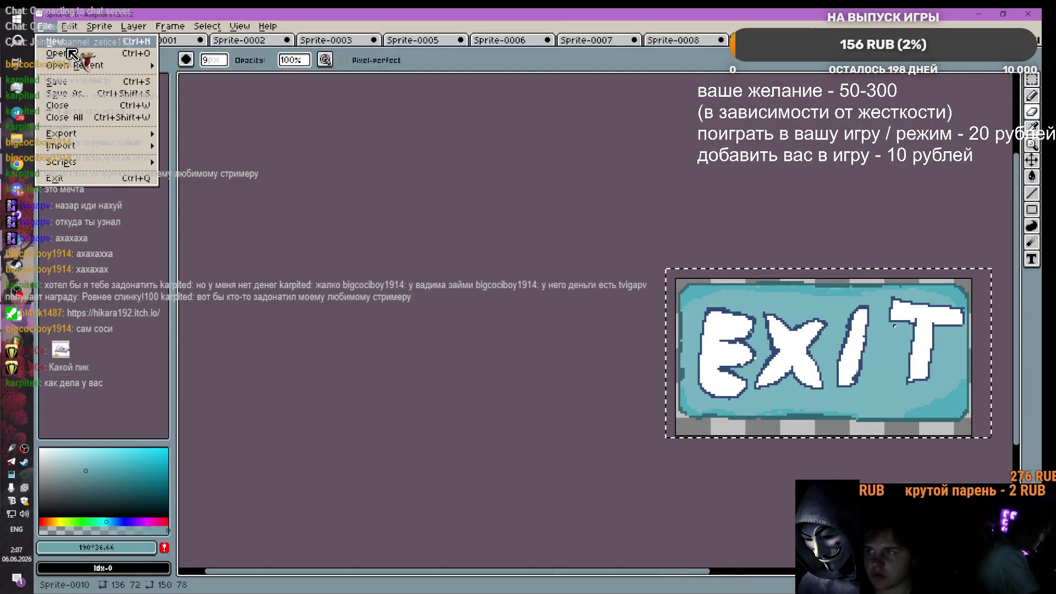
Step: Check the game jam folder in Explorer, then come back to Aseprite
mouse_move(88, 133)
click(189, 133)
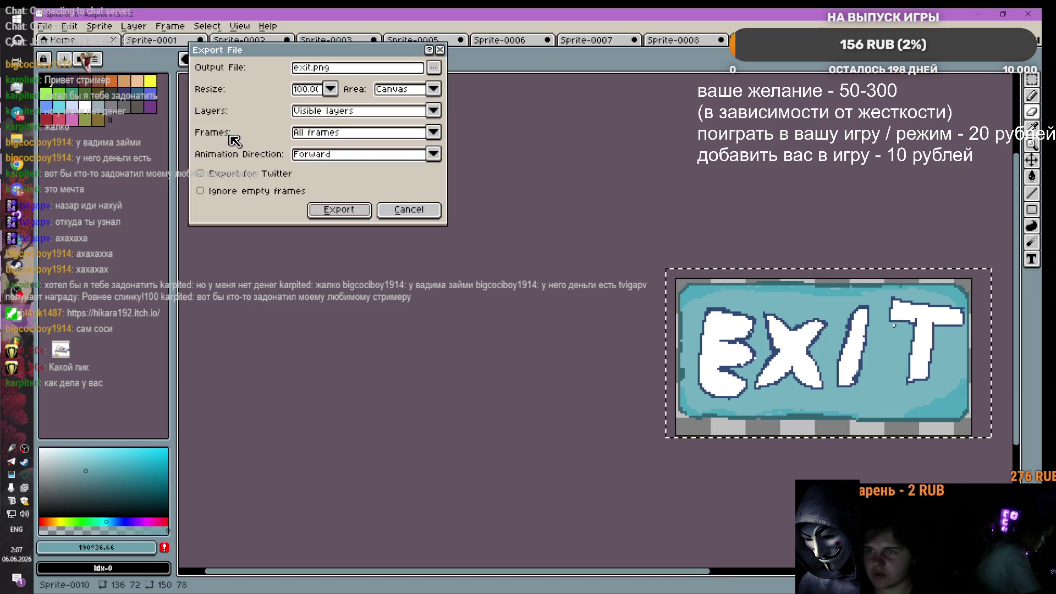
click(350, 213)
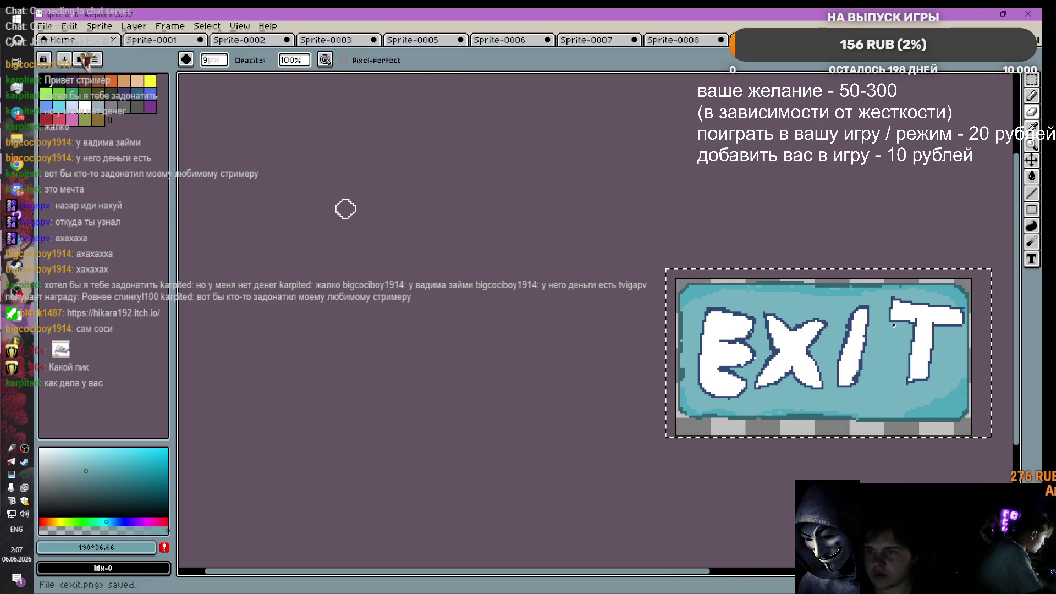
key(alt+Tab)
right_click(477, 354)
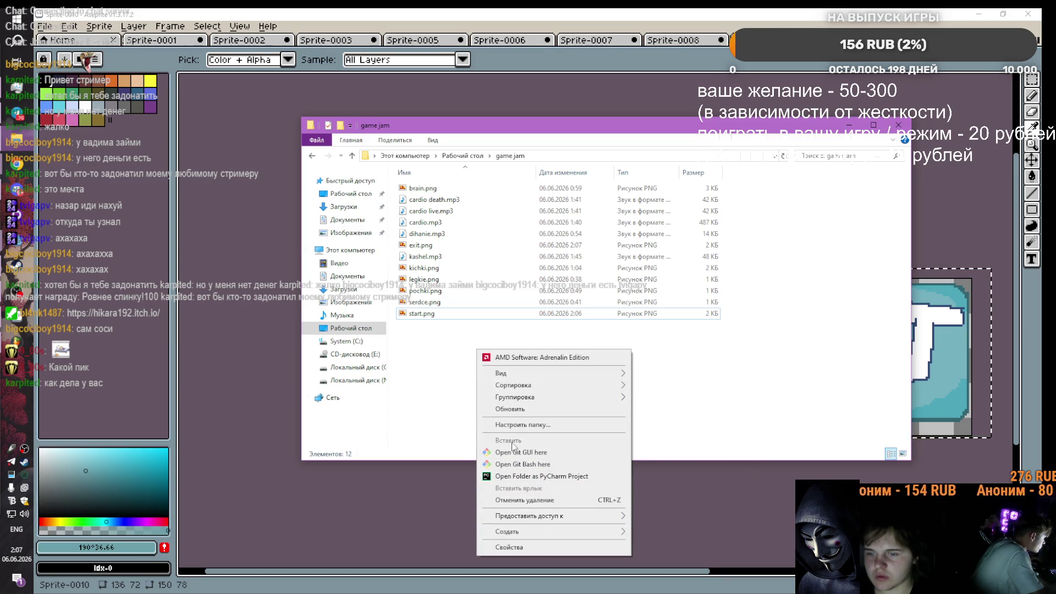
click(419, 387)
click(311, 156)
click(327, 155)
click(45, 26)
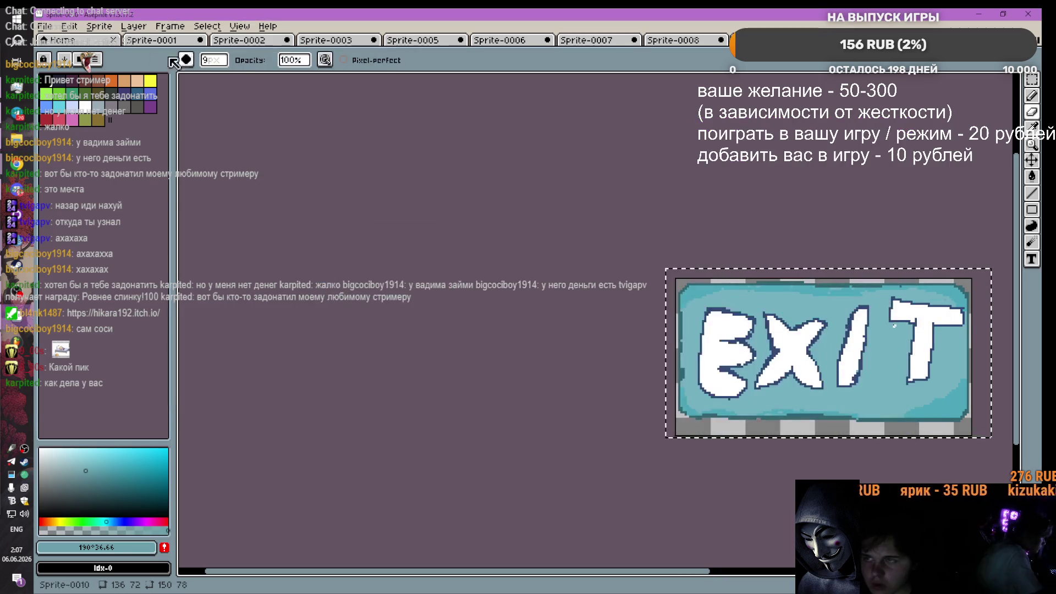
click(45, 26)
Step: Export the sprite as exit.png in PNG format, confirming replacement of the existing file
mouse_move(79, 137)
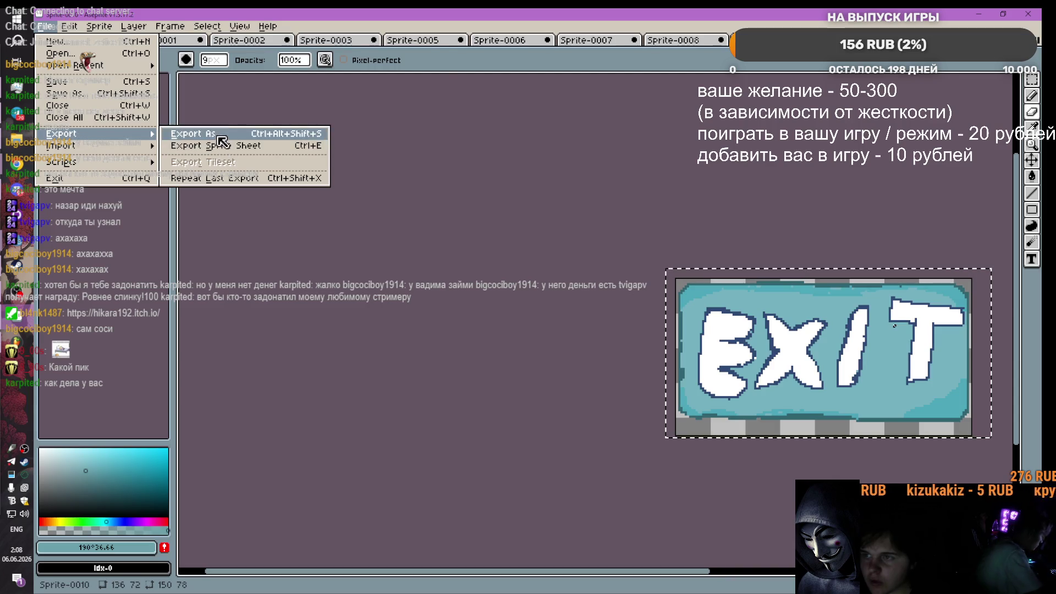
click(212, 136)
click(435, 70)
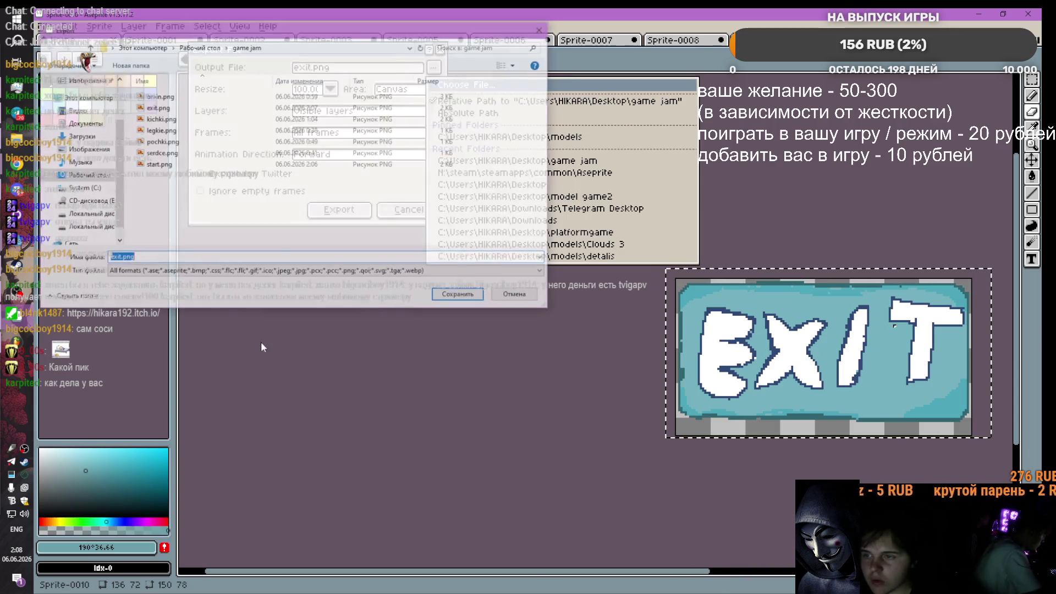
click(164, 271)
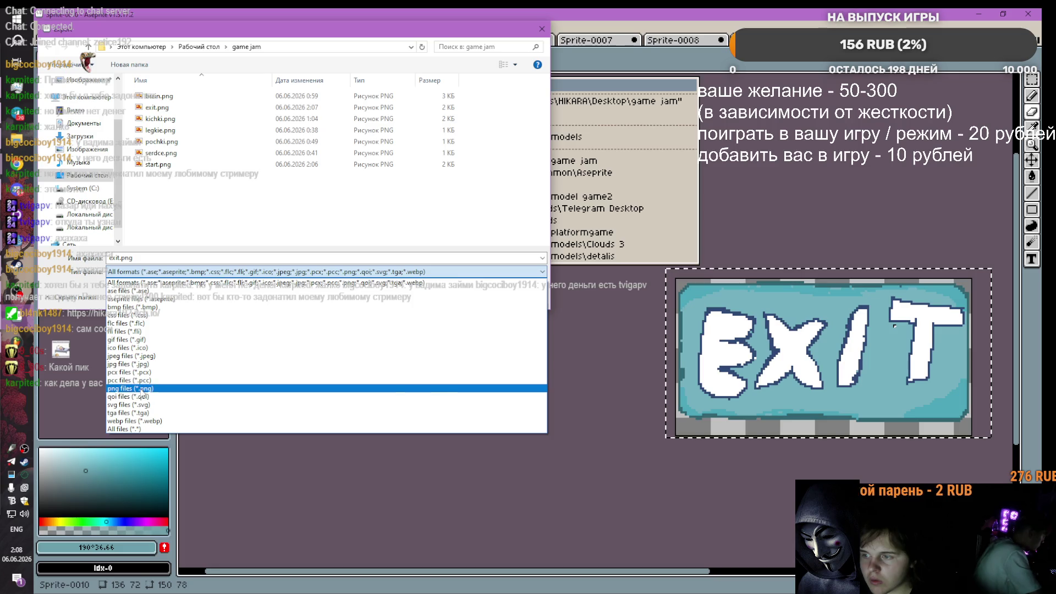
click(165, 370)
click(458, 297)
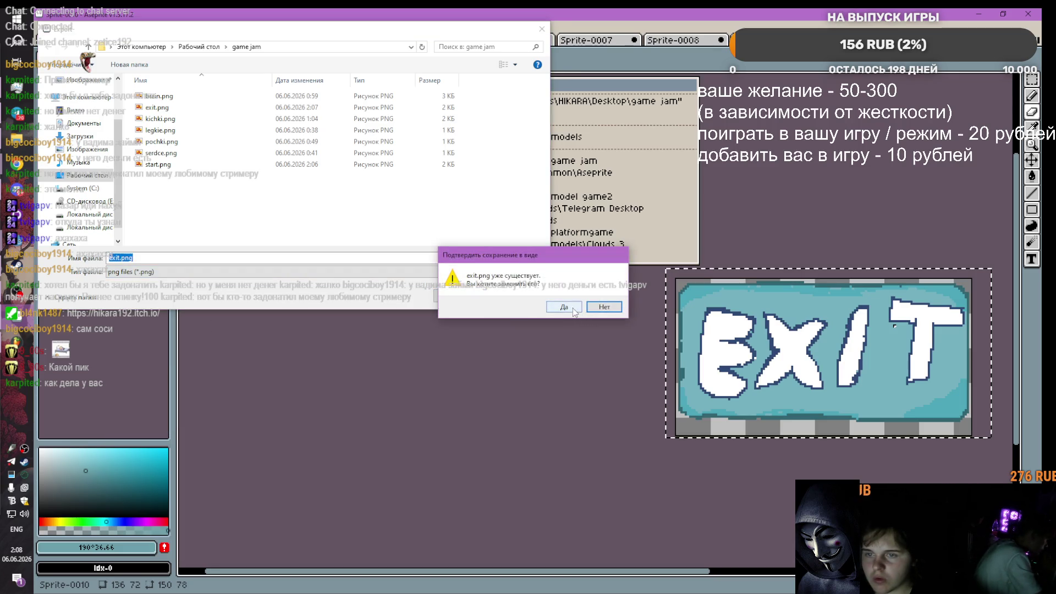
click(575, 311)
click(346, 217)
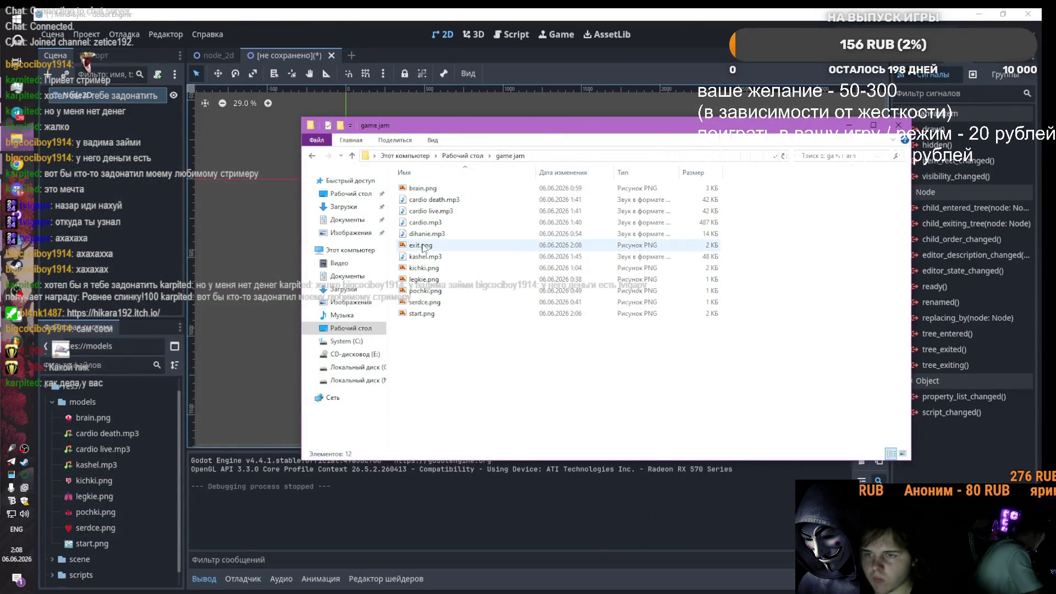
Step: Check exit.png, then select the start button in Godot's node_2d scene and show its Inspector
click(421, 245)
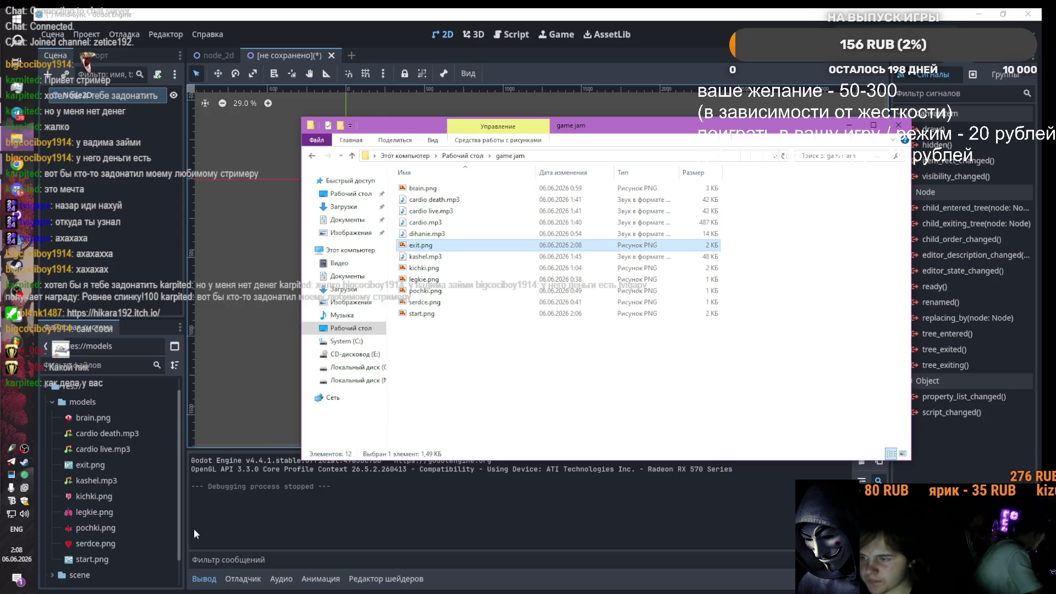
click(346, 509)
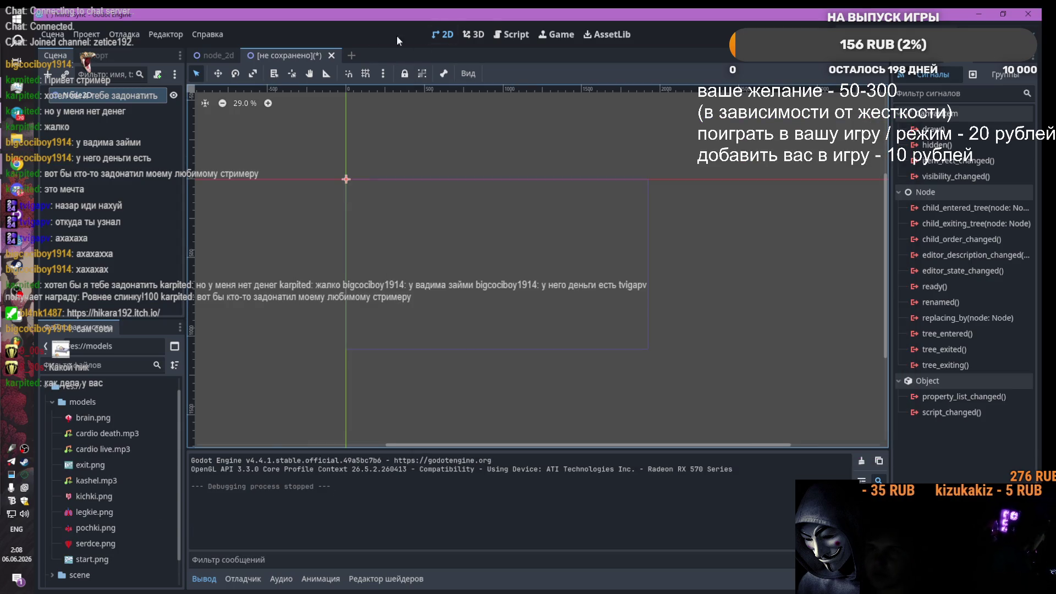
click(219, 55)
click(384, 124)
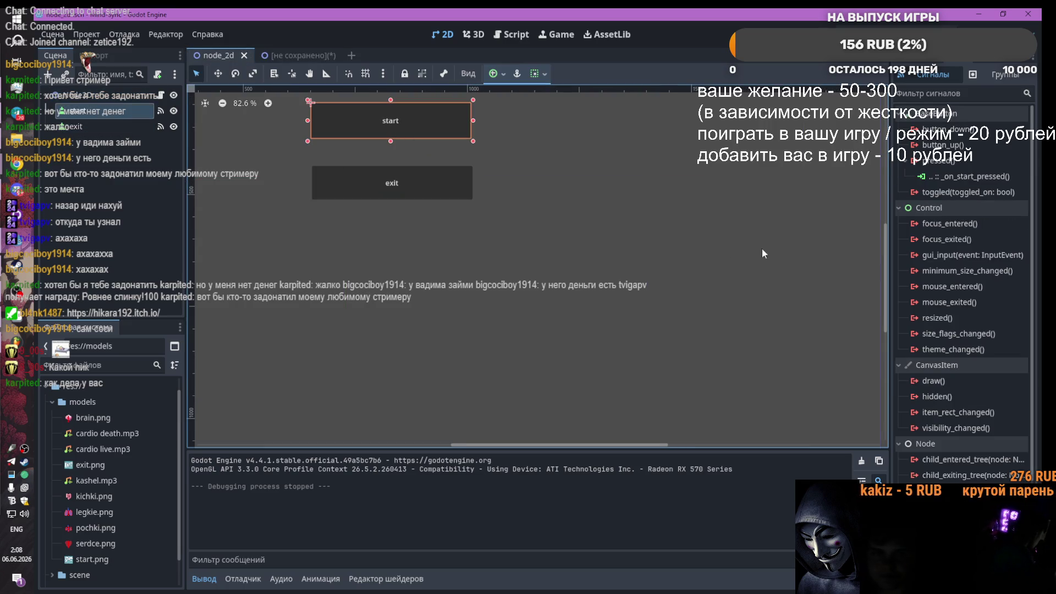
click(918, 65)
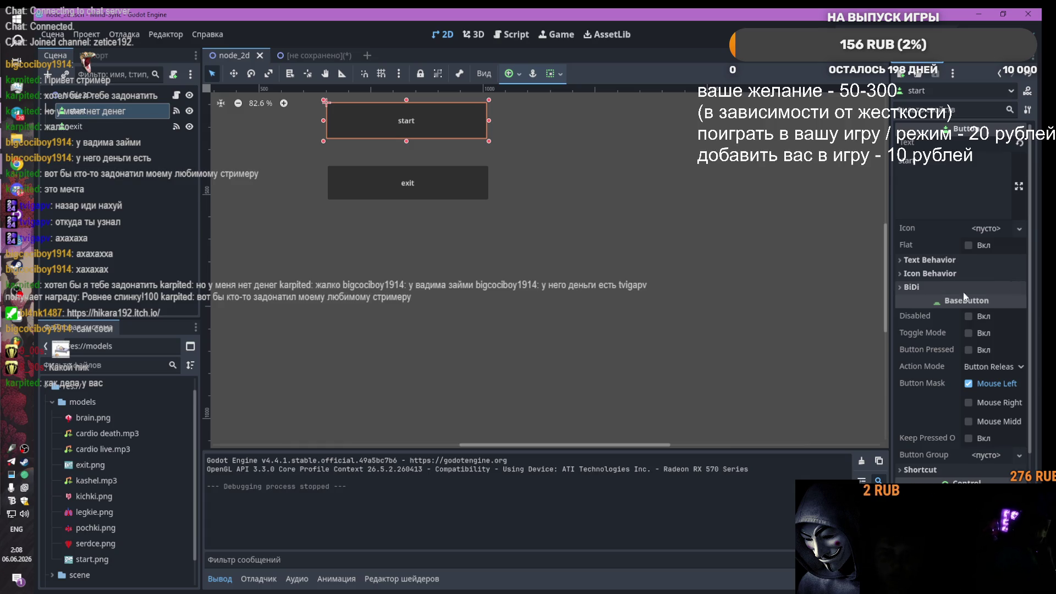
Step: Assign a new CanvasItemMaterial to the start button, then dismiss the resource picker
scroll(941, 311, down, 5)
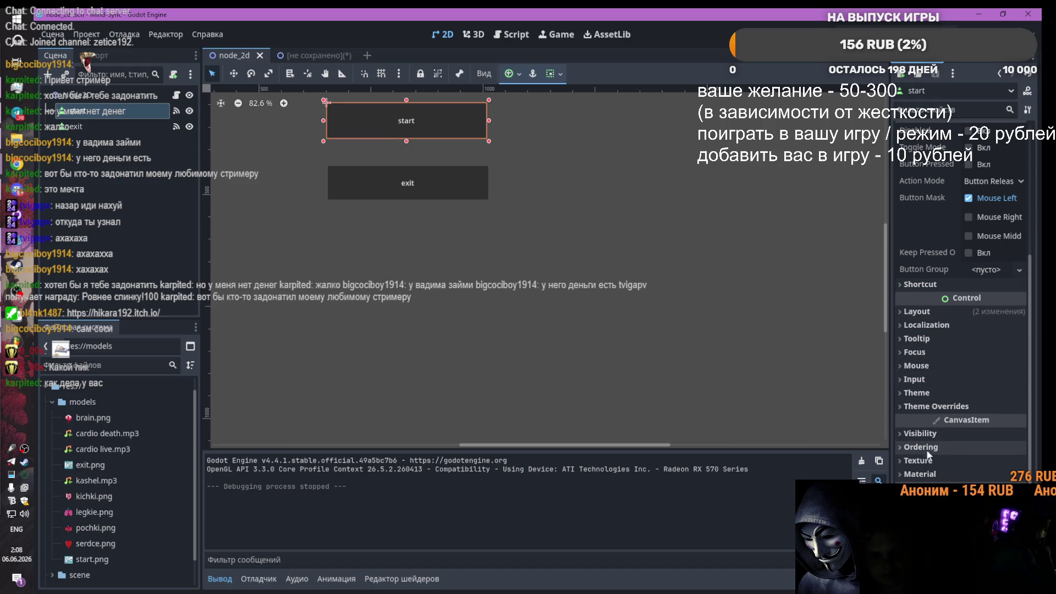
click(908, 461)
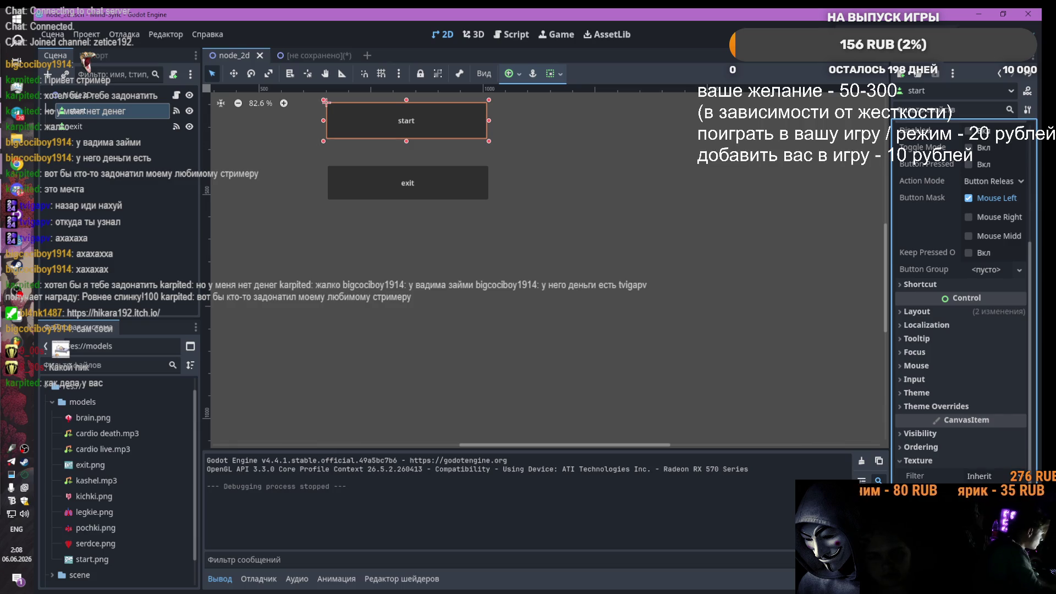
scroll(987, 482, down, 2)
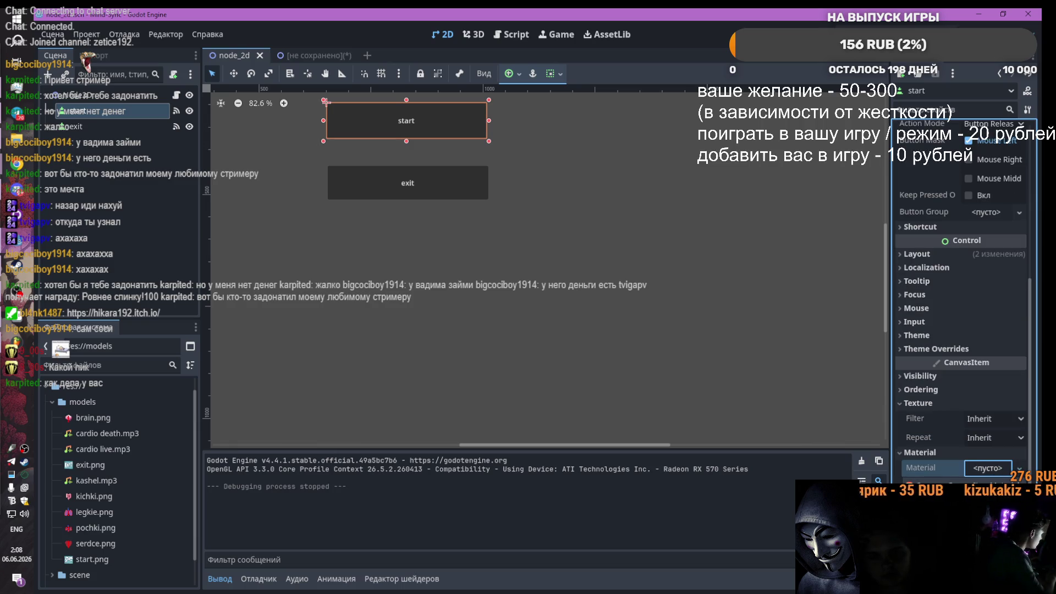
click(987, 468)
click(977, 482)
scroll(984, 461, down, 2)
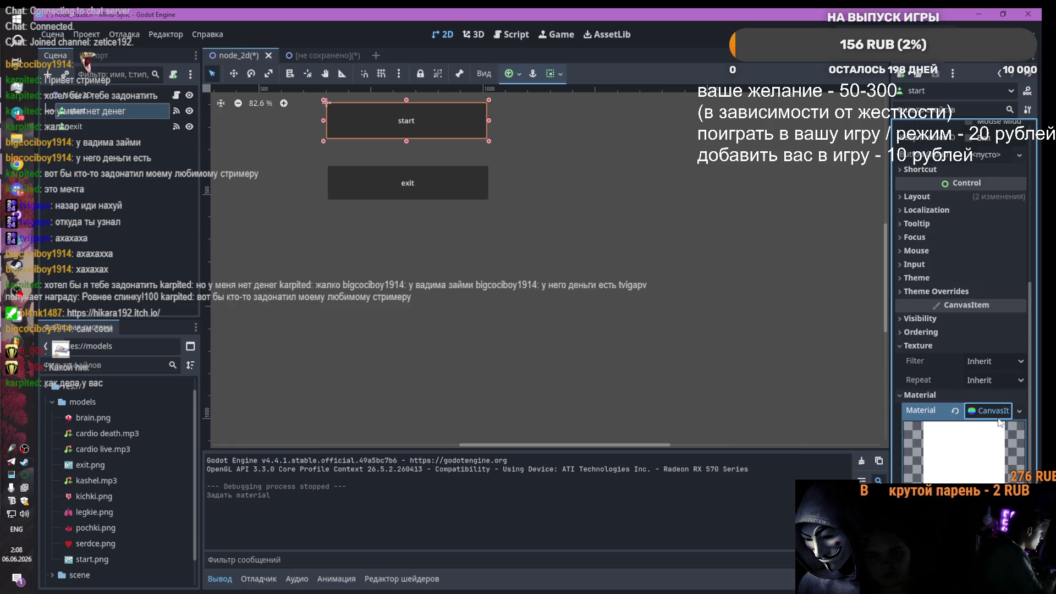
click(997, 415)
click(1012, 454)
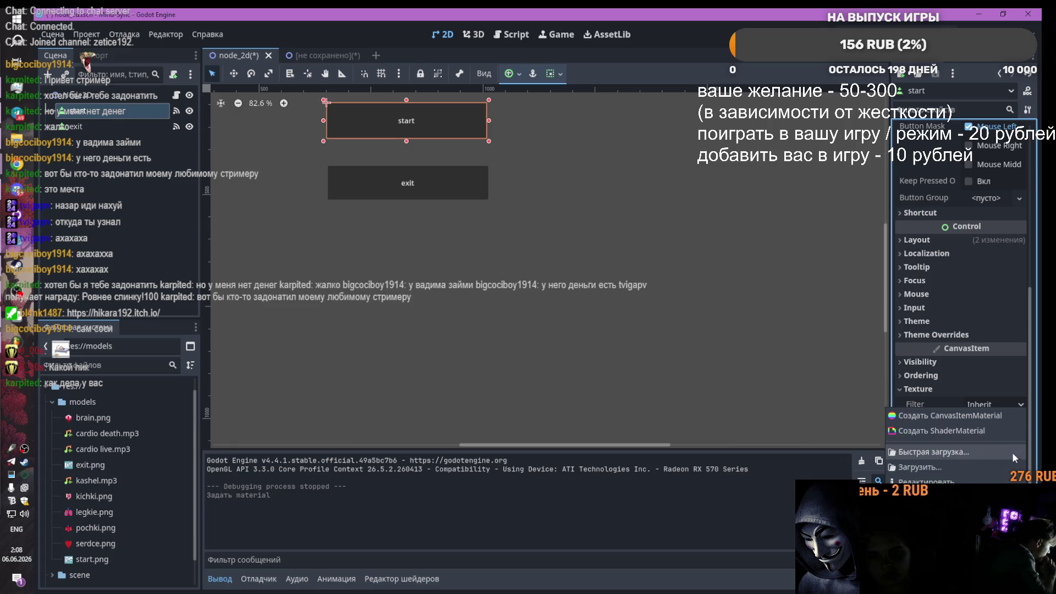
click(933, 453)
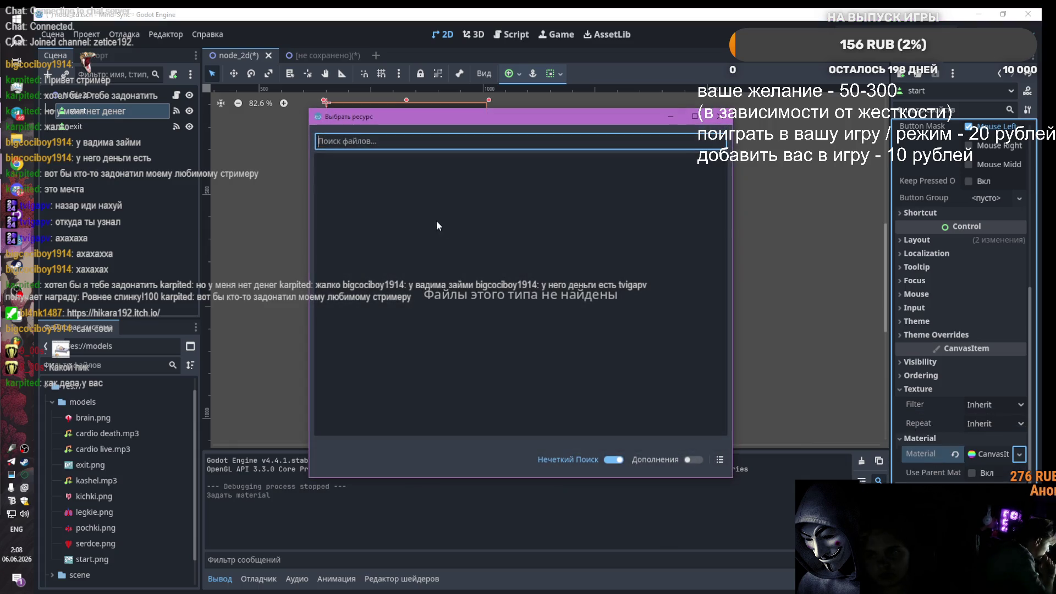
click(717, 118)
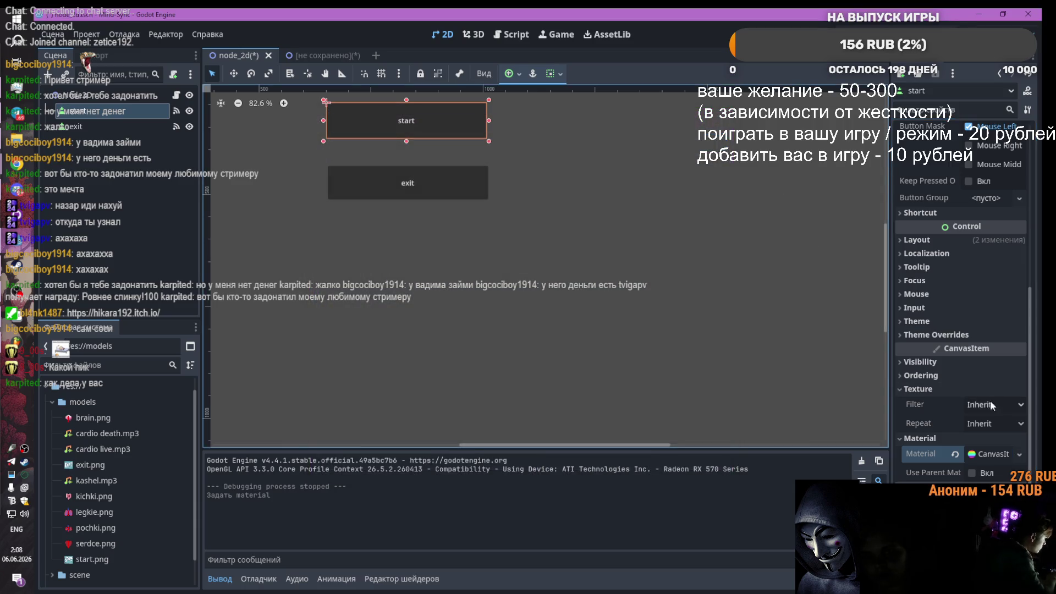
Step: Clear the start button's material, cancel loading one, and switch to the reclama project
click(1011, 451)
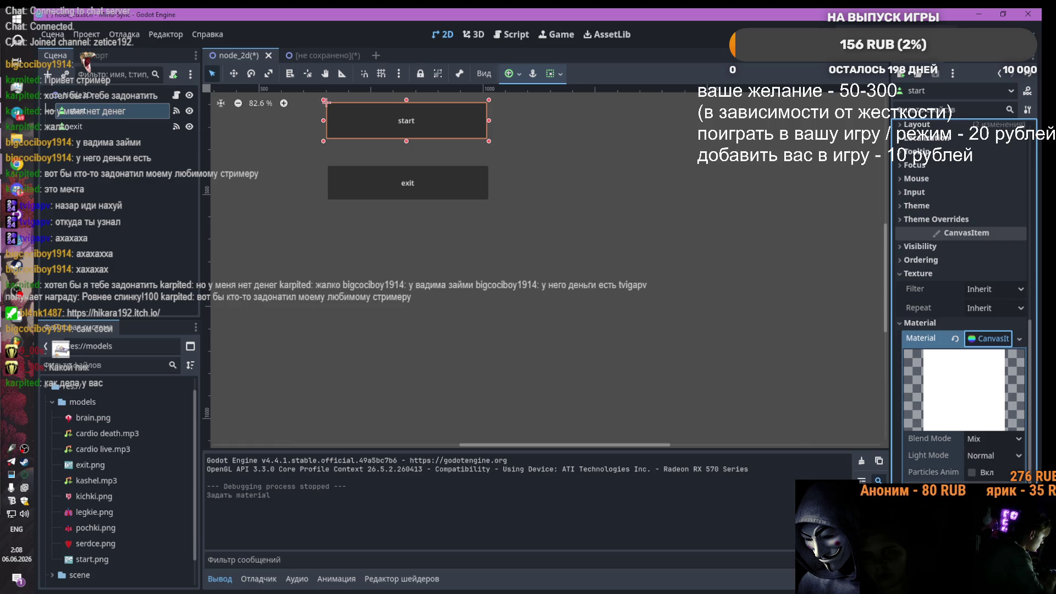
scroll(1014, 384, down, 2)
click(1019, 281)
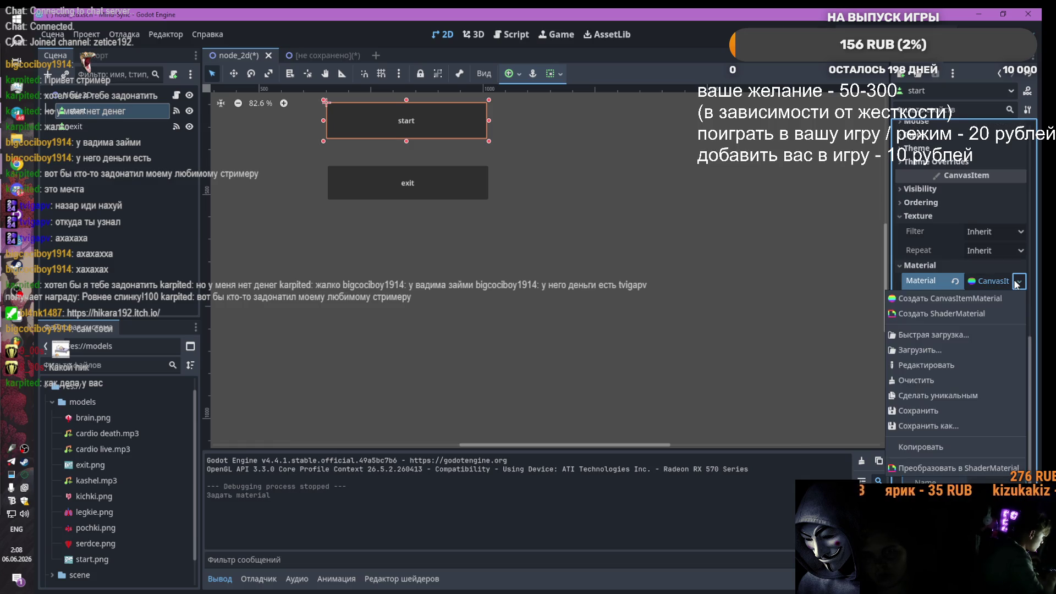
click(935, 380)
click(985, 453)
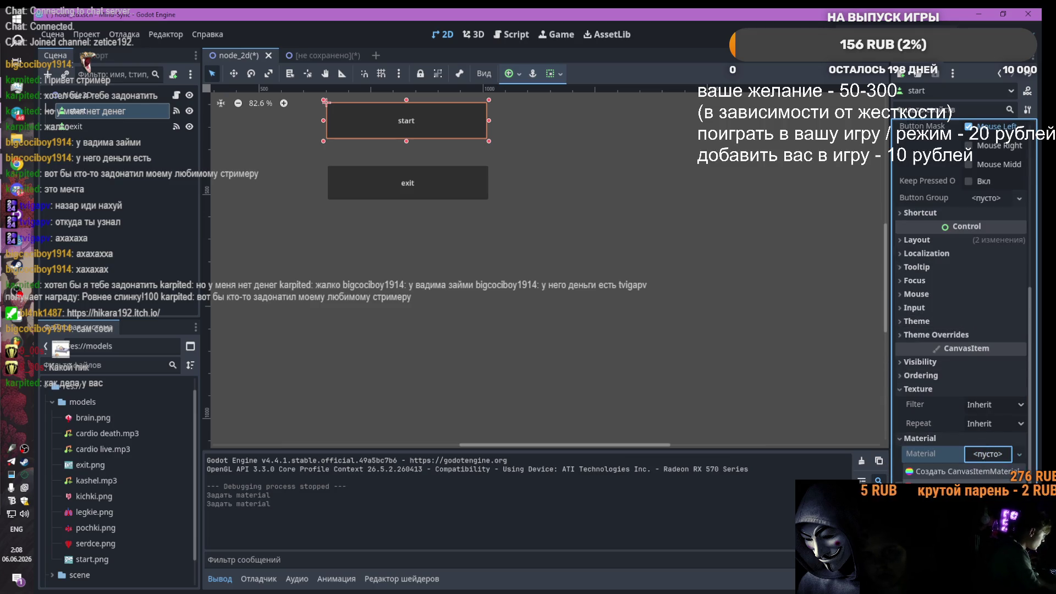
click(946, 503)
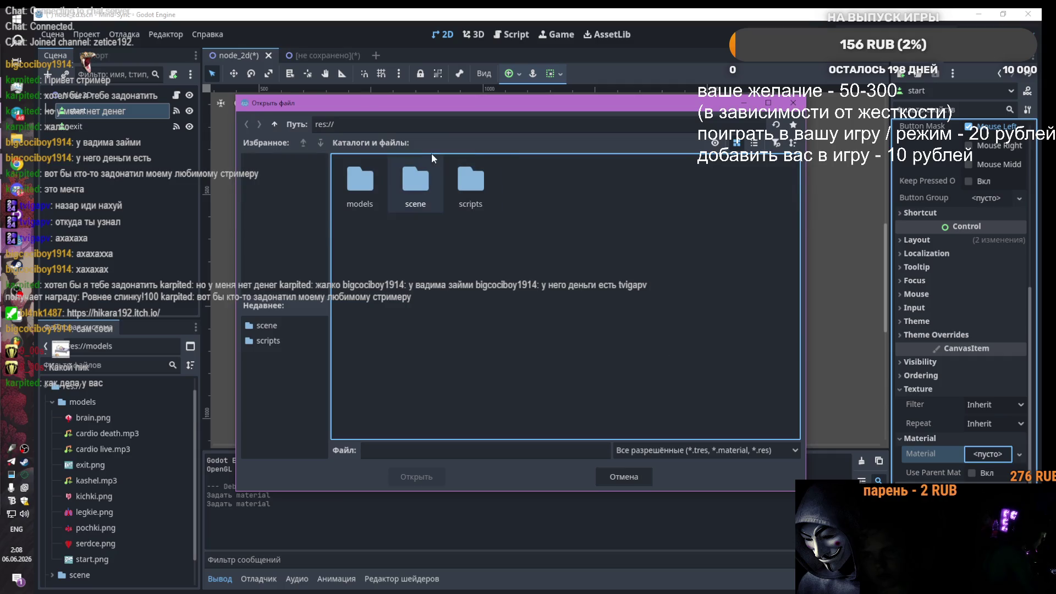
double_click(359, 177)
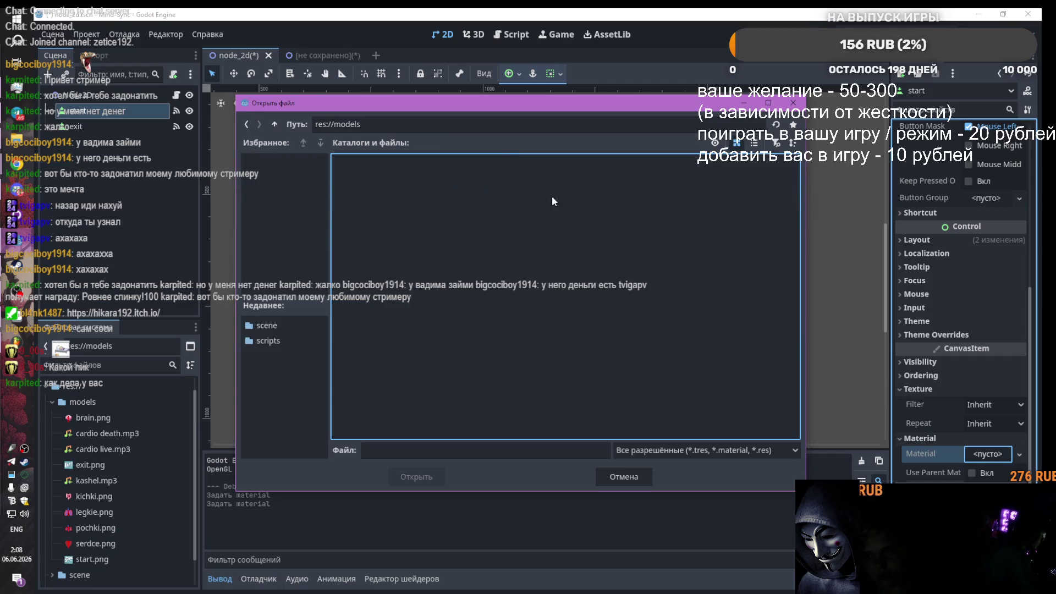
click(793, 103)
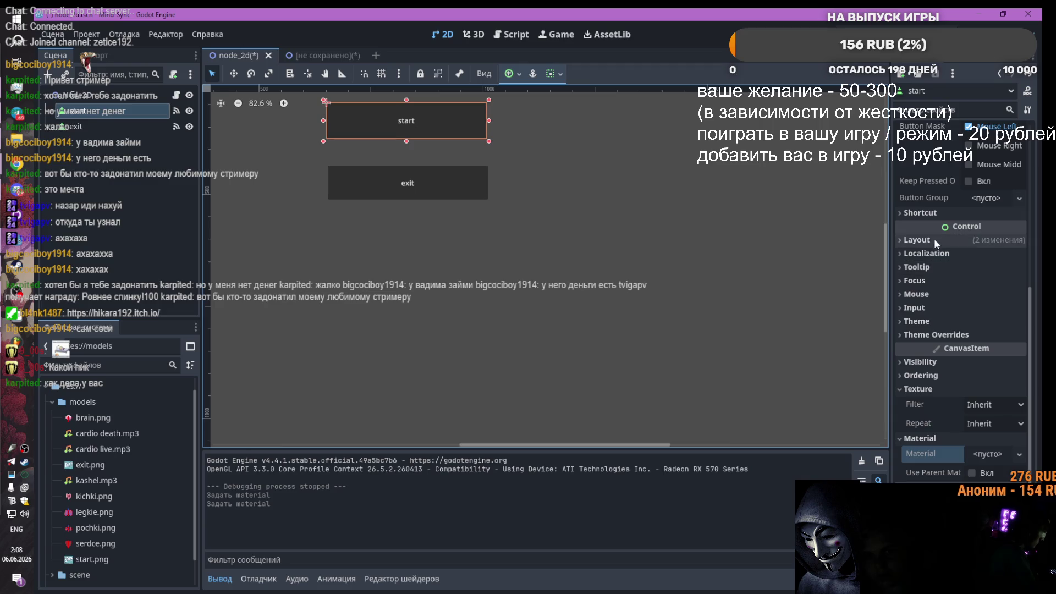
click(10, 250)
click(83, 212)
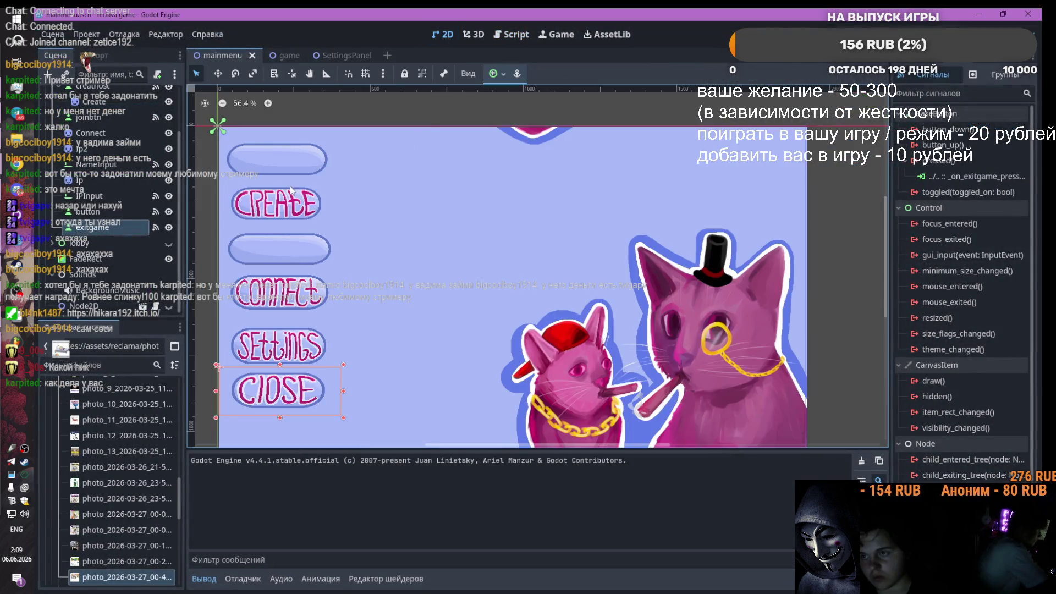
Step: Nudge the CREATE sprite and undo it, then Alt+Tab back to the node_2d menu scene
click(291, 191)
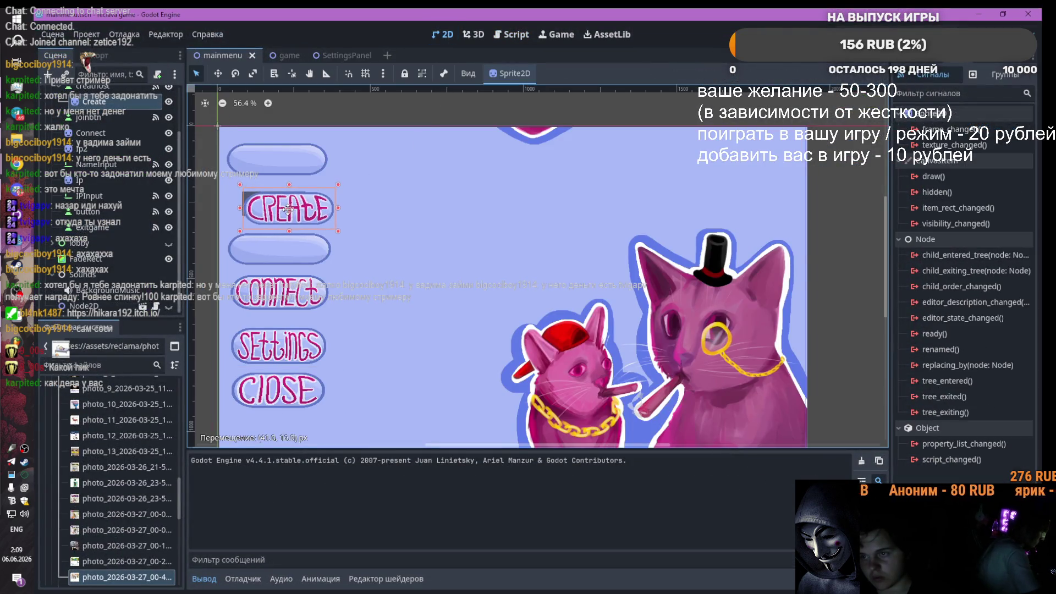
drag(275, 204, 280, 204)
key(ctrl+z)
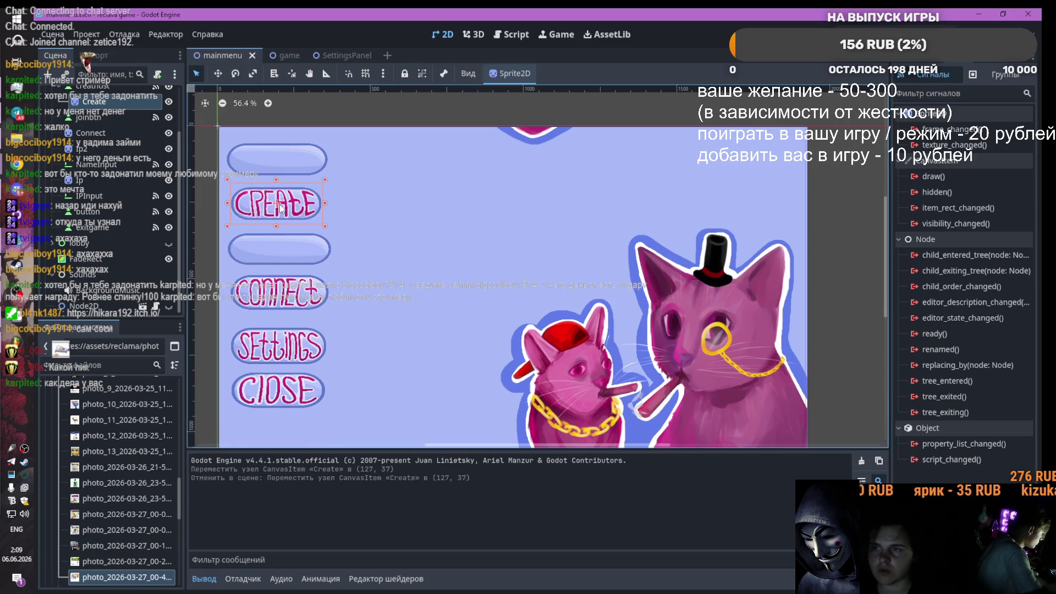
key(alt+Tab)
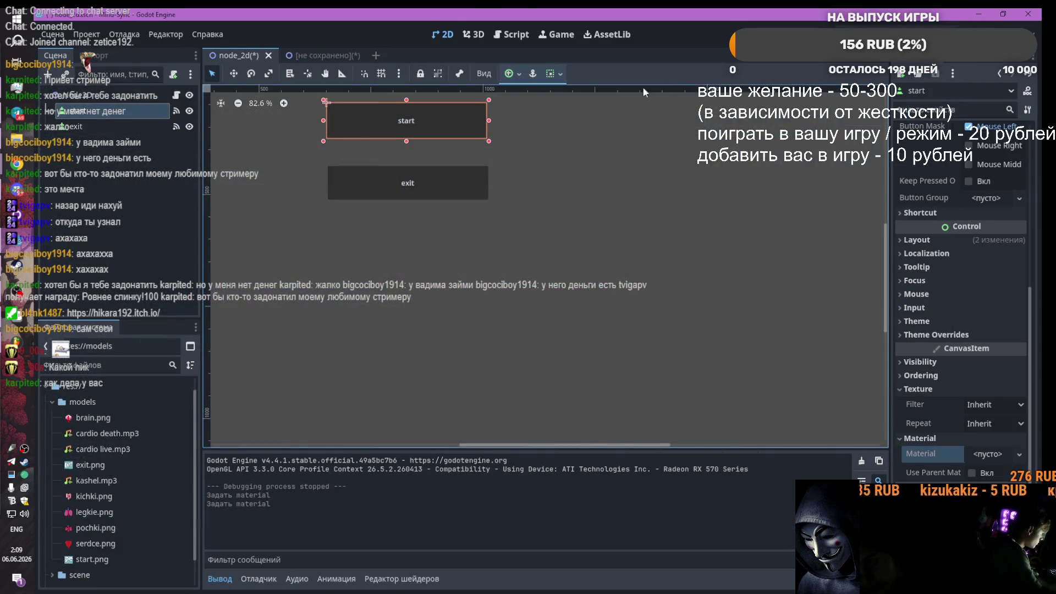
scroll(289, 121, up, 1)
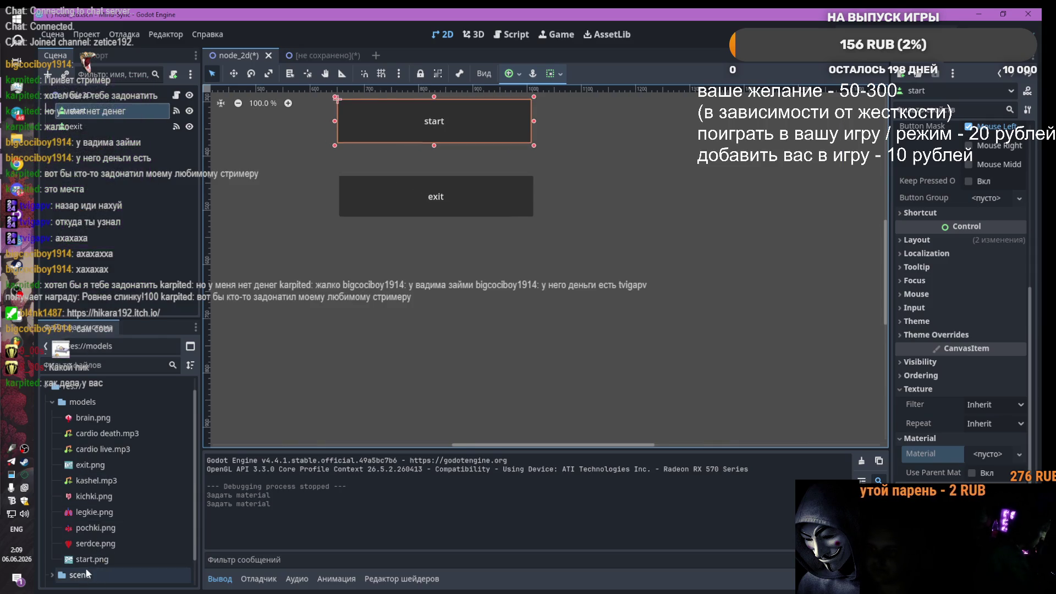
drag(85, 561, 118, 194)
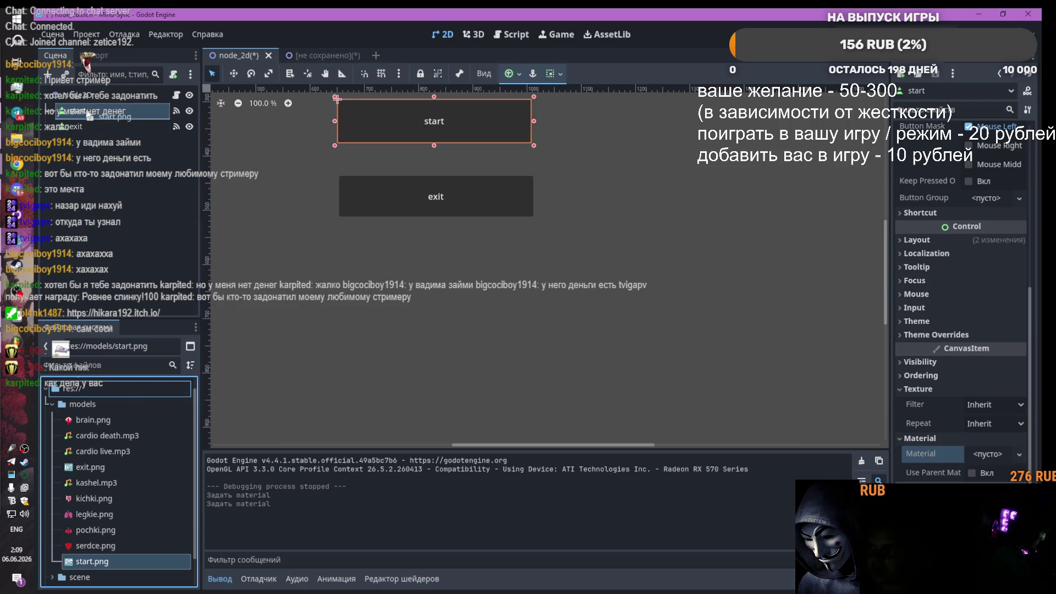
Step: Place start.png in the scene as a sprite, undoing a stray button icon and a trial resize
drag(89, 116, 88, 118)
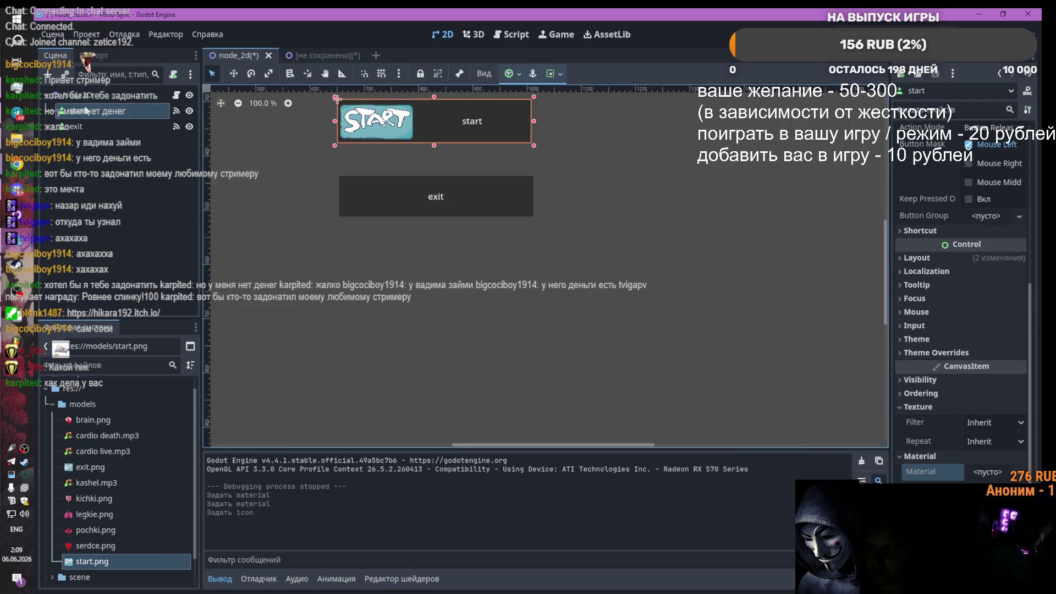
key(ctrl+z)
mouse_move(88, 561)
mouse_down()
mouse_move(126, 556)
mouse_move(538, 204)
mouse_move(429, 229)
mouse_move(557, 271)
mouse_up()
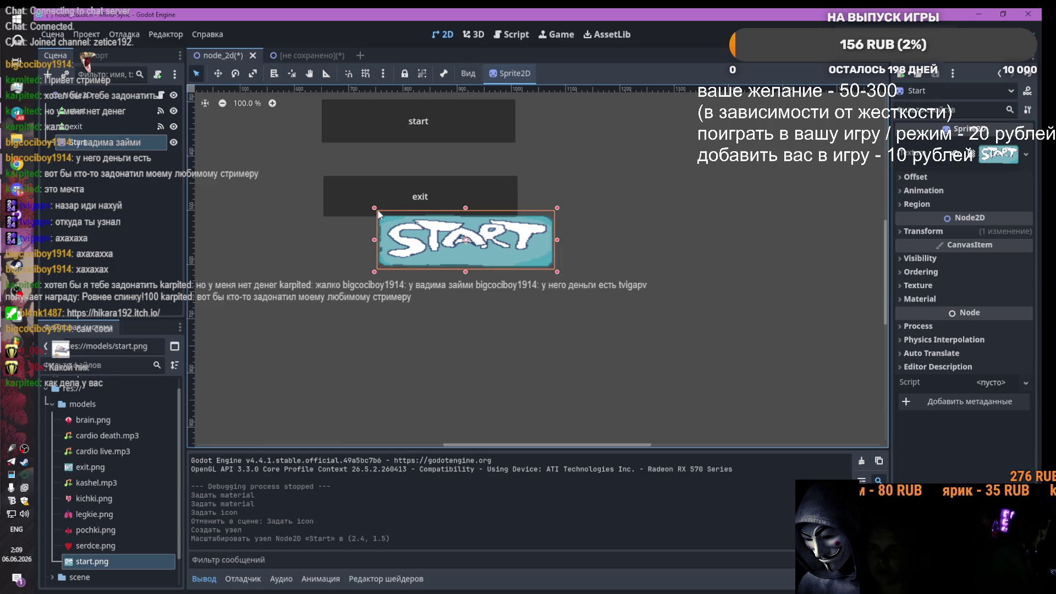
key(ctrl+z)
click(253, 73)
mouse_move(435, 238)
mouse_down()
mouse_move(456, 239)
mouse_move(428, 223)
mouse_move(453, 214)
mouse_move(474, 230)
mouse_move(471, 220)
mouse_move(451, 247)
mouse_move(445, 232)
mouse_move(427, 231)
mouse_move(435, 244)
mouse_move(425, 236)
mouse_up()
key(ctrl+z)
key(w)
Step: Move and shrink the START sprite onto the start button, then add exit.png as a sprite
click(253, 73)
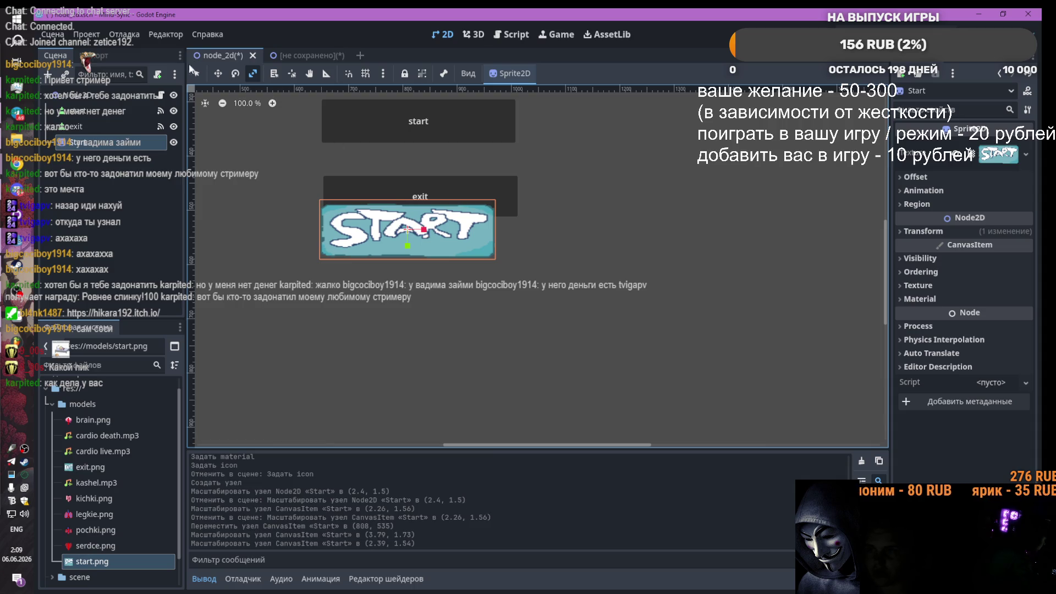
drag(364, 201, 366, 91)
drag(424, 135, 444, 142)
scroll(430, 229, up, 3)
mouse_move(518, 139)
mouse_down()
mouse_move(500, 155)
mouse_move(443, 163)
mouse_move(417, 192)
mouse_up()
scroll(417, 193, down, 10)
scroll(311, 188, up, 3)
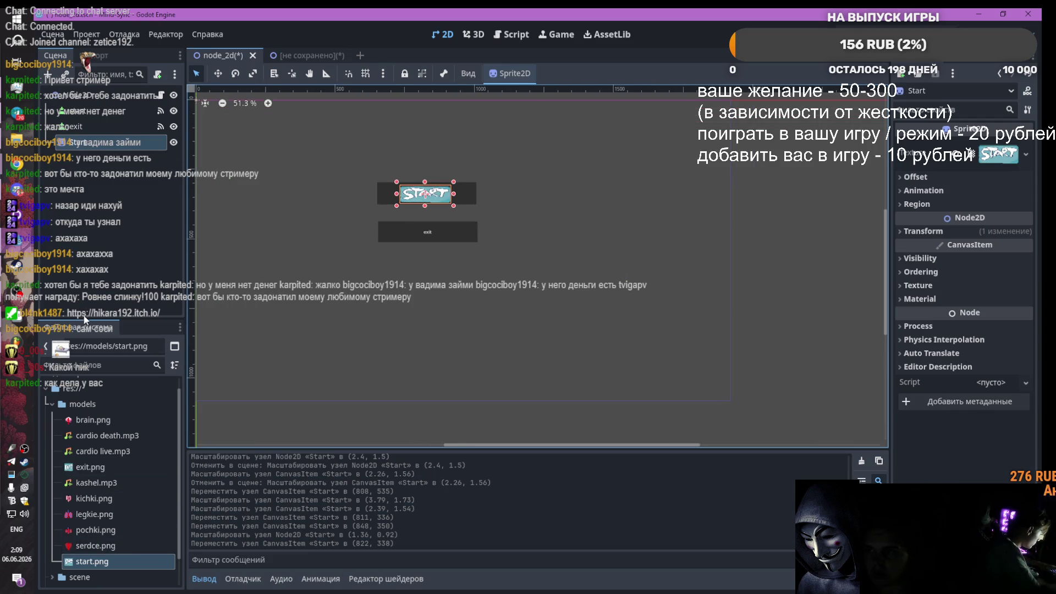
mouse_move(79, 470)
mouse_down()
mouse_move(390, 272)
mouse_move(417, 222)
mouse_move(470, 236)
mouse_up()
scroll(415, 228, up, 5)
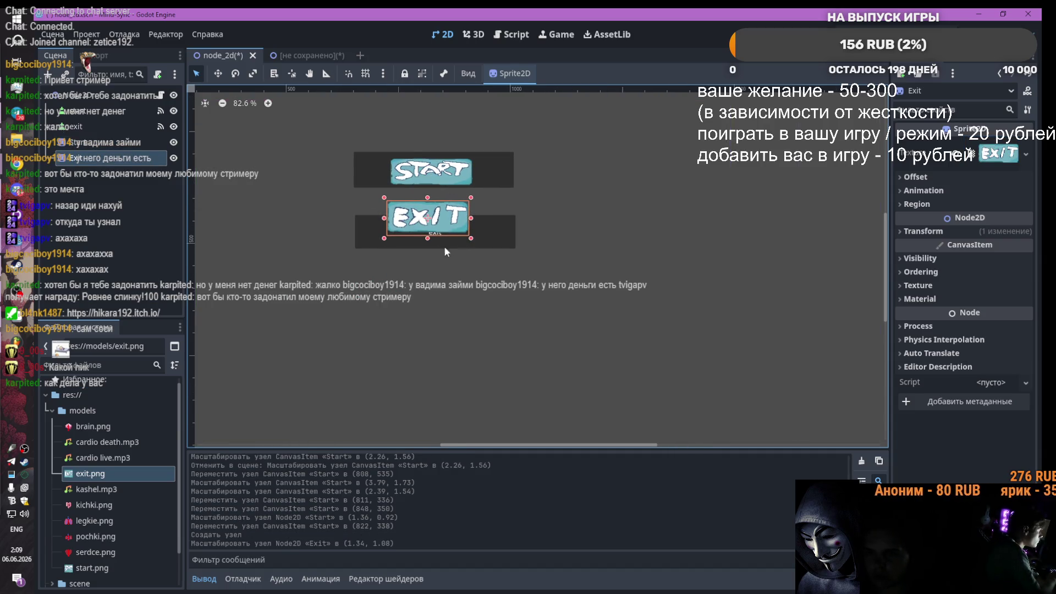
Step: Nudge the EXIT sprite into place and resize the exit button to 176×64 to fit it
drag(404, 226, 410, 238)
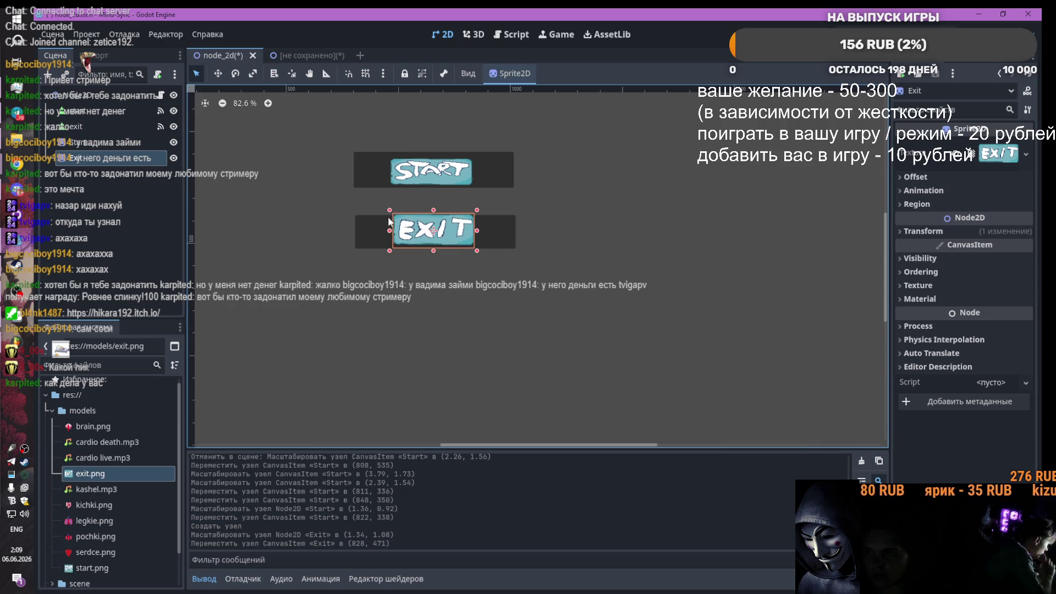
click(80, 127)
drag(472, 245, 474, 247)
drag(387, 211, 392, 214)
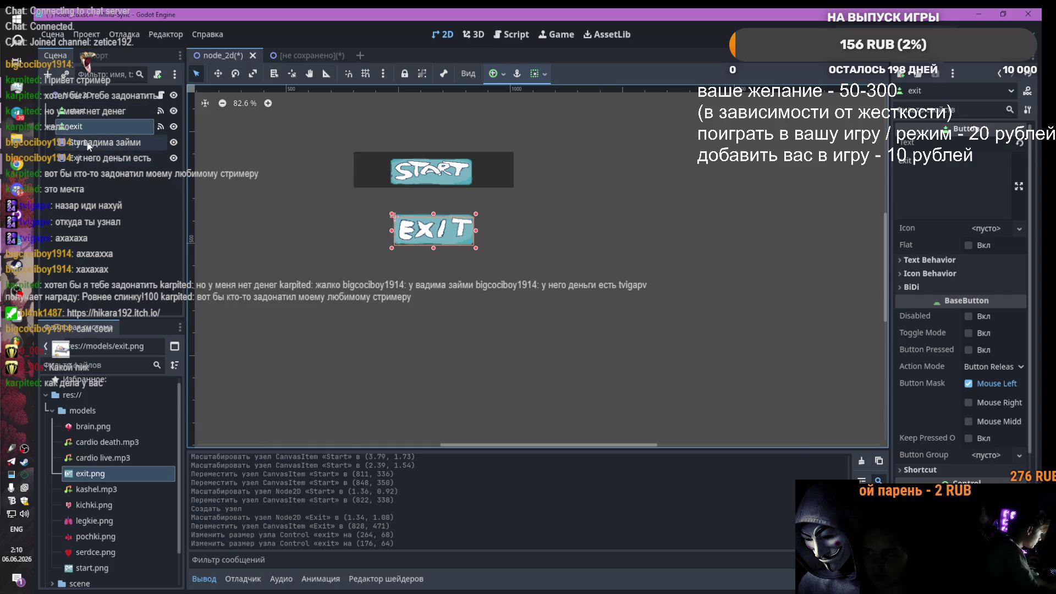
Step: Shrink the start button to 182×58 to match the START image
click(88, 142)
click(372, 152)
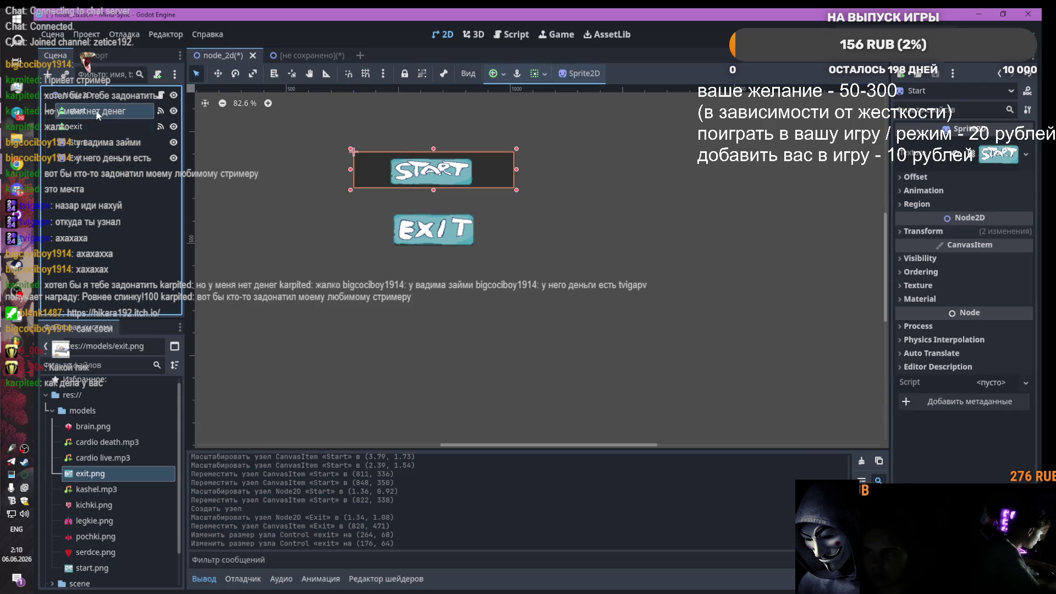
drag(348, 147, 392, 161)
click(358, 152)
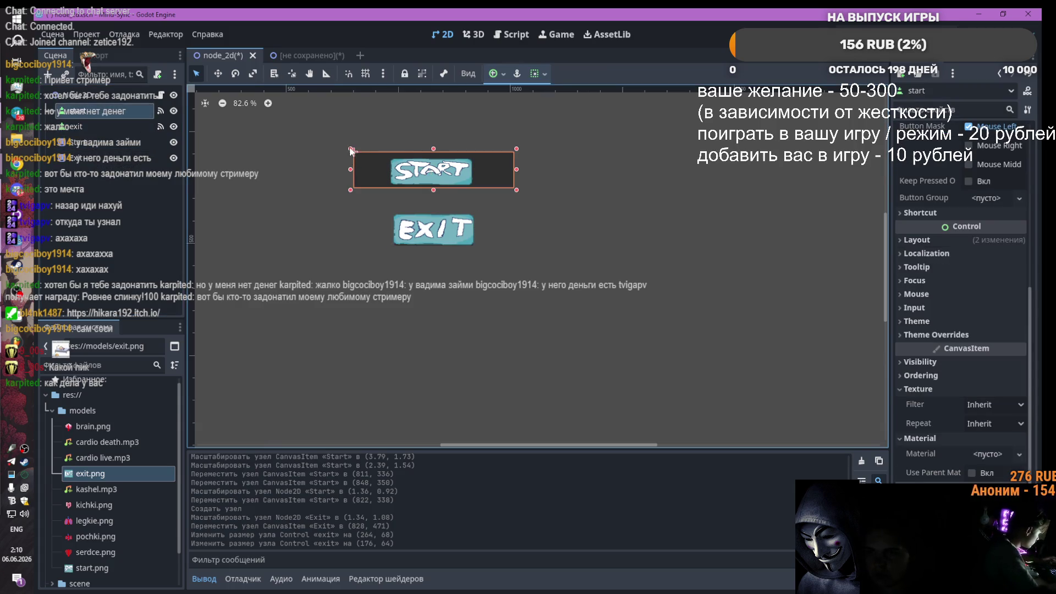
drag(351, 148, 386, 155)
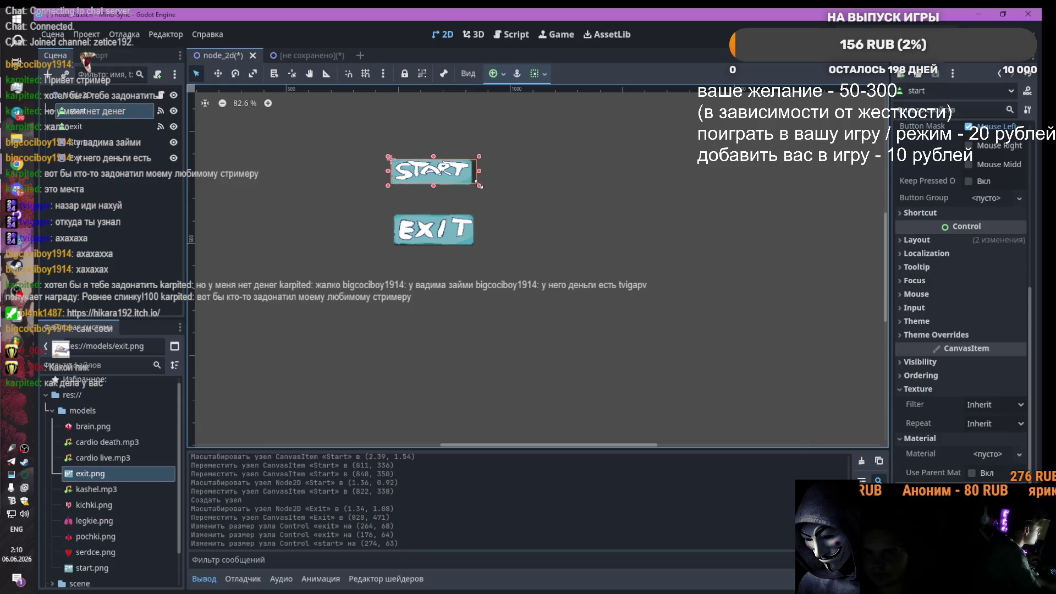
drag(476, 187, 446, 185)
scroll(445, 185, down, 3)
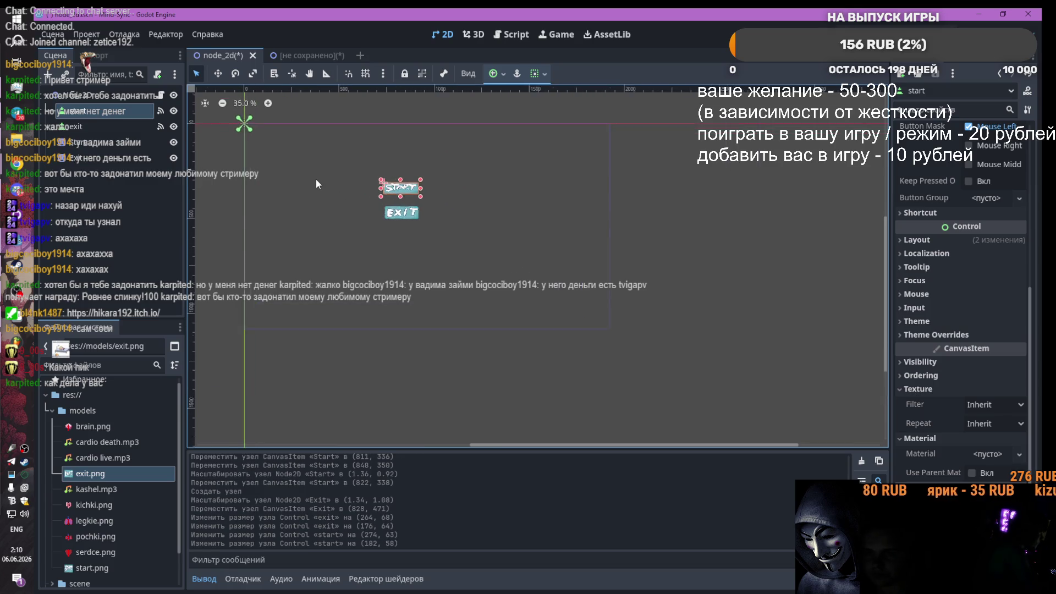
scroll(385, 198, up, 4)
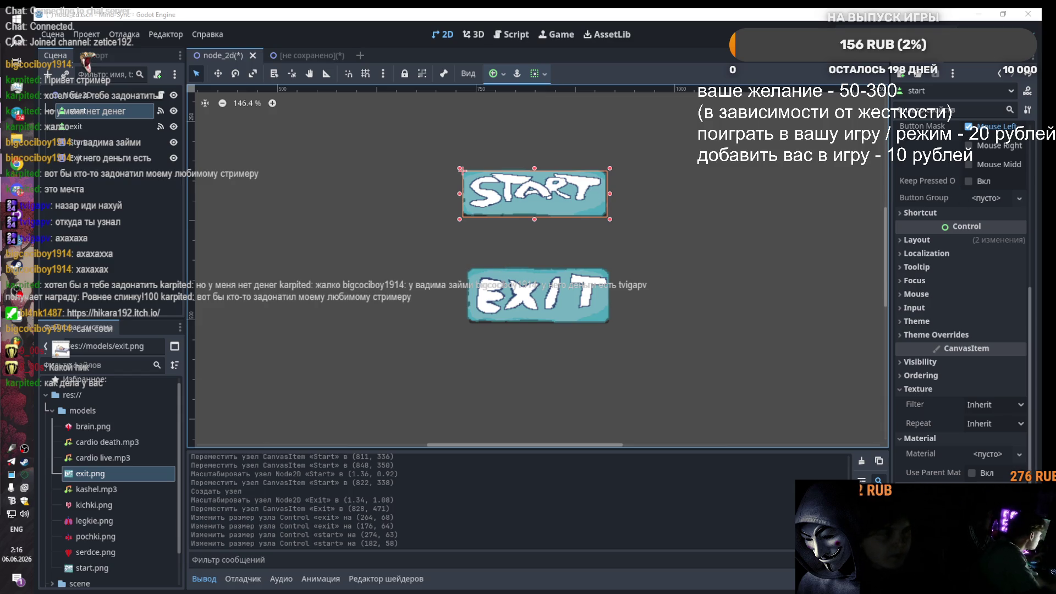
Step: Scroll the canvas to review the START and EXIT buttons stacked one above the other
scroll(632, 120, down, 3)
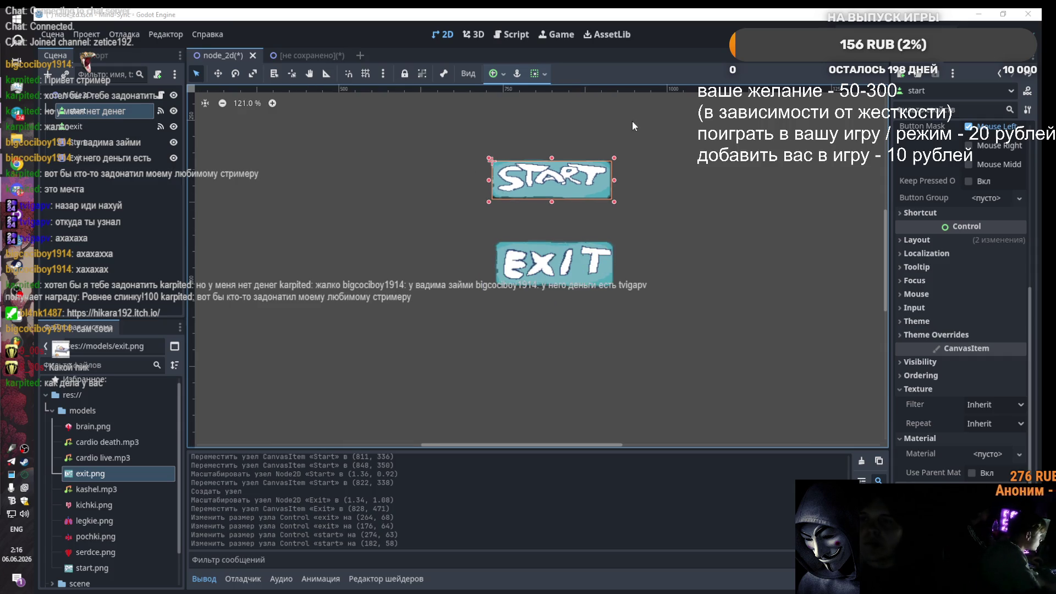
Step: Save the empty unsaved scene as game.tscn in res://scene
mouse_move(16, 163)
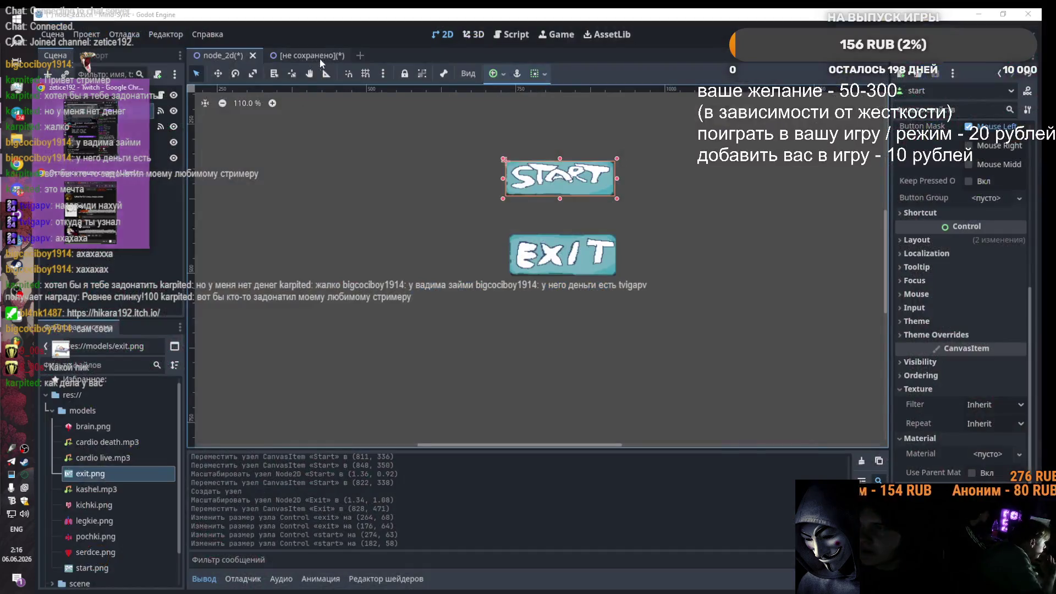
click(301, 56)
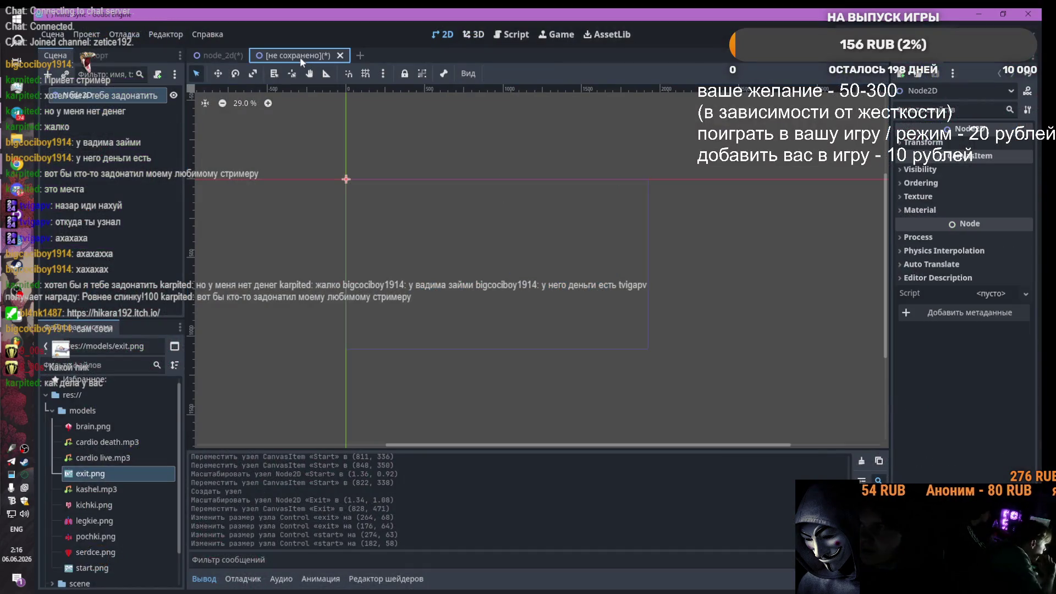
key(ctrl+s)
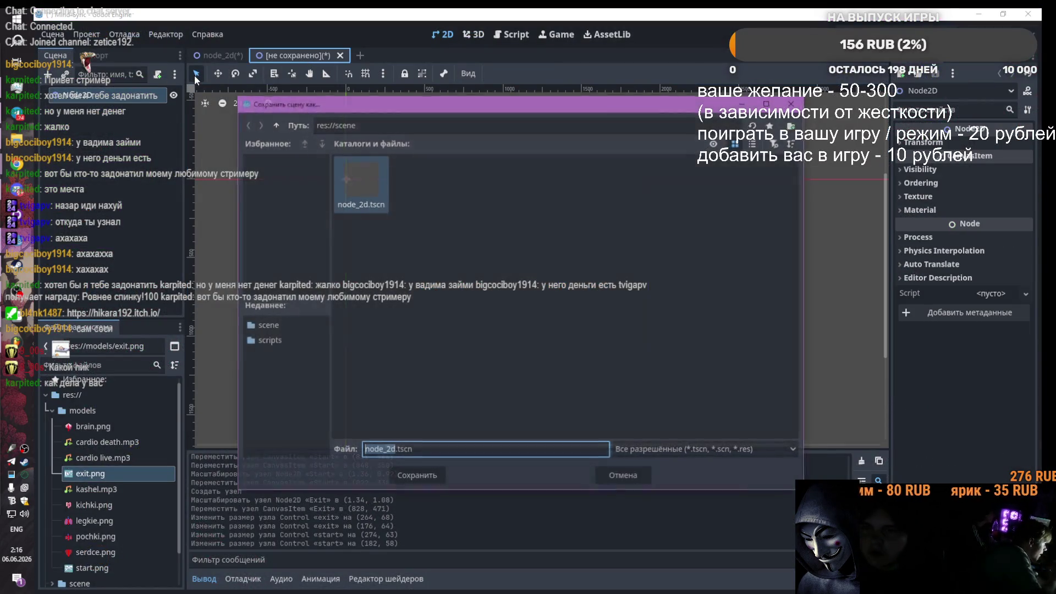
text(game)
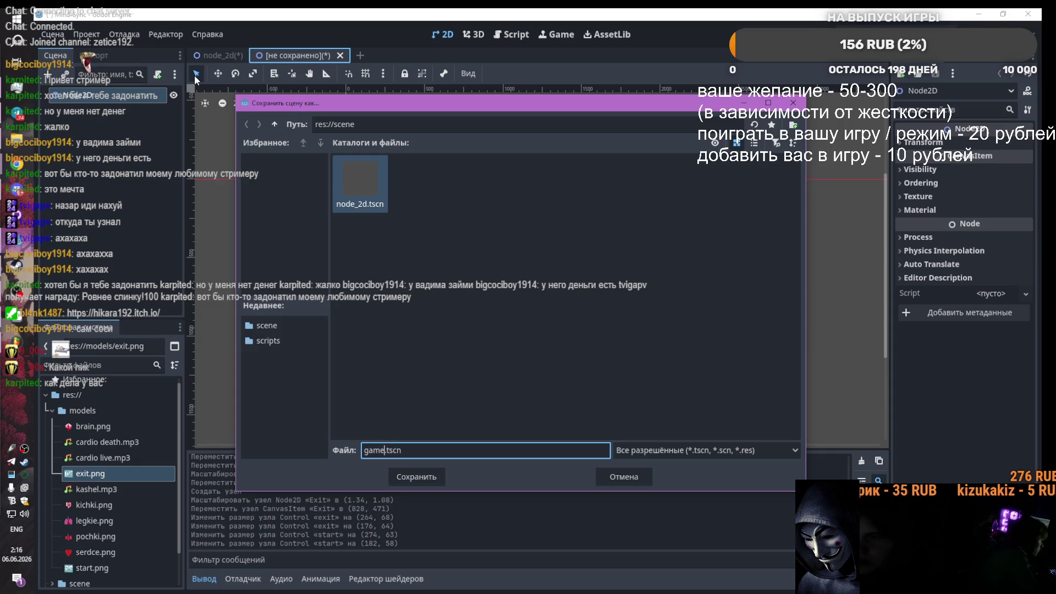
key(Return)
key(super+space)
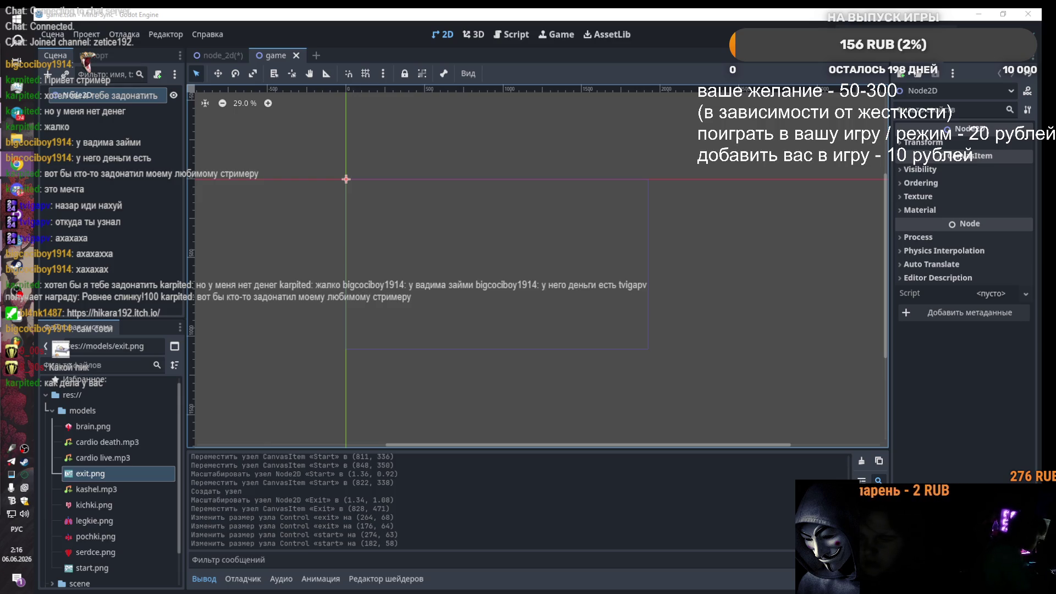
key(alt+shift)
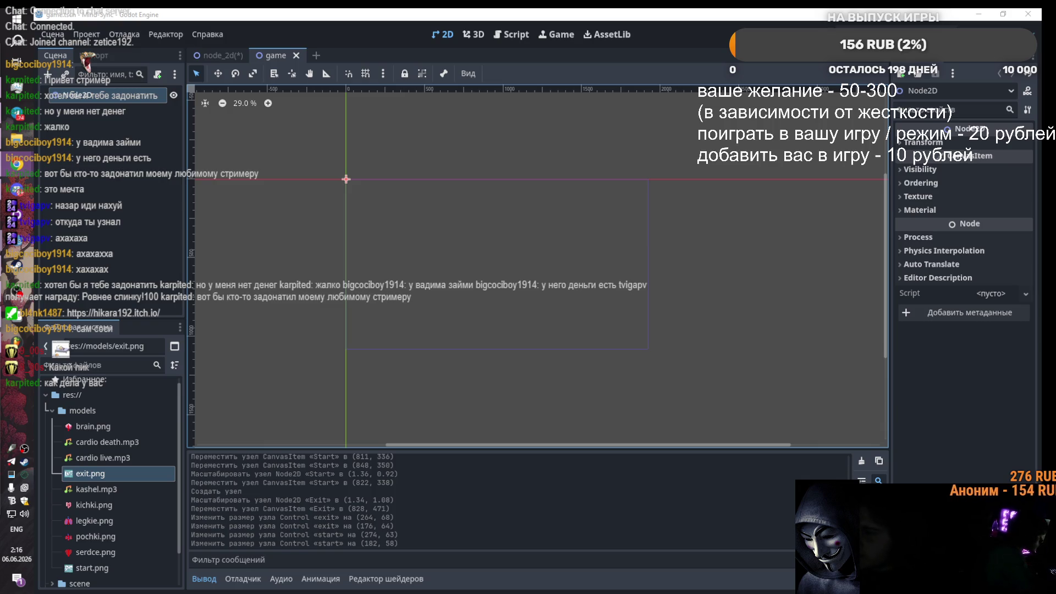
Step: Open mainmenu.gd and move a pasted exported scene path line into the start handler
click(513, 34)
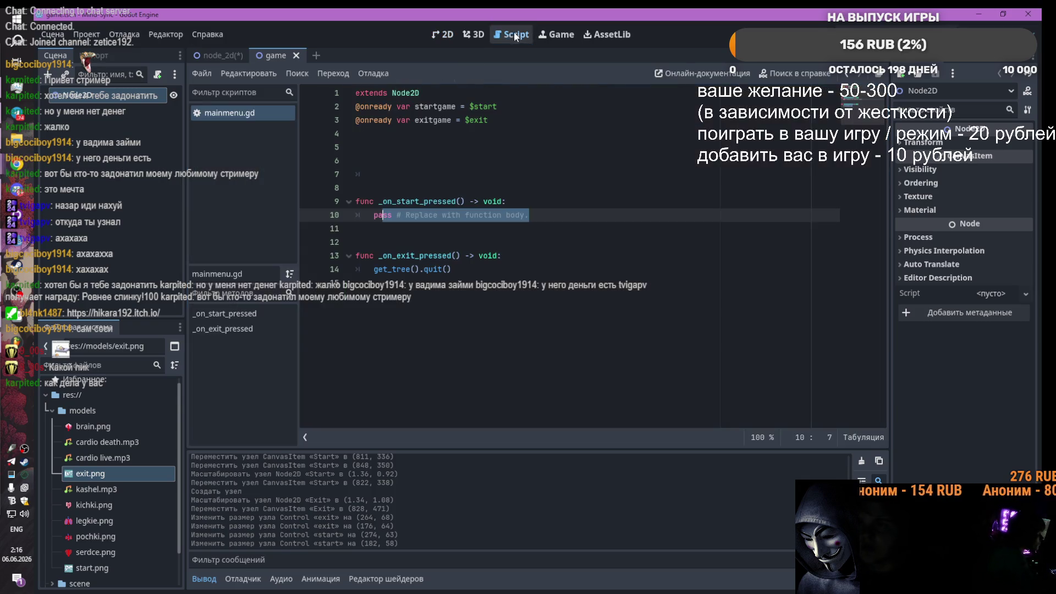
click(451, 221)
drag(543, 216, 374, 215)
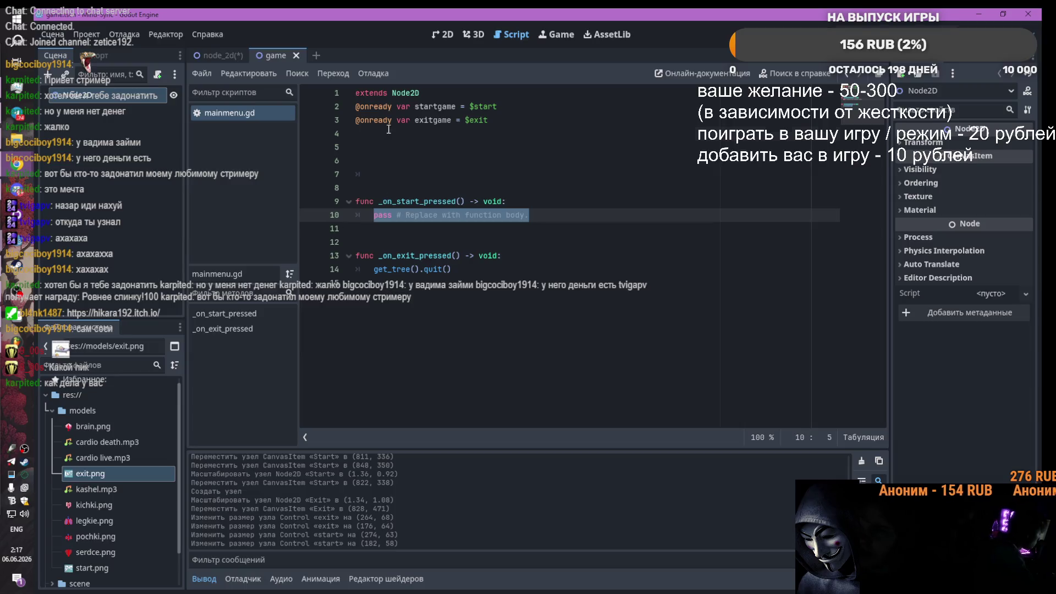
click(470, 133)
text(@export_file("*.tscn") var game_scene_path: String = "res://game.tscn")
drag(675, 134, 461, 135)
key(ctrl+x)
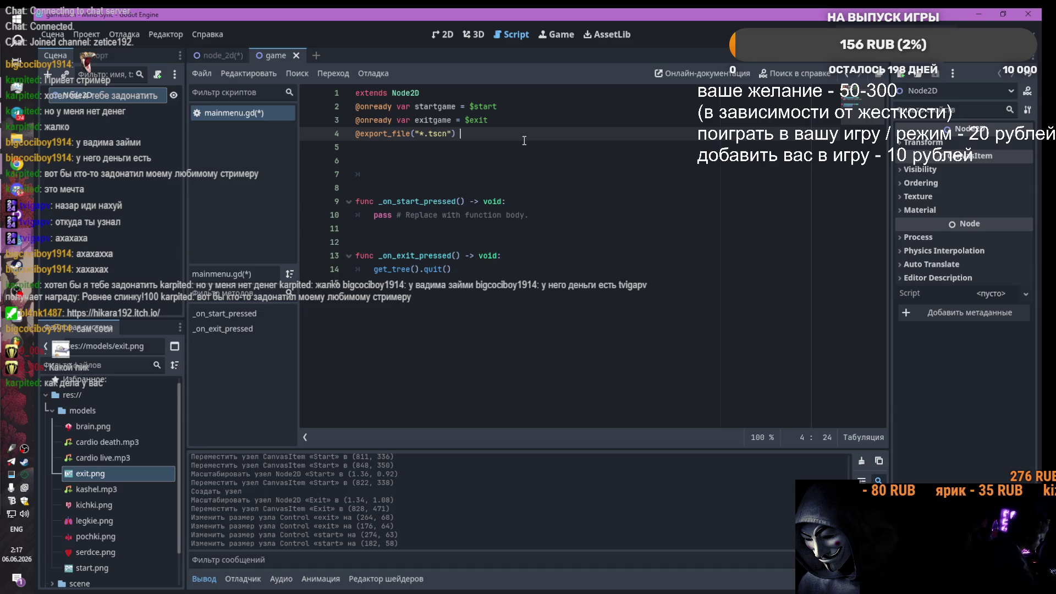
drag(528, 215, 374, 215)
key(ctrl+v)
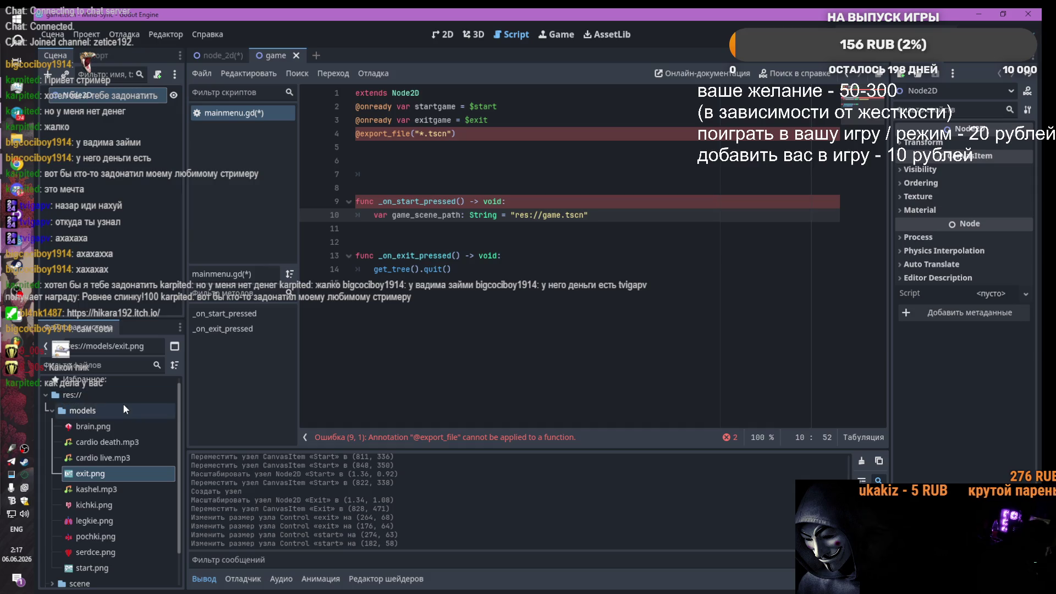
Step: Try inserting game.tscn's path from the FileSystem dock, then undo back to the saved script
scroll(93, 555, down, 3)
click(52, 543)
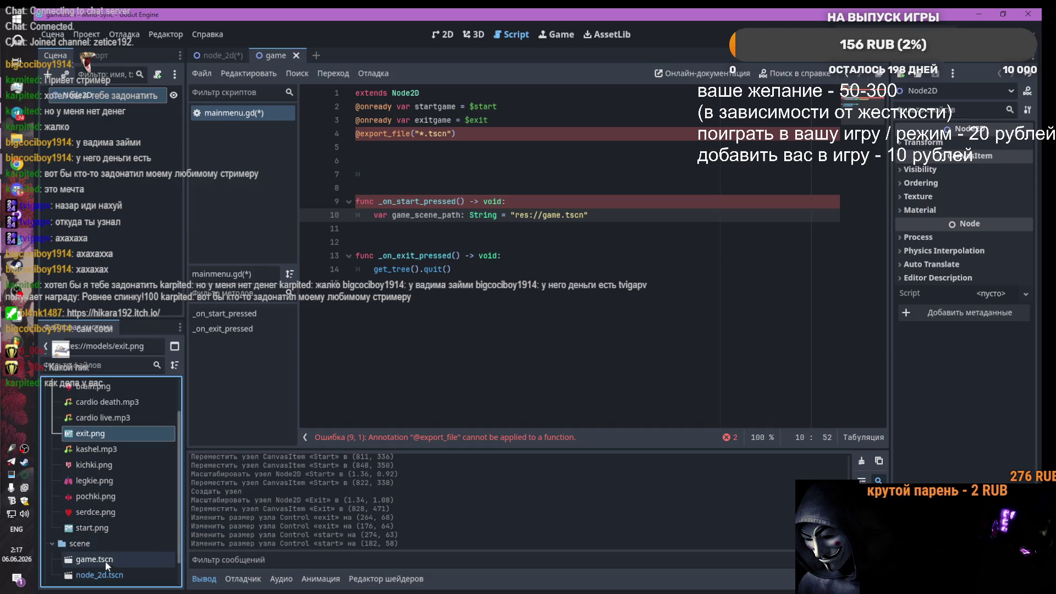
drag(588, 215, 510, 215)
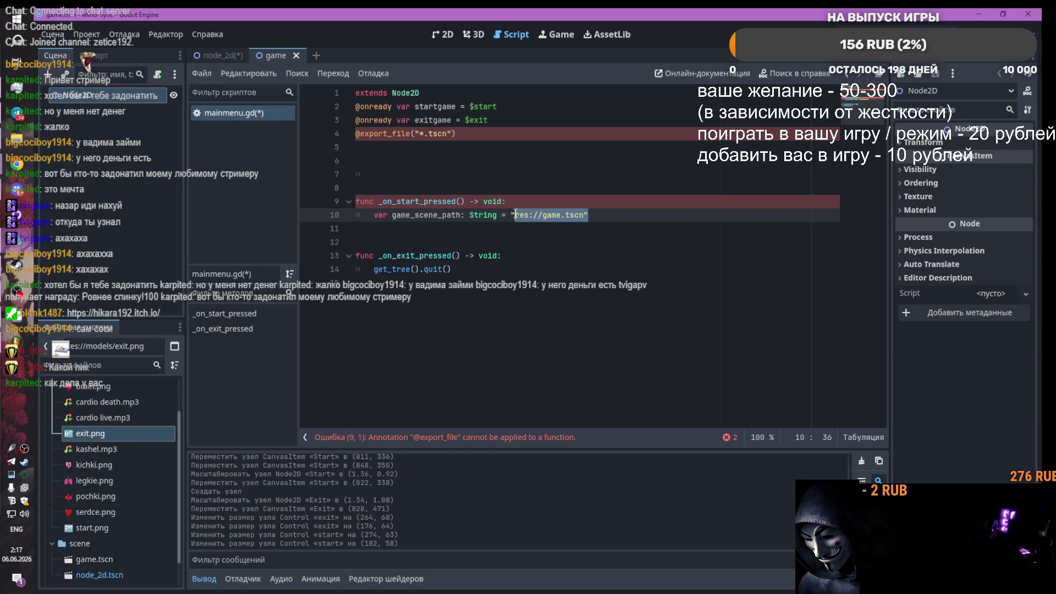
mouse_move(91, 566)
mouse_down()
mouse_move(187, 533)
mouse_move(526, 217)
mouse_up()
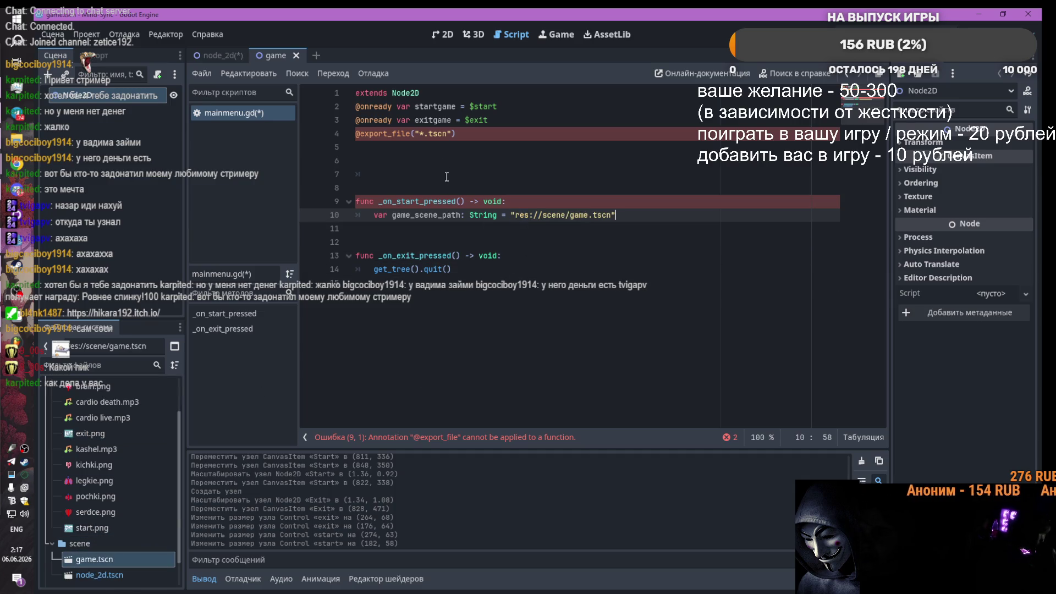
drag(451, 134, 416, 134)
mouse_move(96, 559)
mouse_down()
mouse_move(424, 163)
mouse_move(417, 136)
mouse_up()
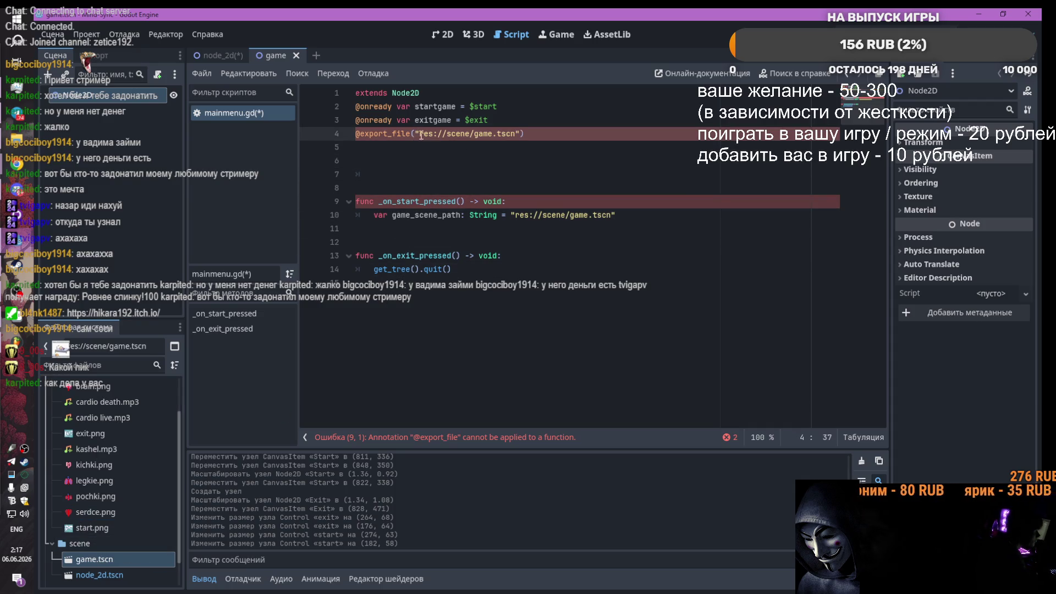
key(ctrl+z)
key(ctrl+z)
key(ctrl+z)
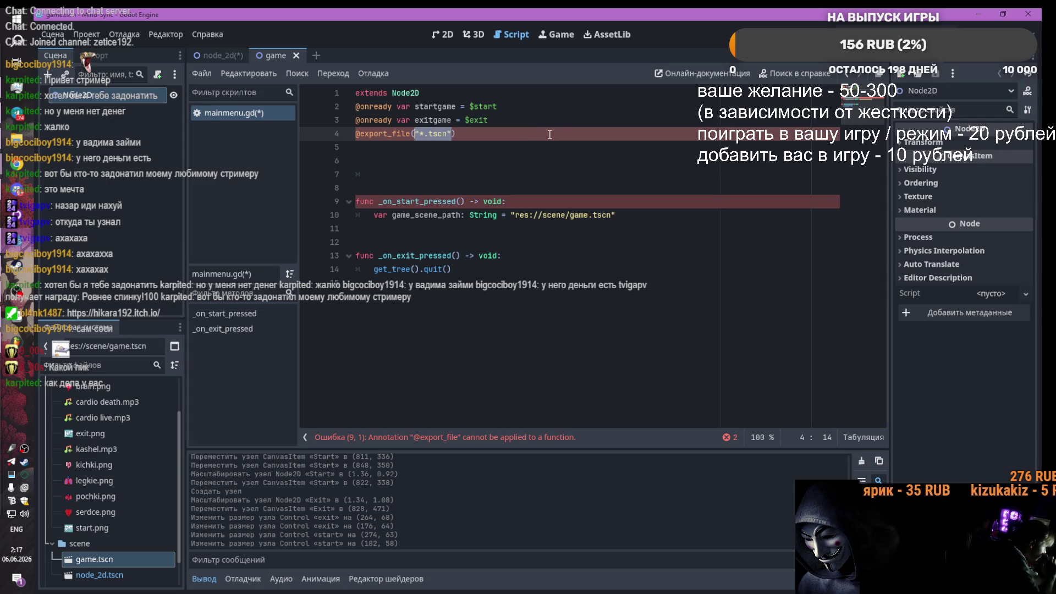
click(526, 219)
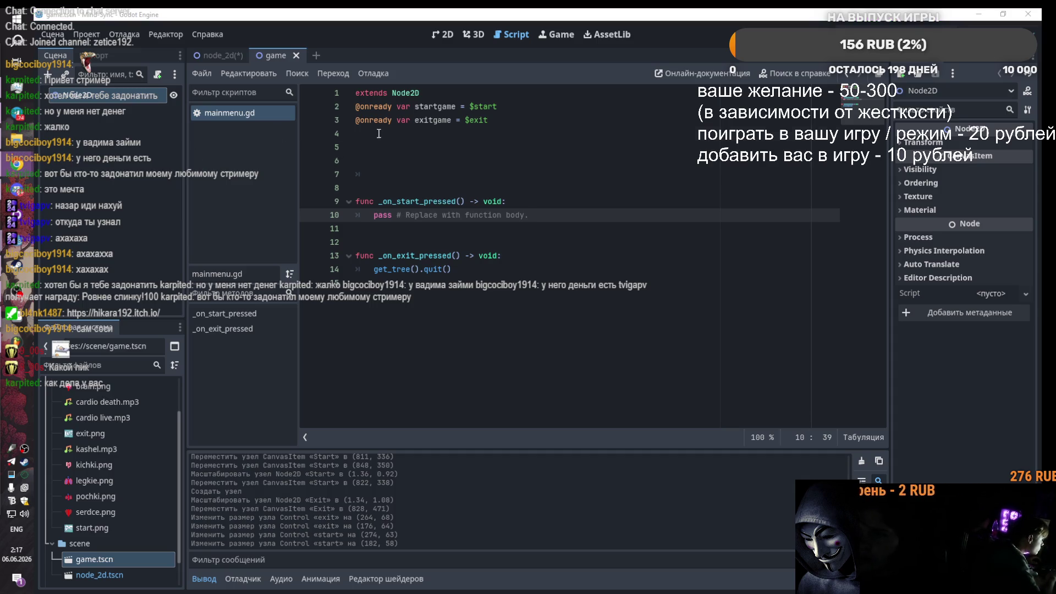
Step: Add the exported game_scene_path variable on line 4 pointing to game.tscn's real path
click(495, 134)
key(ctrl+v)
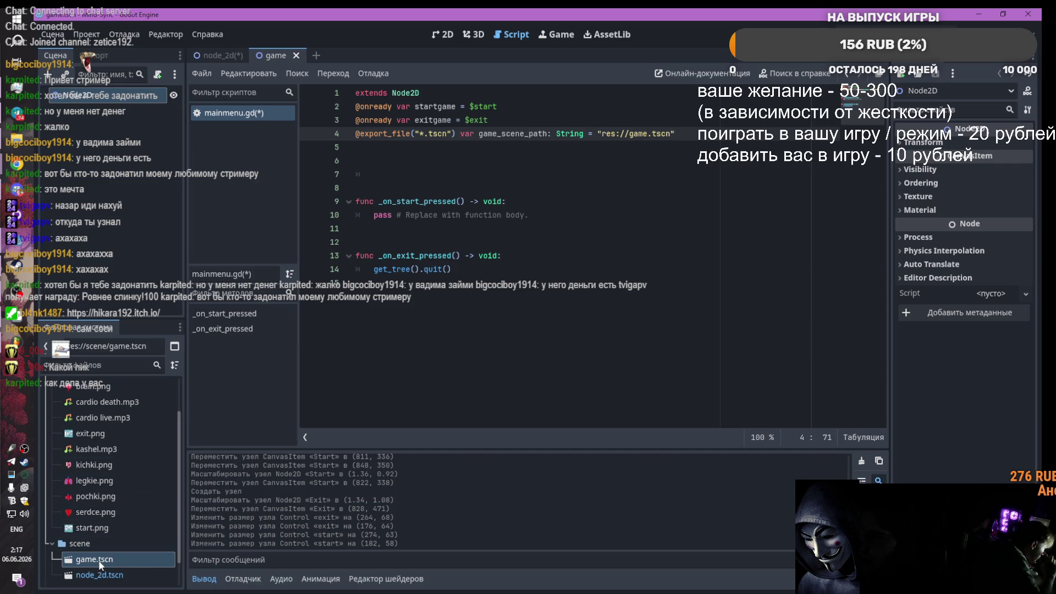
right_click(97, 560)
key(Escape)
drag(674, 134, 597, 133)
drag(94, 559, 603, 138)
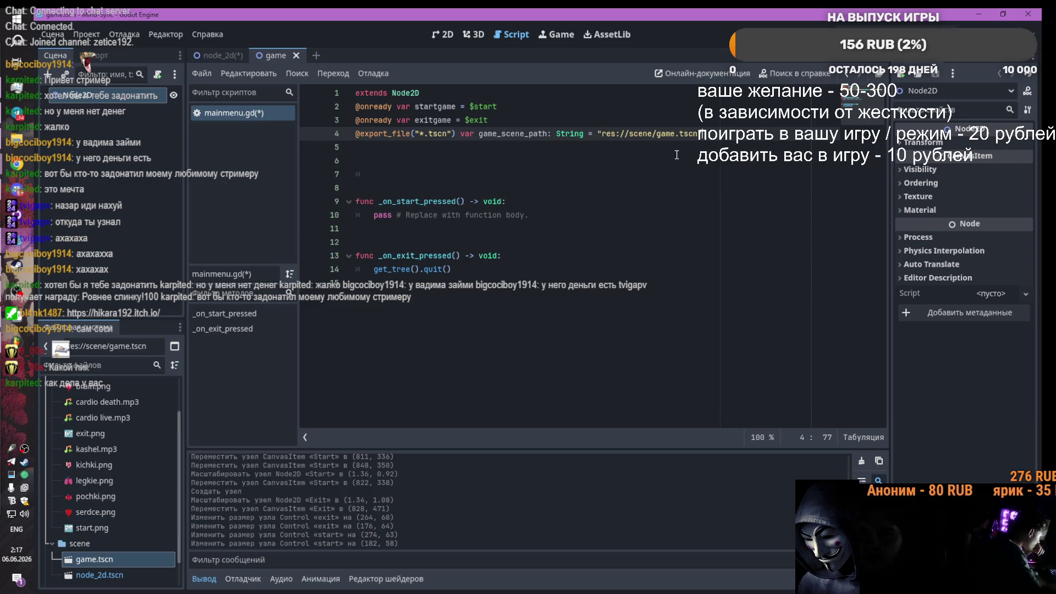
drag(451, 133, 415, 134)
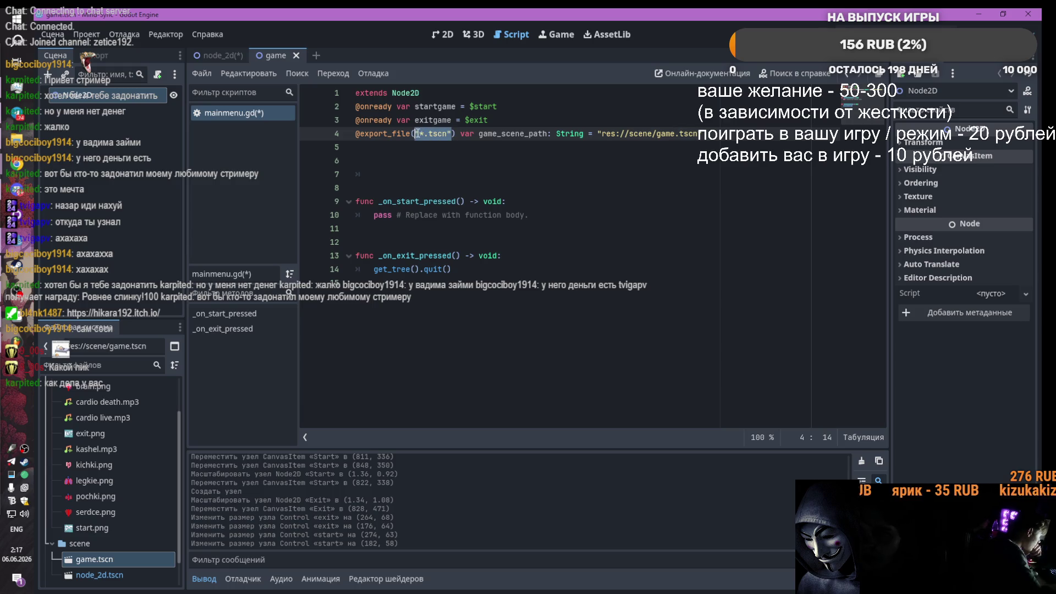
mouse_move(87, 565)
mouse_down()
mouse_move(401, 210)
mouse_move(435, 139)
mouse_move(416, 135)
mouse_up()
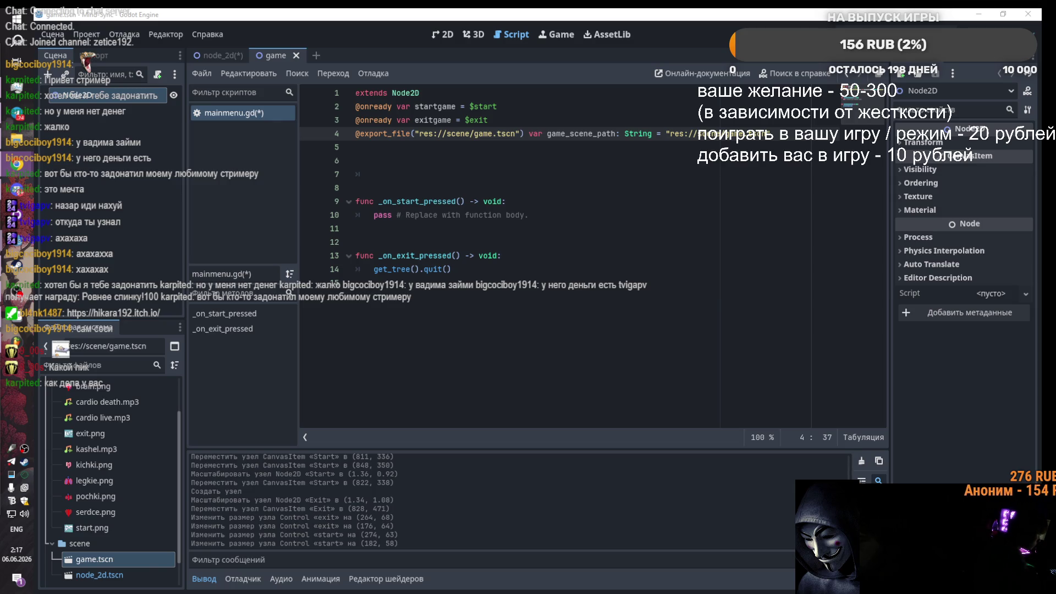
Step: Replace the _on_start_pressed stub with change_to_file code plus error print, and save
drag(542, 216, 356, 201)
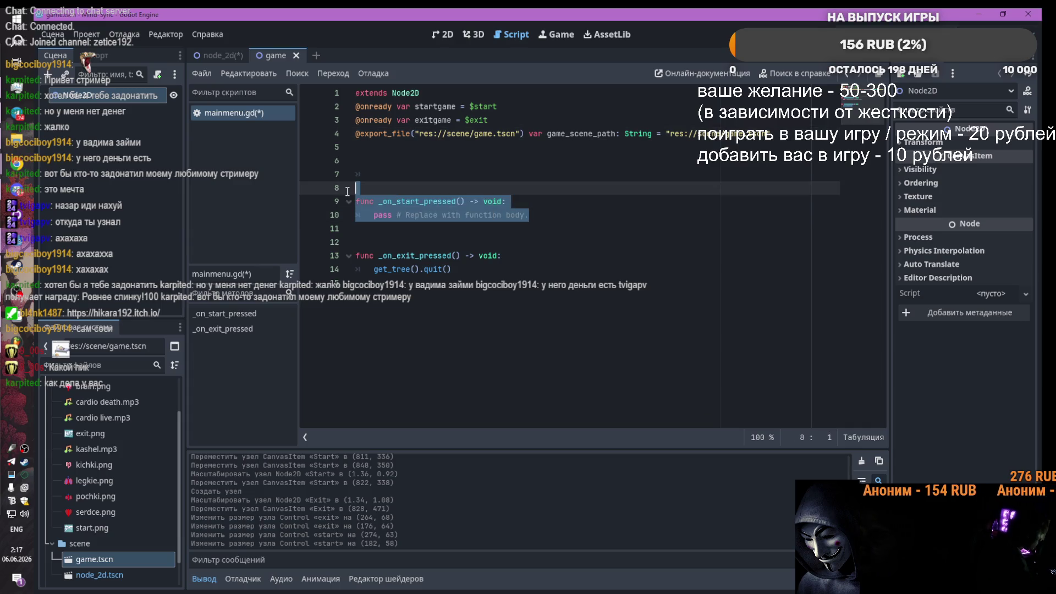
key(ctrl+v)
drag(484, 215, 375, 214)
key(BackSpace)
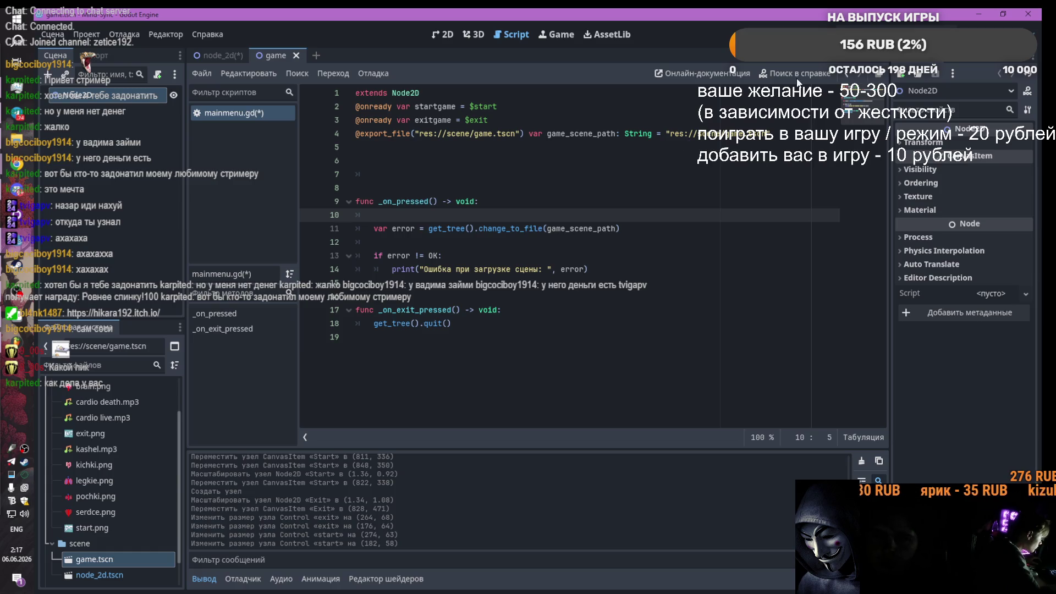
key(ctrl+s)
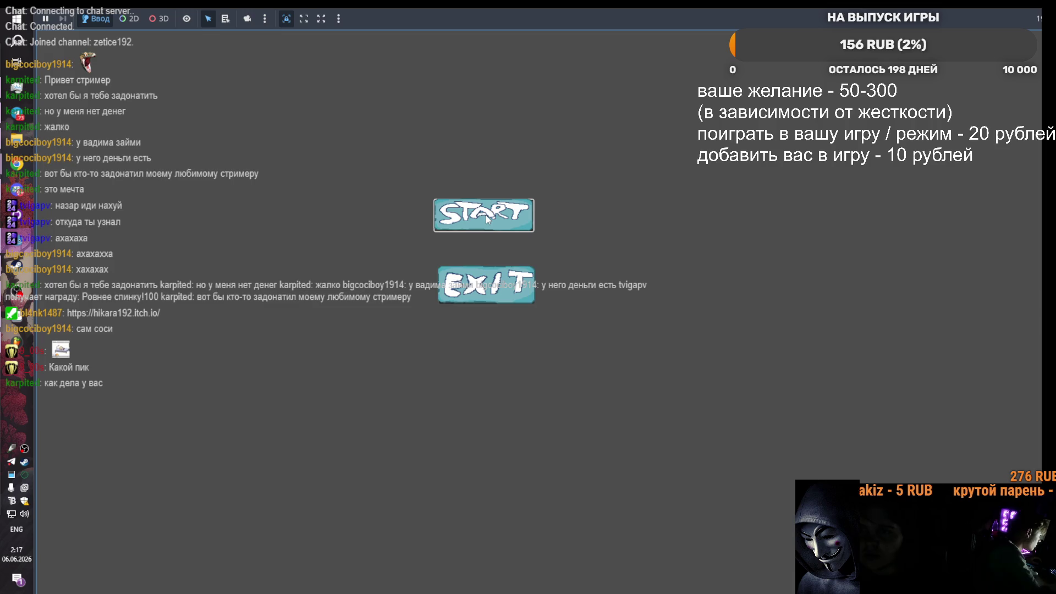
Step: Bring the Godot editor in front of the running menu and return to mainmenu.gd
mouse_move(50, 245)
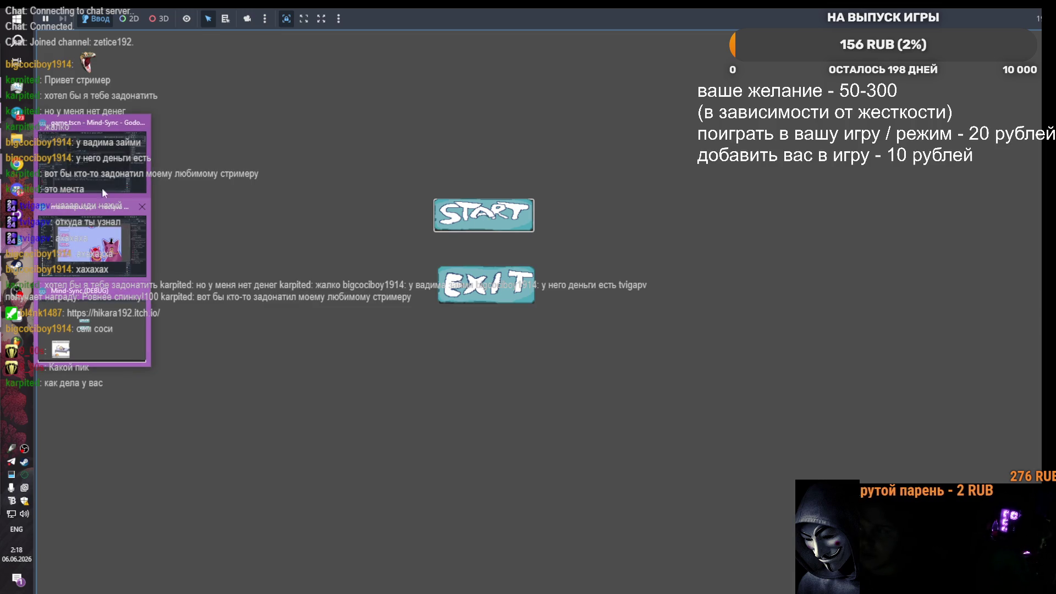
click(85, 165)
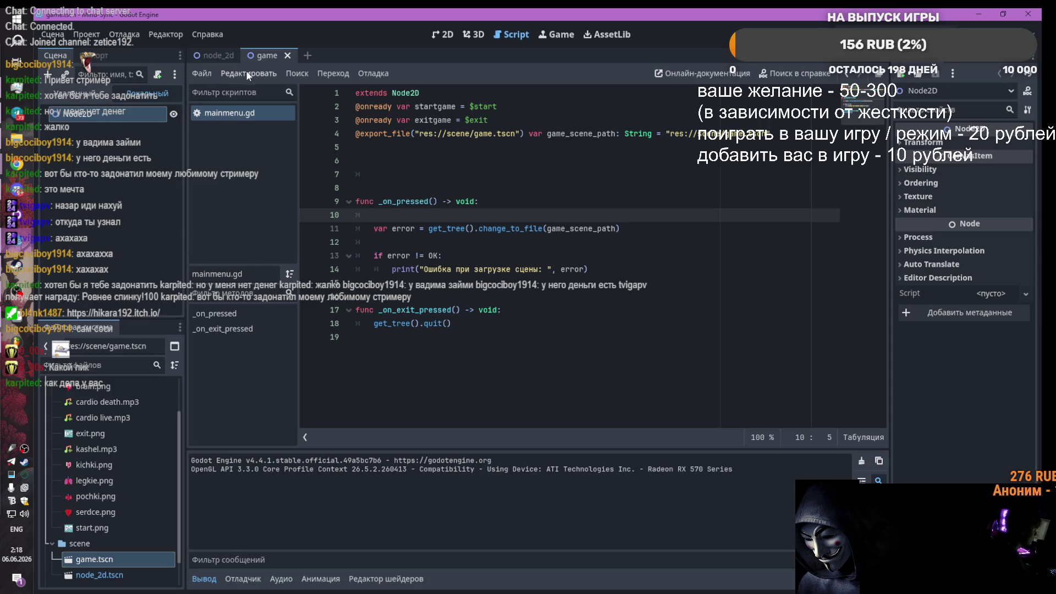
mouse_move(18, 342)
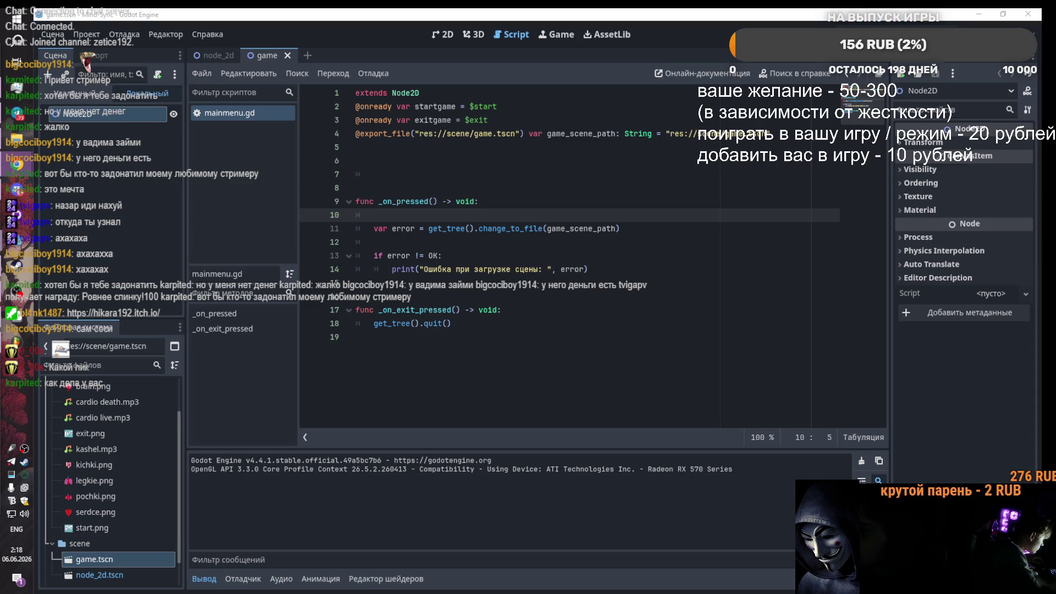
click(487, 215)
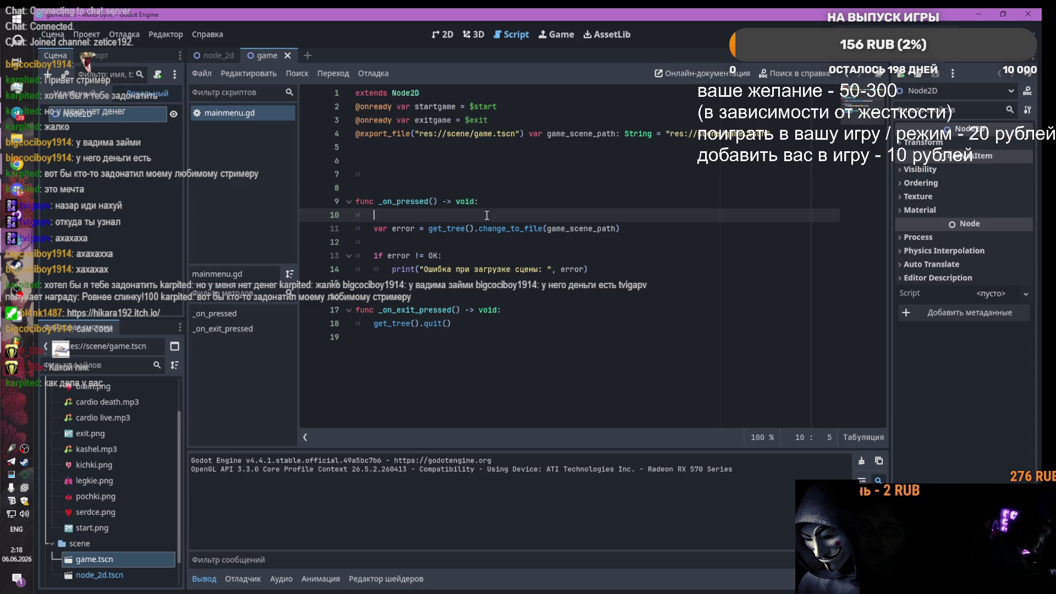
Step: Restore the original _on_start_pressed stub and test-run the main menu with F5
key(ctrl+z)
click(576, 174)
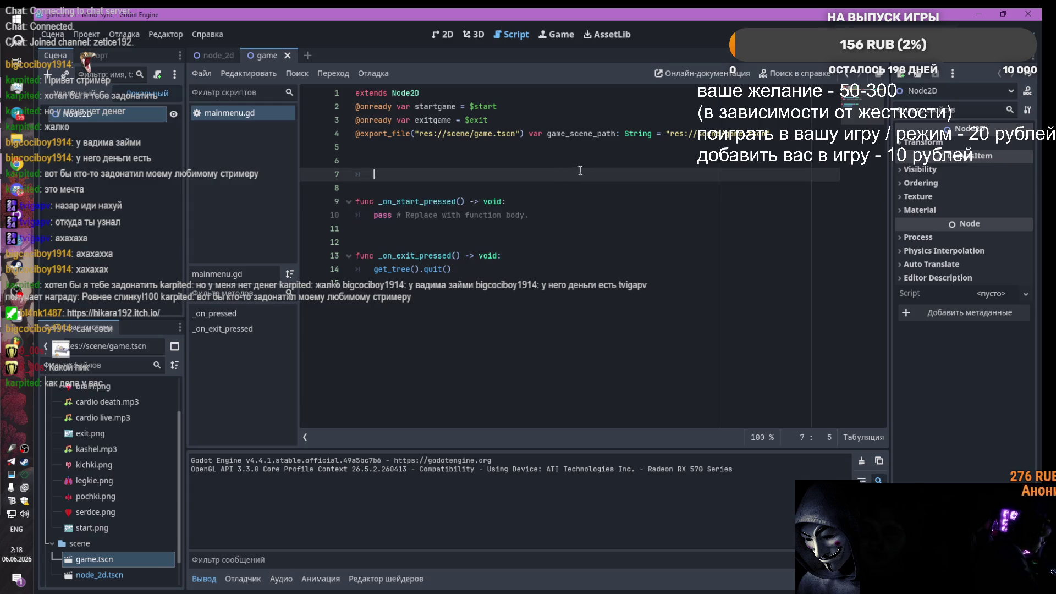
click(709, 133)
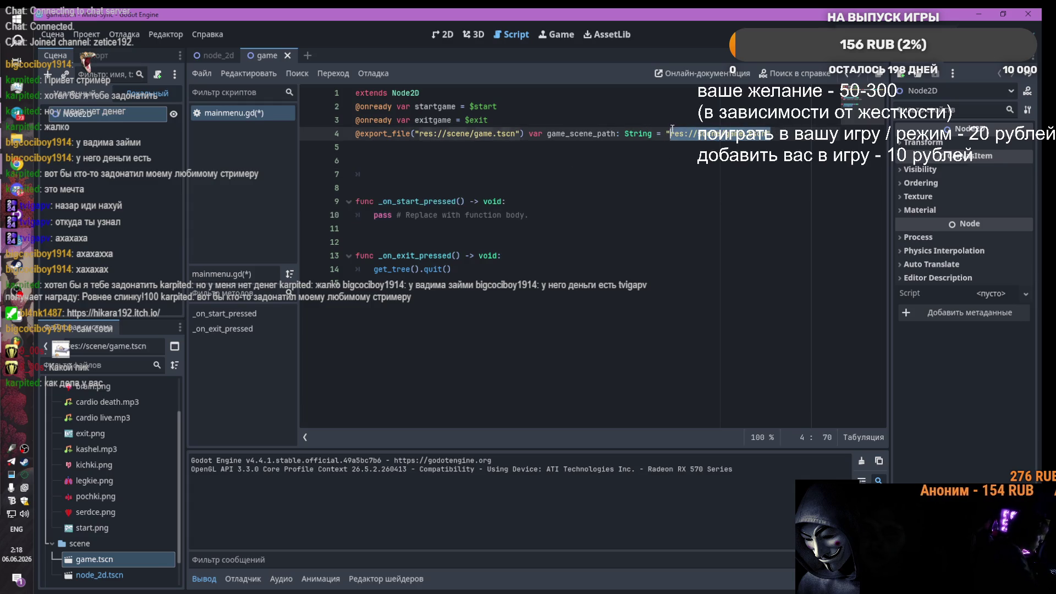
click(210, 51)
key(F5)
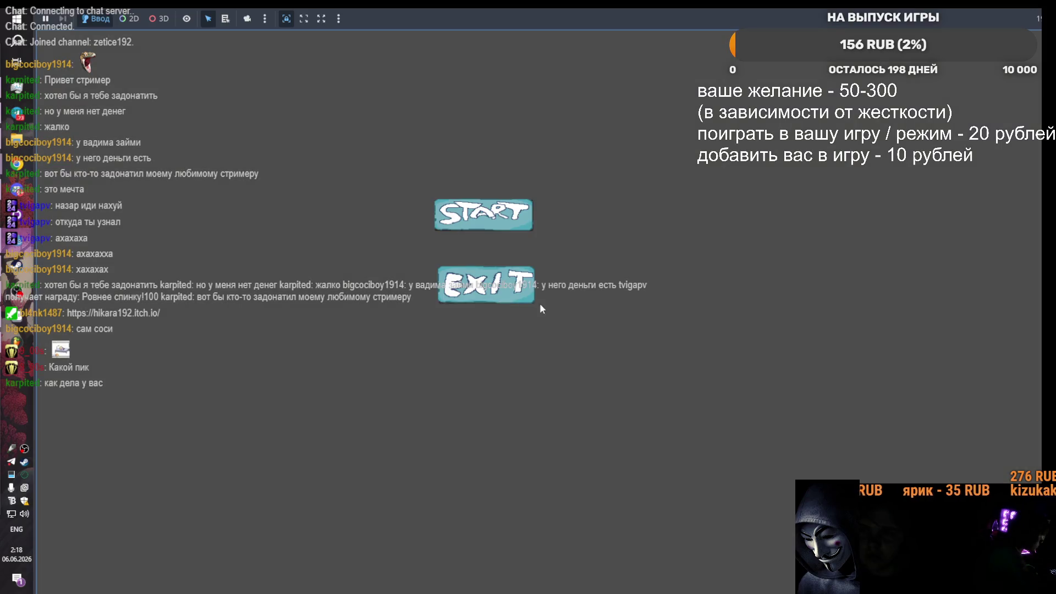
click(484, 286)
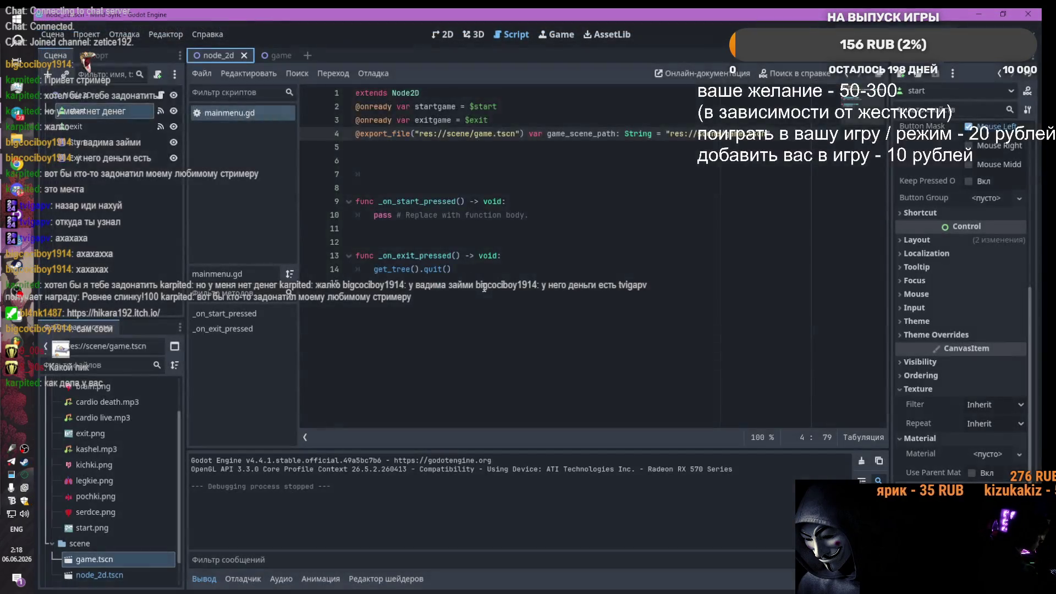
Step: Replace pass with get_tree().change_scene(game_scene_path) and test START in the running game
drag(529, 215, 374, 215)
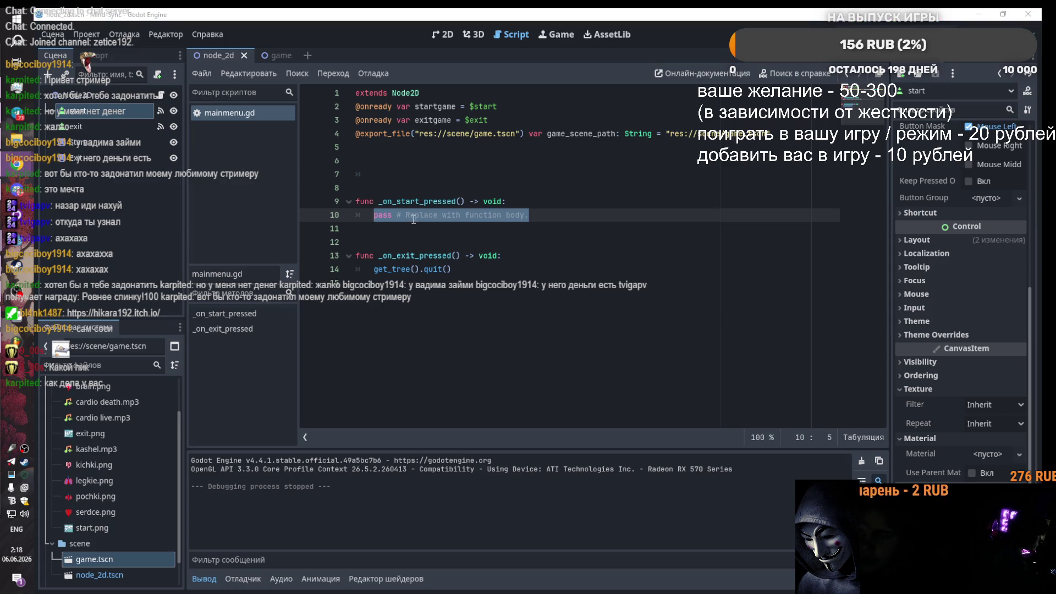
drag(524, 219, 368, 215)
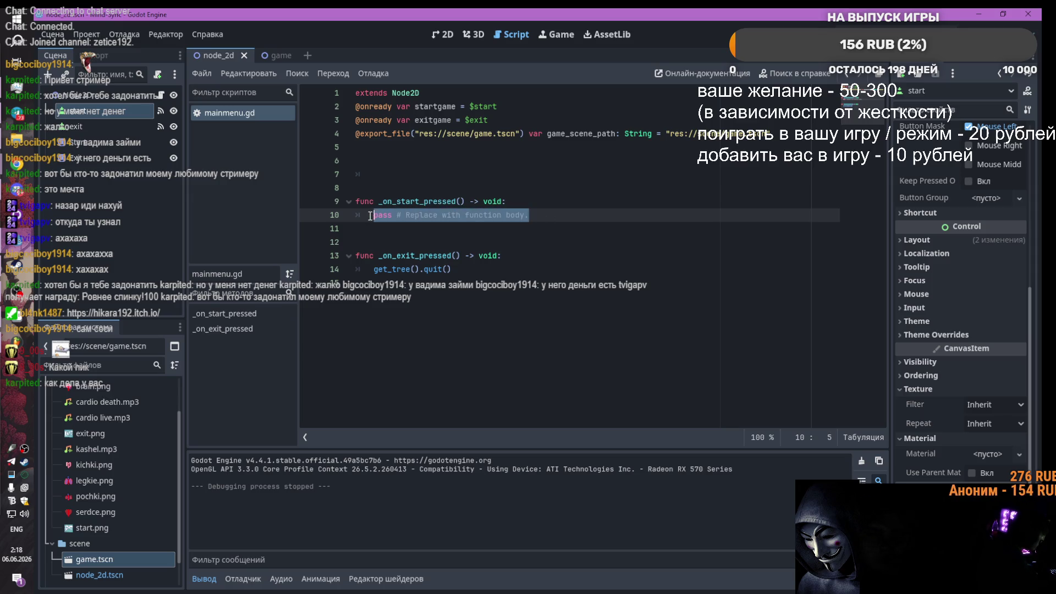
text(get_tree().change_scene(game_scene_path))
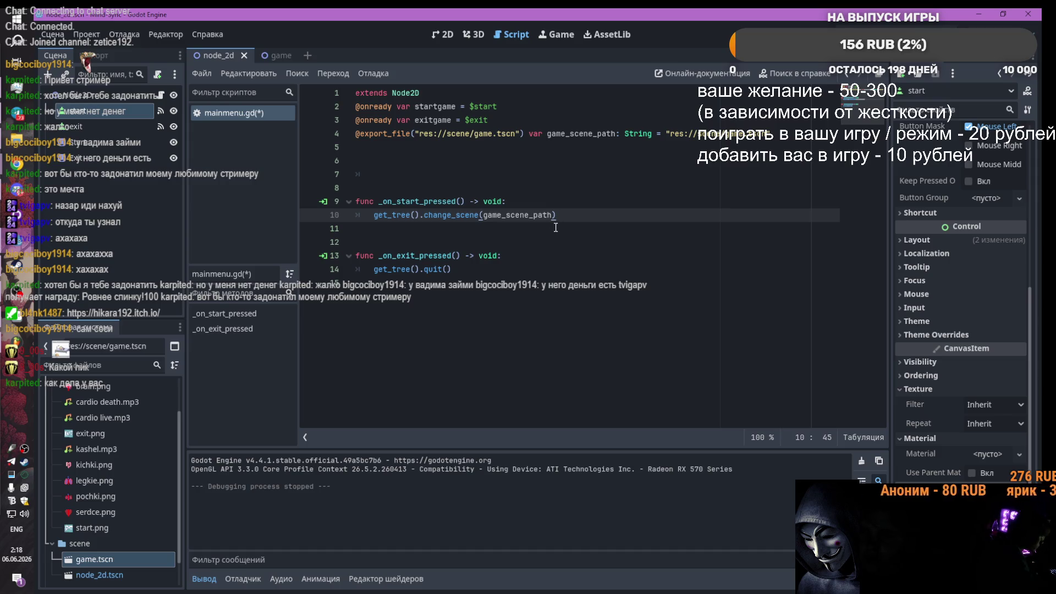
key(F5)
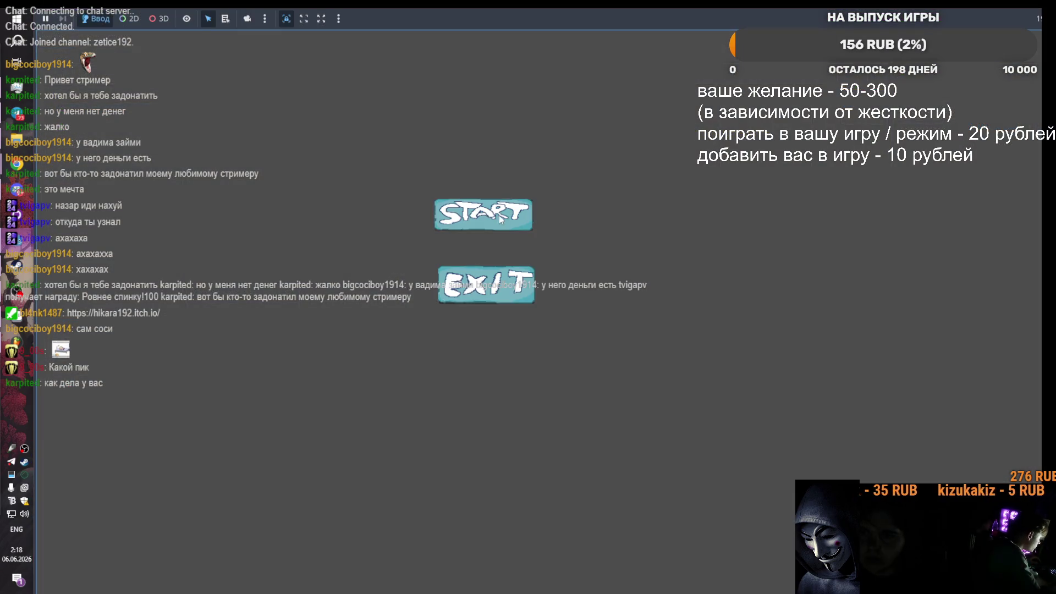
click(483, 214)
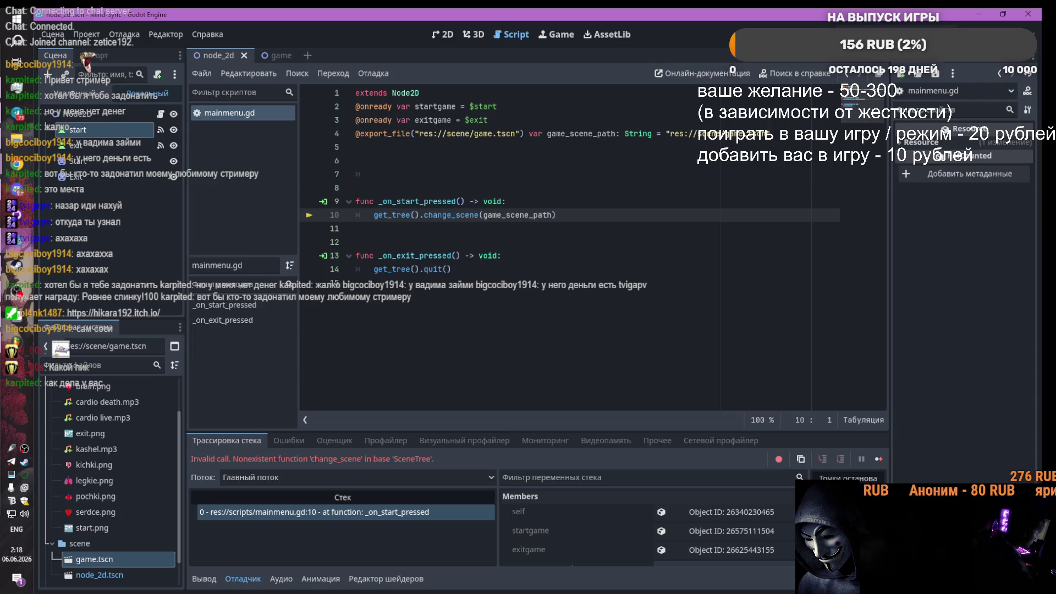
Step: Replace the failing _on_start_pressed with a new _on_start_button_pressed using change_to_file
key(alt+shift)
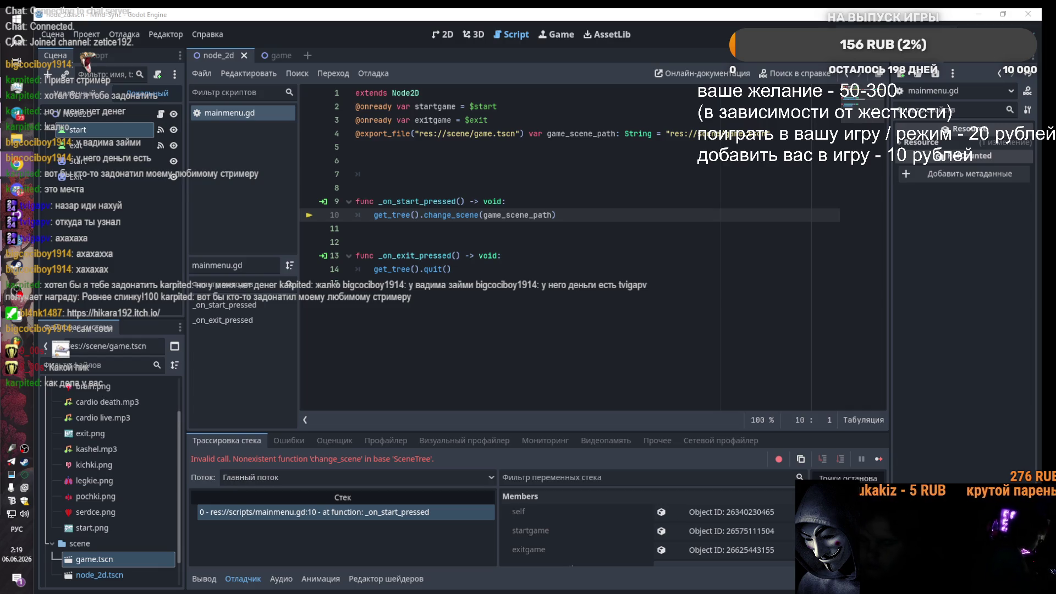
key(alt+shift)
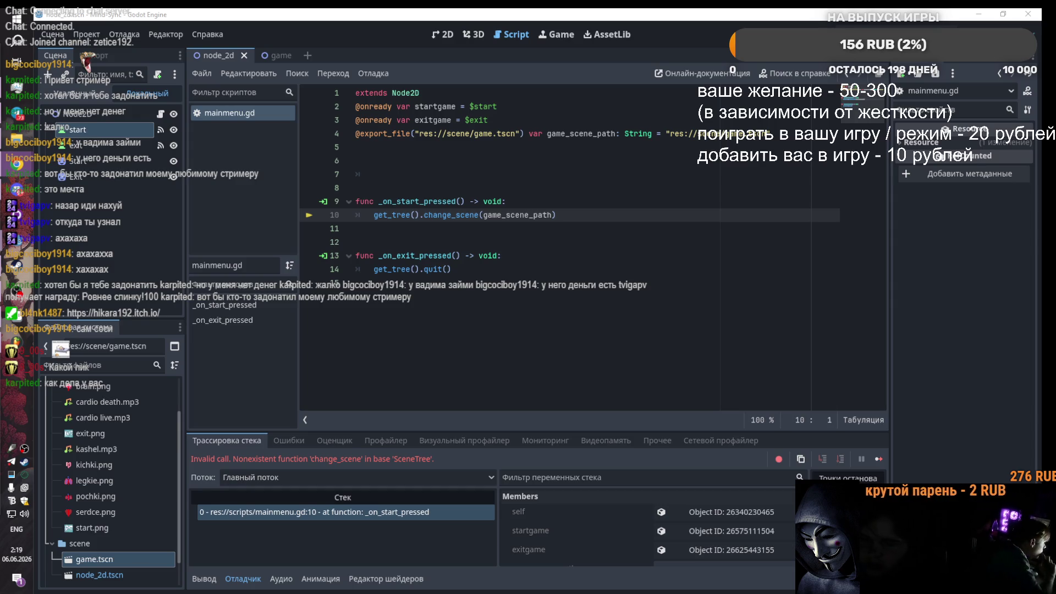
key(alt+shift)
key(alt+shift)
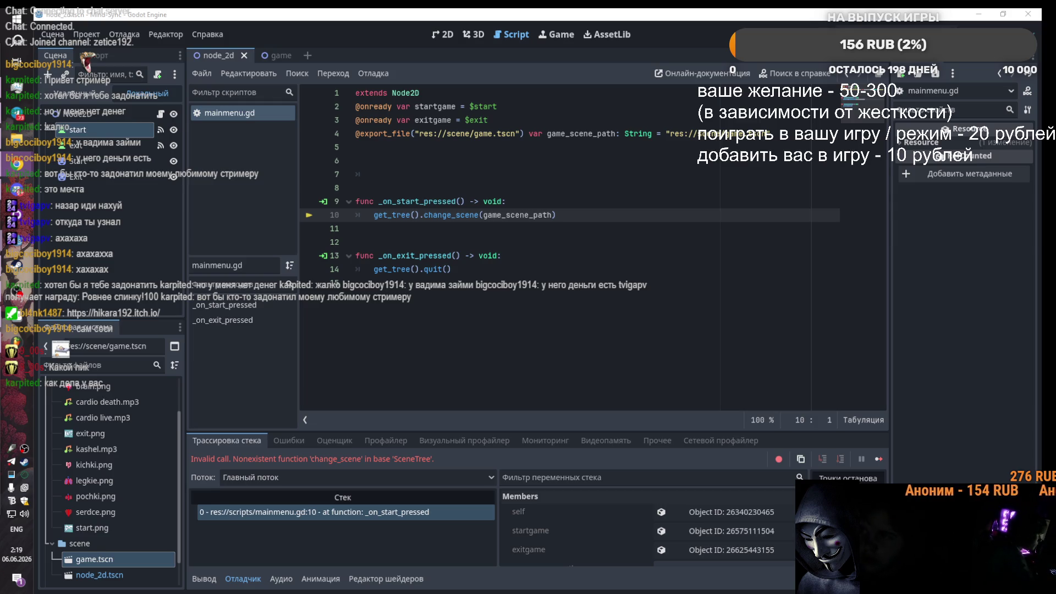
key(alt+shift)
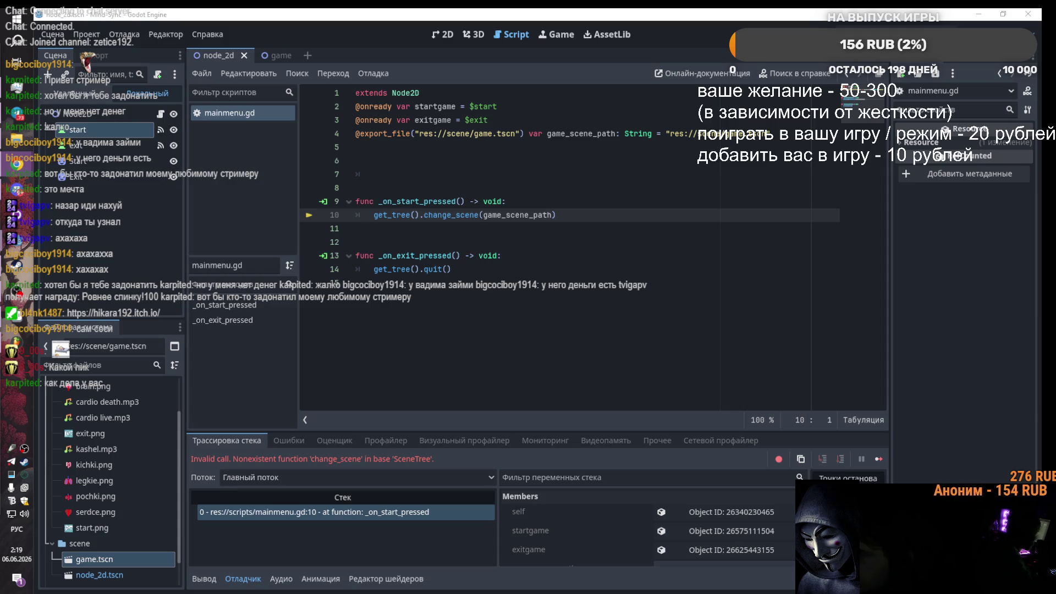
drag(556, 215, 356, 201)
text(func _on_start_button_pressed() -> void: 	# Метод смены сцены 	var result = get_tree().change_to_file(GAME_SCENE) 	 	if result != OK: 		print("Не удалось загрузить сцену. Проверьте путь к файлу!"))
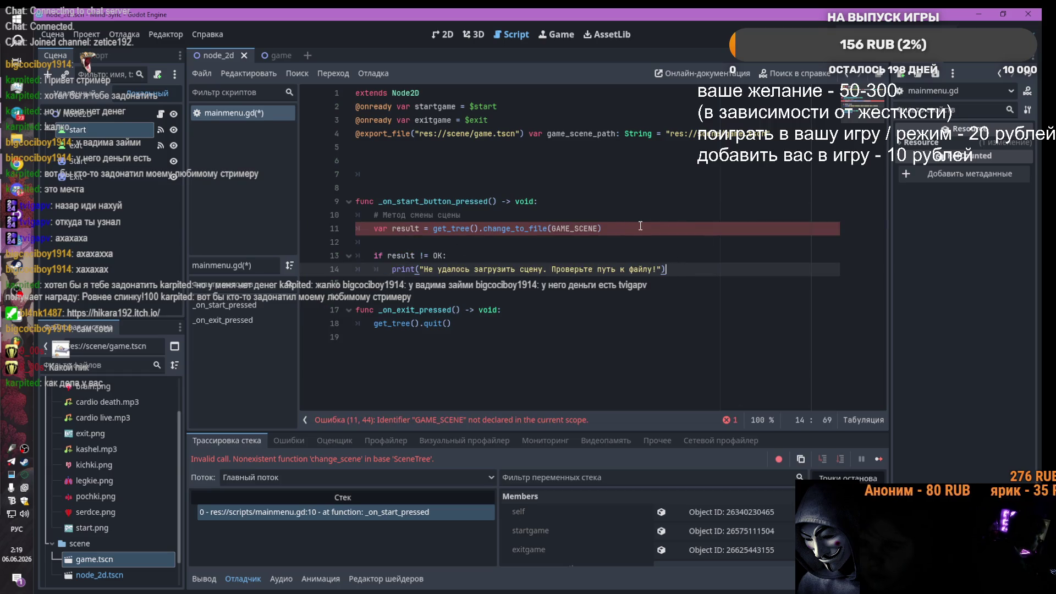
Step: Swap GAME_SCENE for game_scene_path in the change_to_file call and relaunch with F5
drag(547, 134, 615, 134)
key(ctrl+c)
drag(599, 228, 552, 229)
key(ctrl+v)
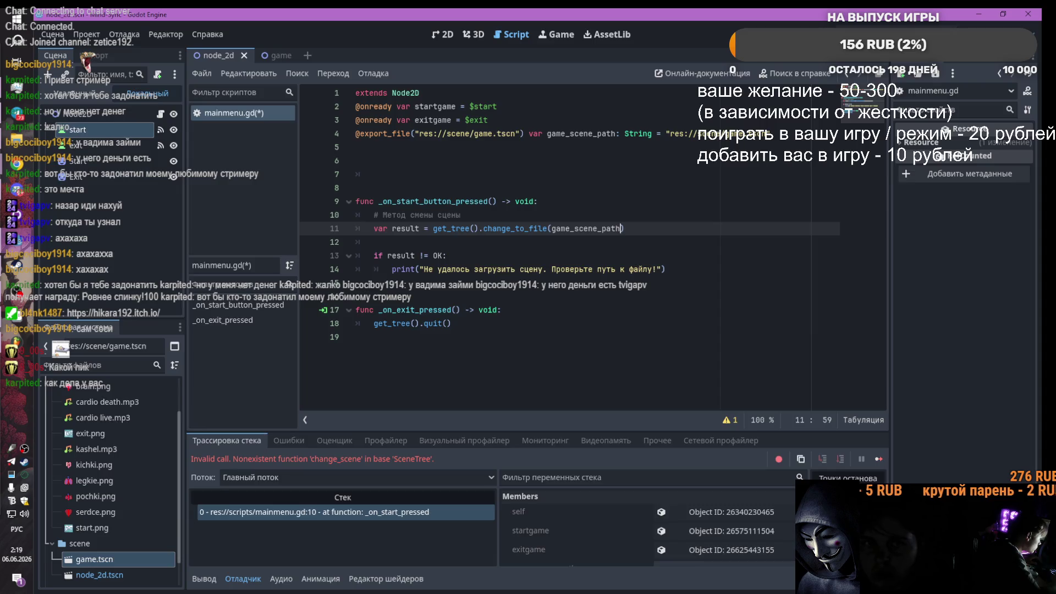
key(F5)
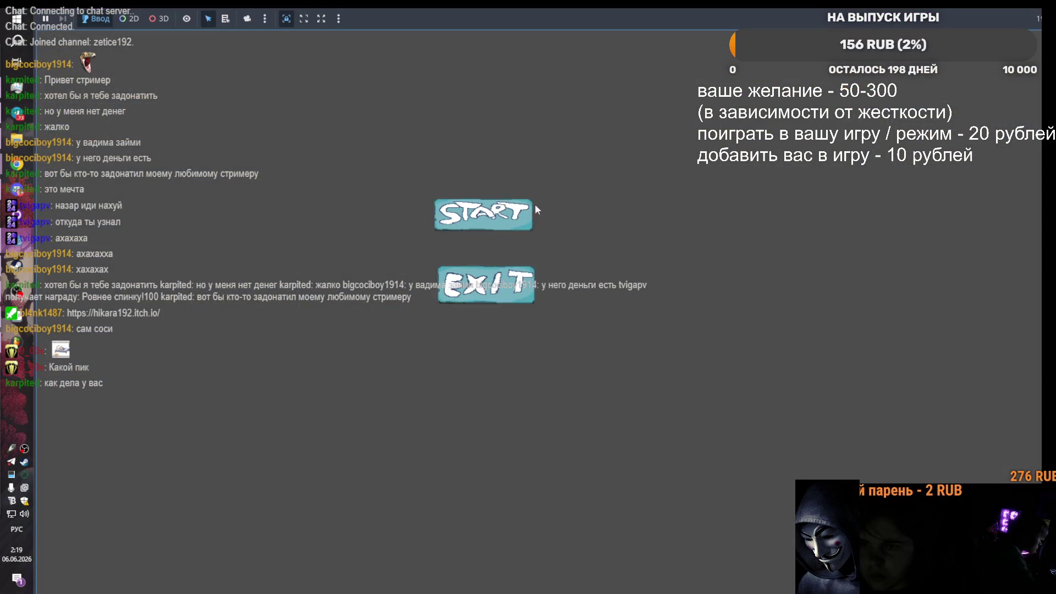
Step: Stop the game and make line 4 a const GAME_SCENE holding res://scene/game.tscn
key(alt+Tab)
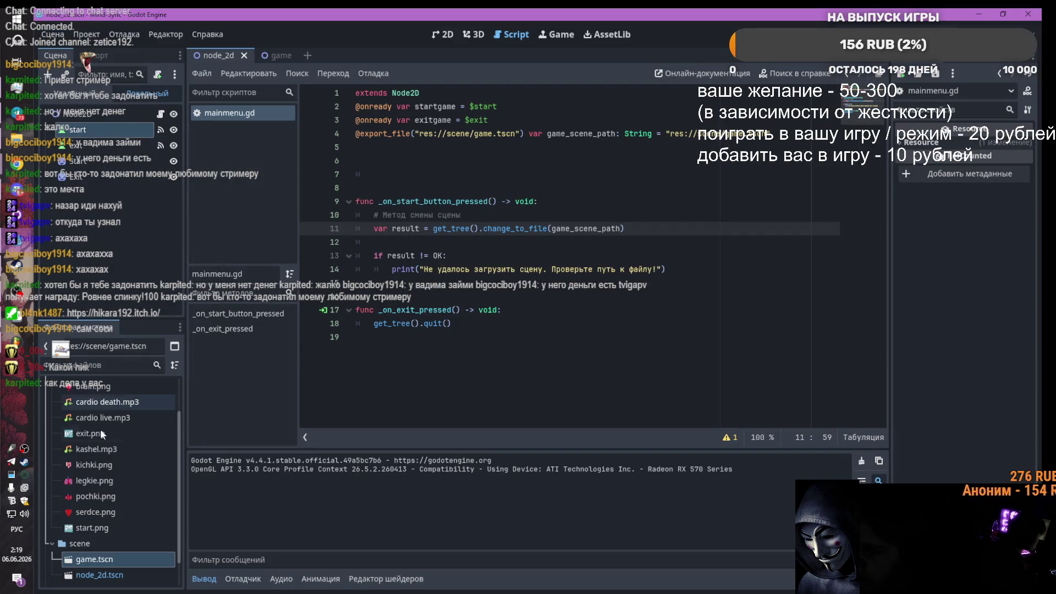
click(275, 55)
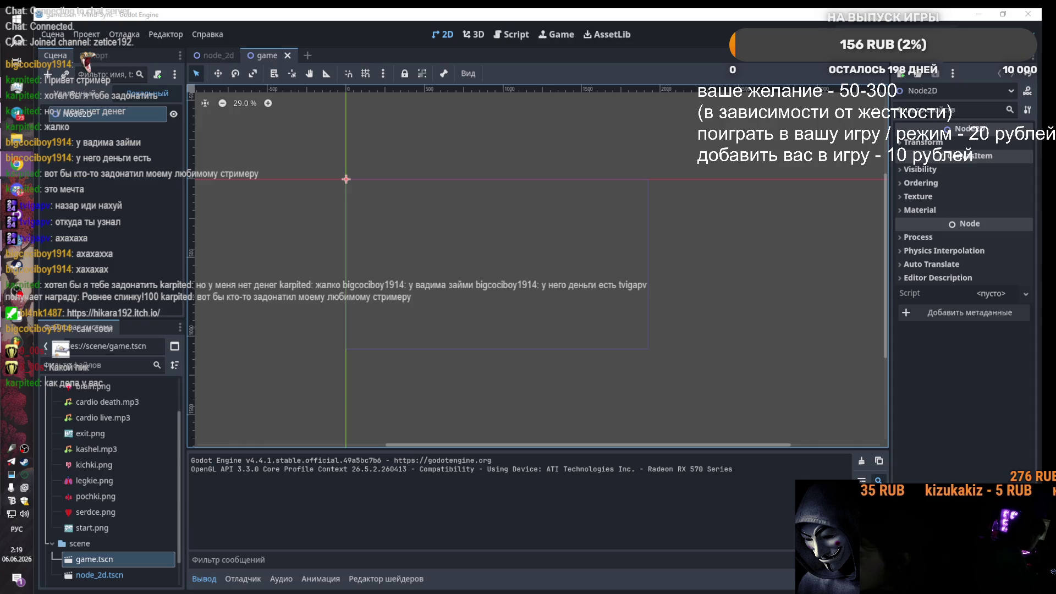
click(511, 34)
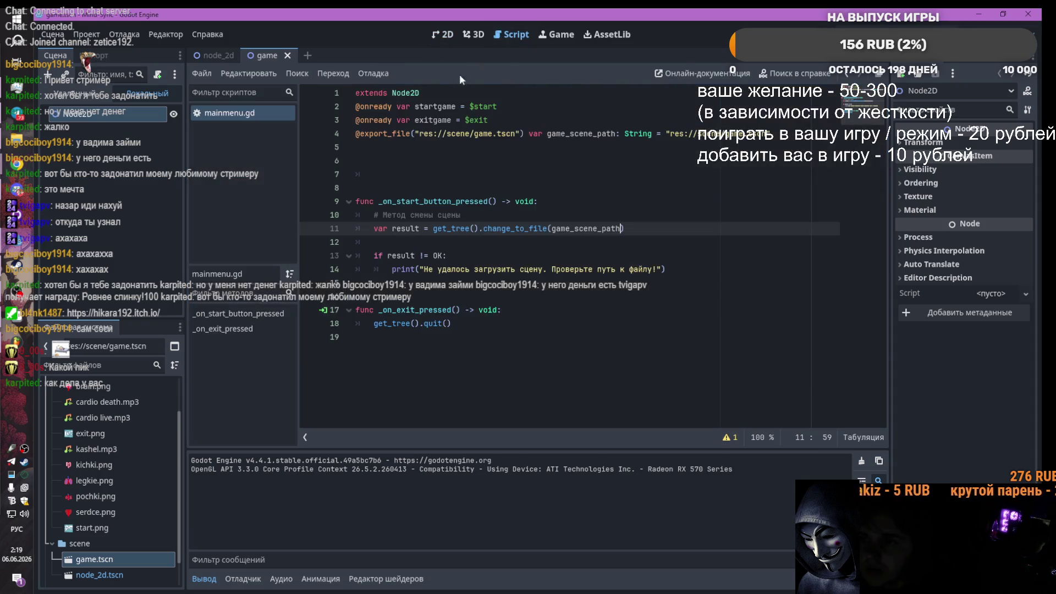
drag(778, 134, 348, 132)
key(ctrl+v)
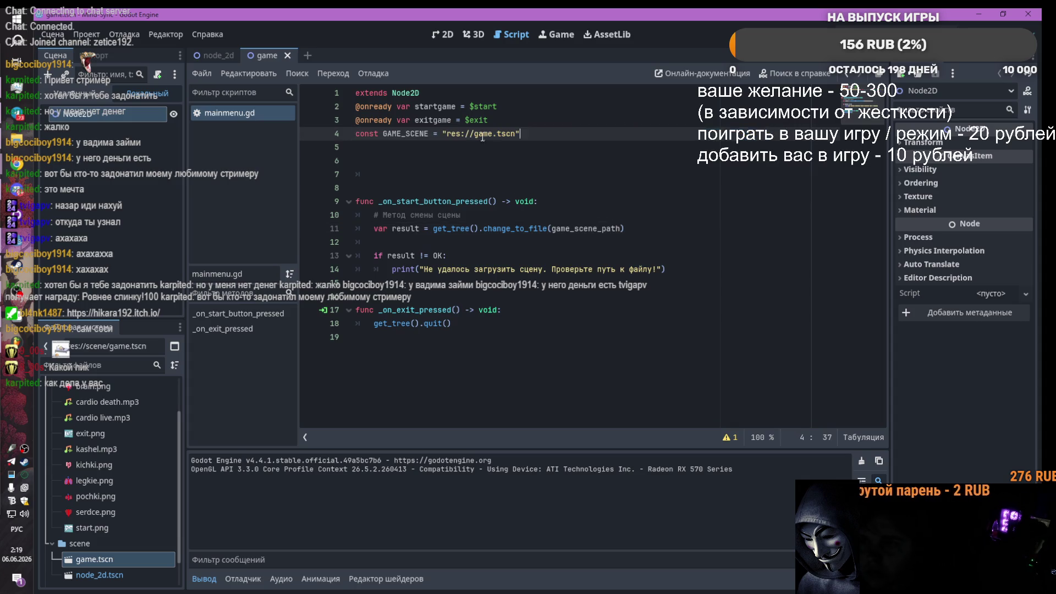
drag(530, 135, 443, 134)
mouse_move(94, 574)
mouse_down()
mouse_move(93, 535)
mouse_move(462, 138)
mouse_up()
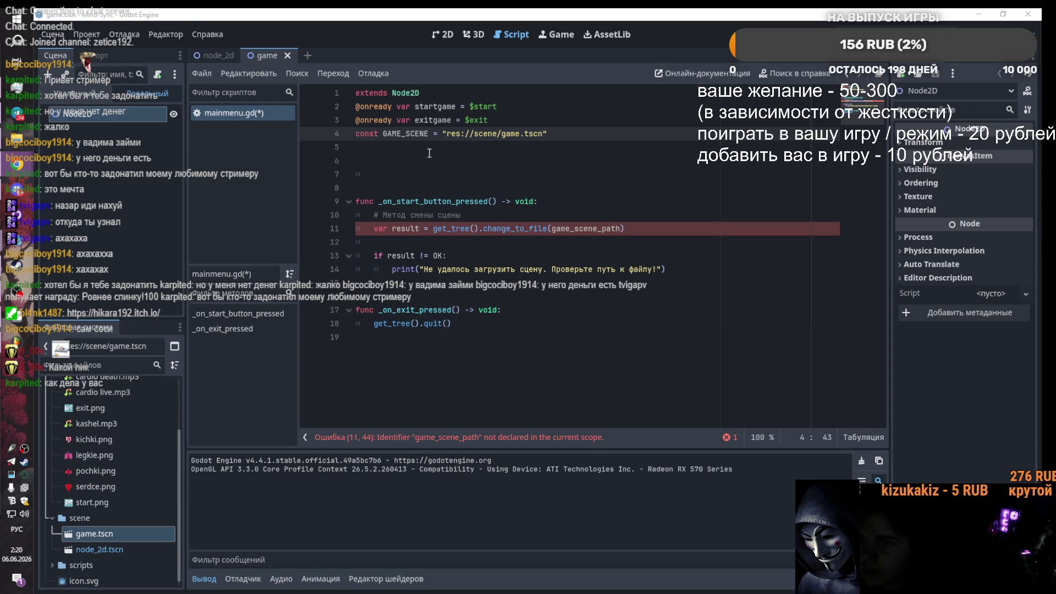
drag(626, 228, 459, 175)
Step: Replace line 4 of mainmenu.gd with an exported game_scene_path variable
key(shift+Up)
key(shift+Up)
key(shift+Up)
key(ctrl+v)
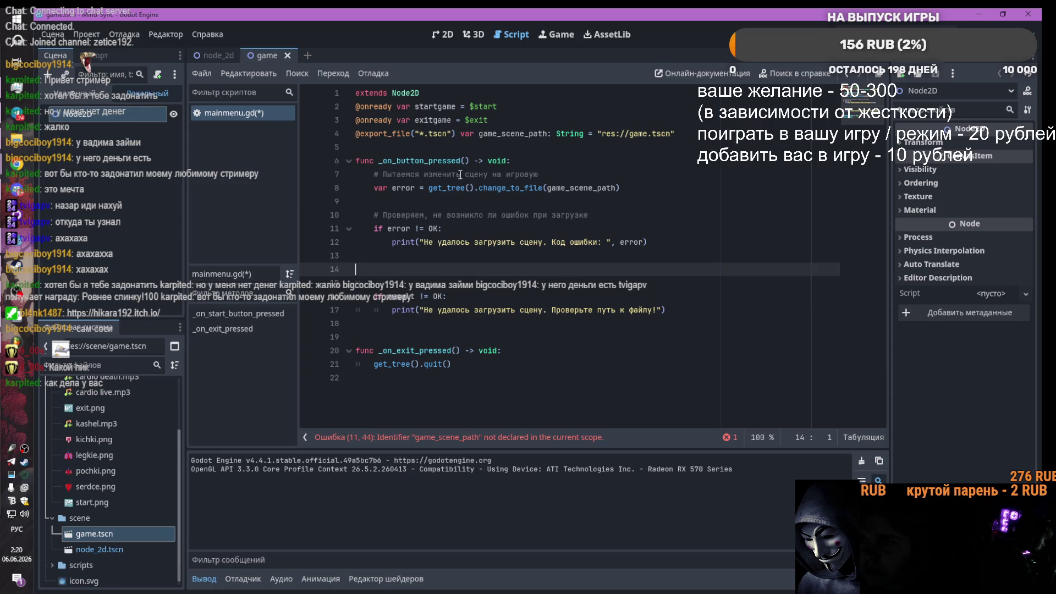
key(ctrl+z)
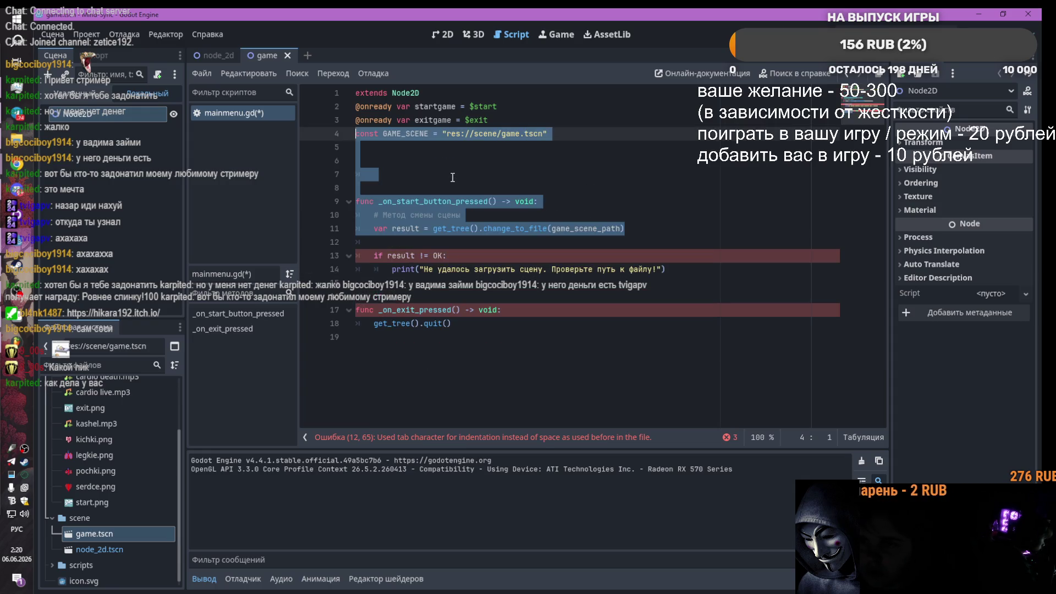
click(418, 133)
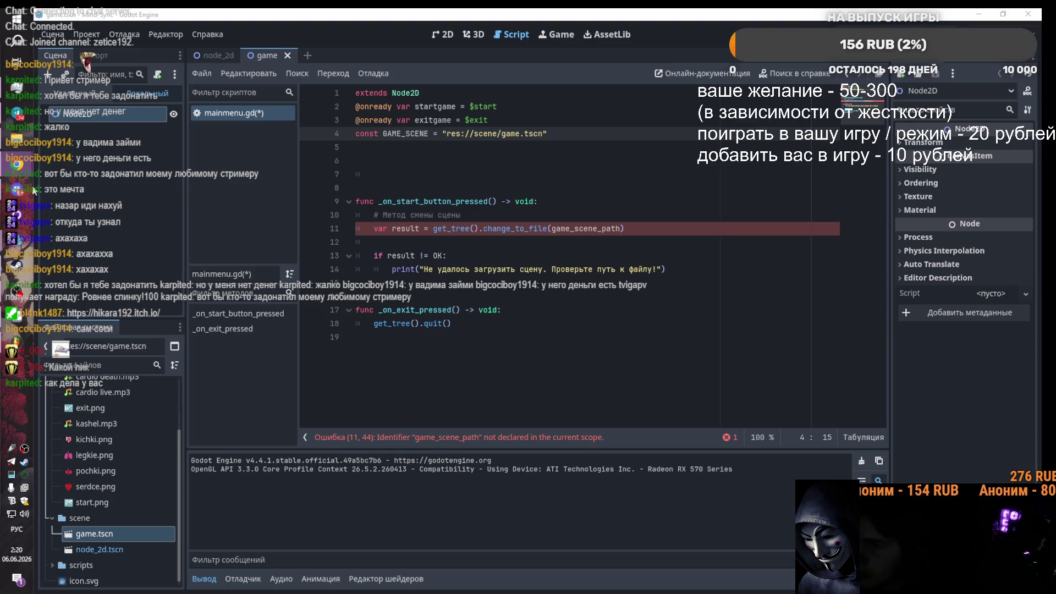
key(ctrl+shift+z)
key(ctrl+shift+z)
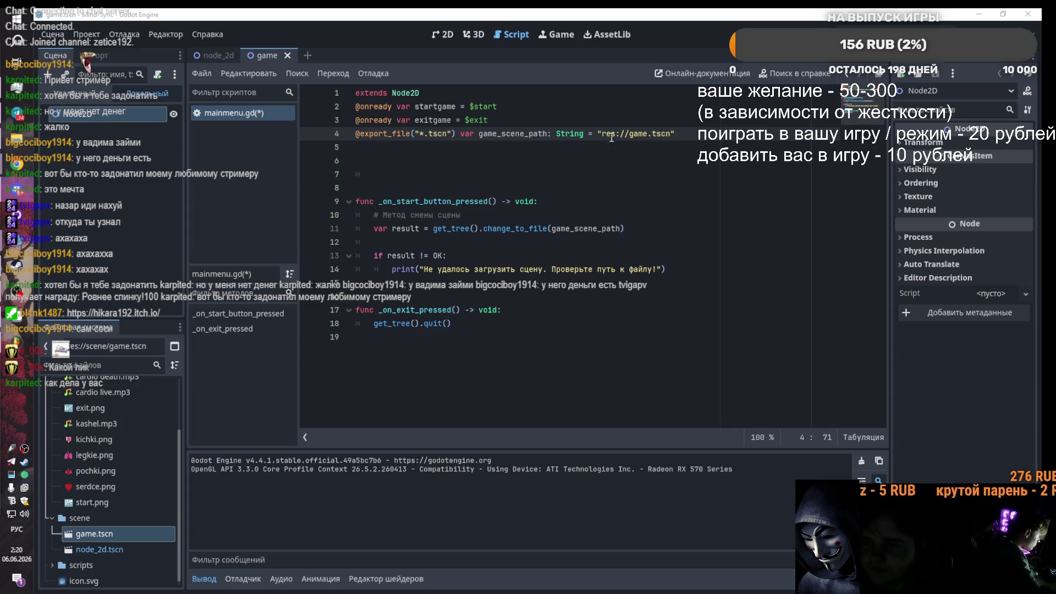
Step: Set both the path value and the export hint to res://scene/game.tscn, dragged from FileSystem
drag(675, 134, 598, 134)
key(BackSpace)
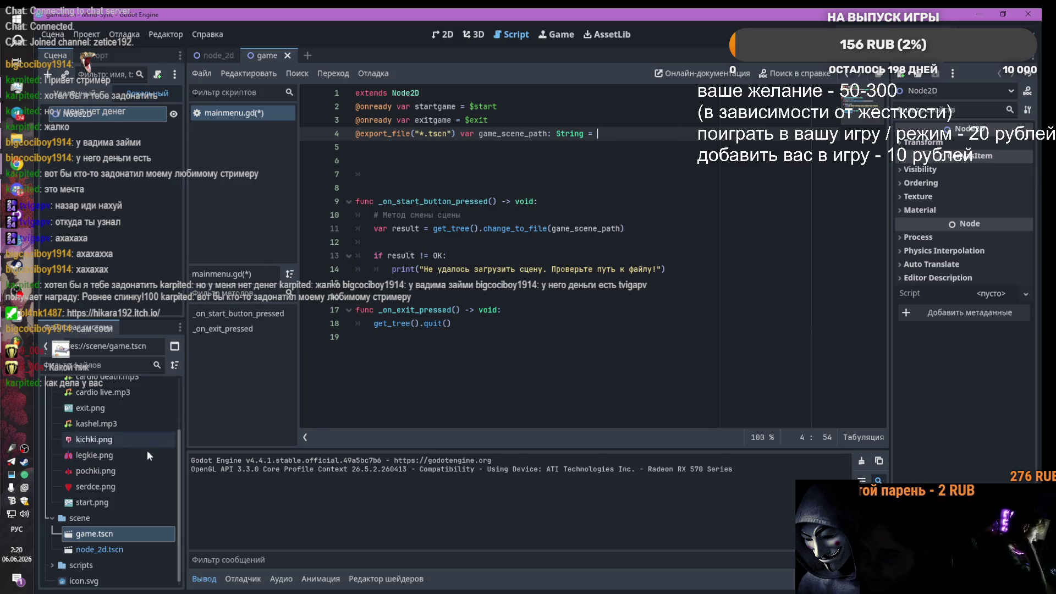
mouse_move(99, 534)
mouse_down()
mouse_move(234, 486)
mouse_move(615, 158)
mouse_move(605, 133)
mouse_up()
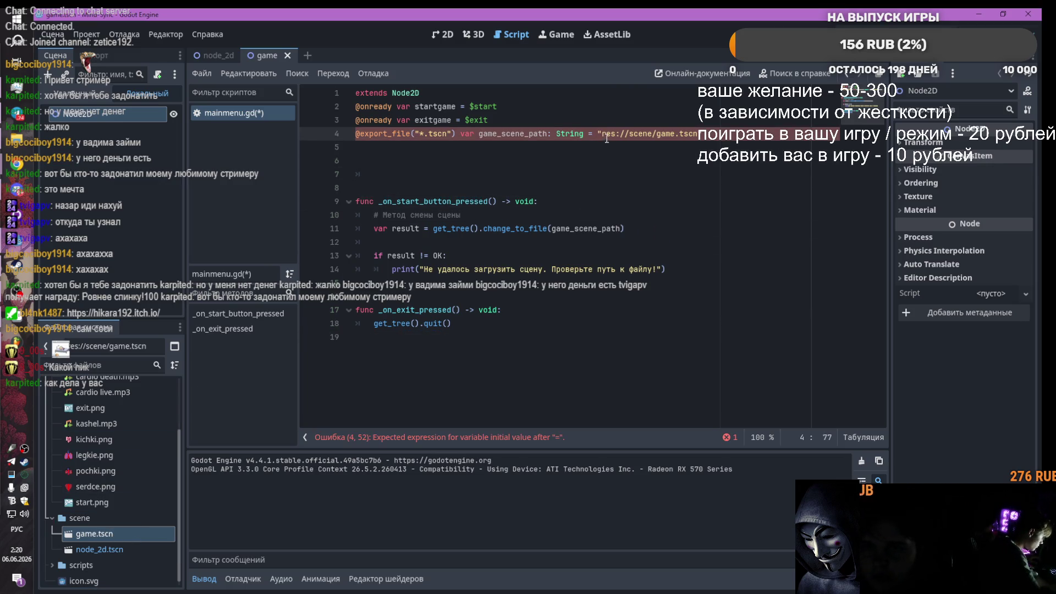
drag(455, 134, 414, 134)
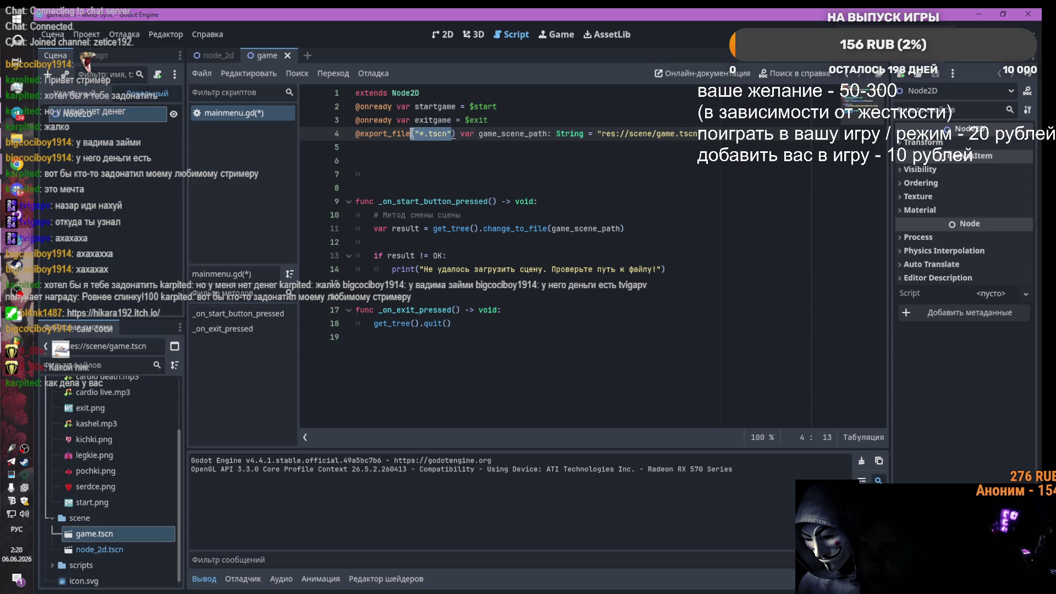
key(BackSpace)
mouse_move(105, 534)
mouse_down()
mouse_move(222, 440)
mouse_move(422, 137)
mouse_move(413, 134)
mouse_up()
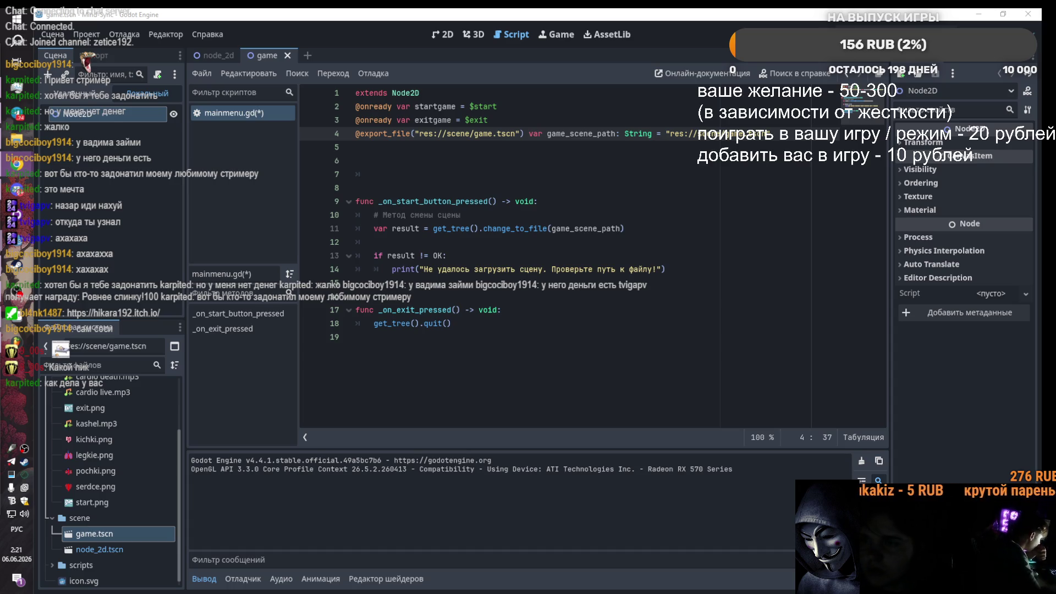
Step: Try replacing the start-button function's code, undo it, and return to the node_2d scene
drag(664, 228, 355, 201)
key(ctrl+v)
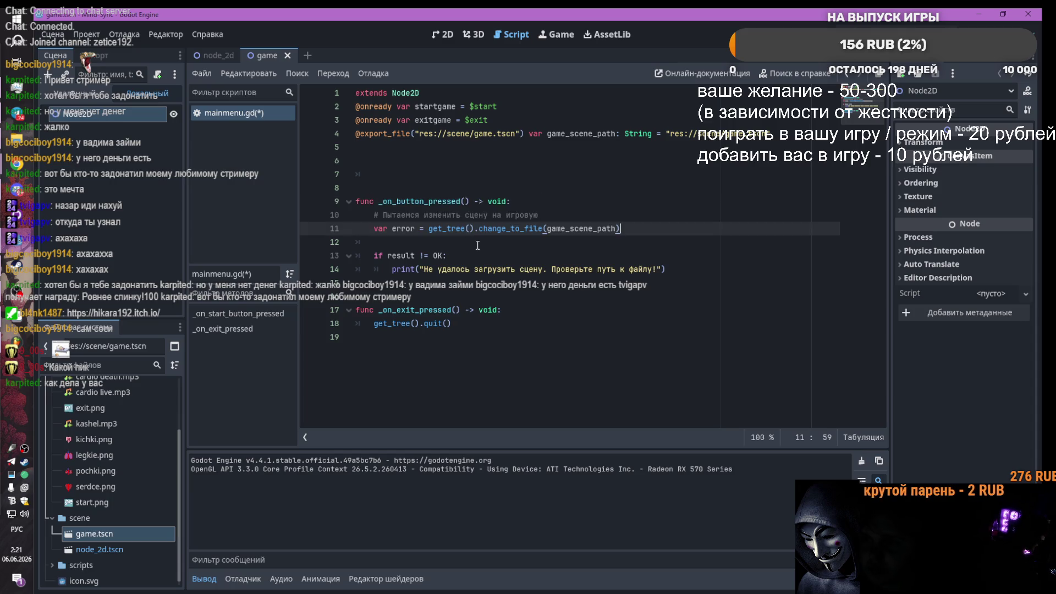
key(ctrl+z)
key(ctrl+z)
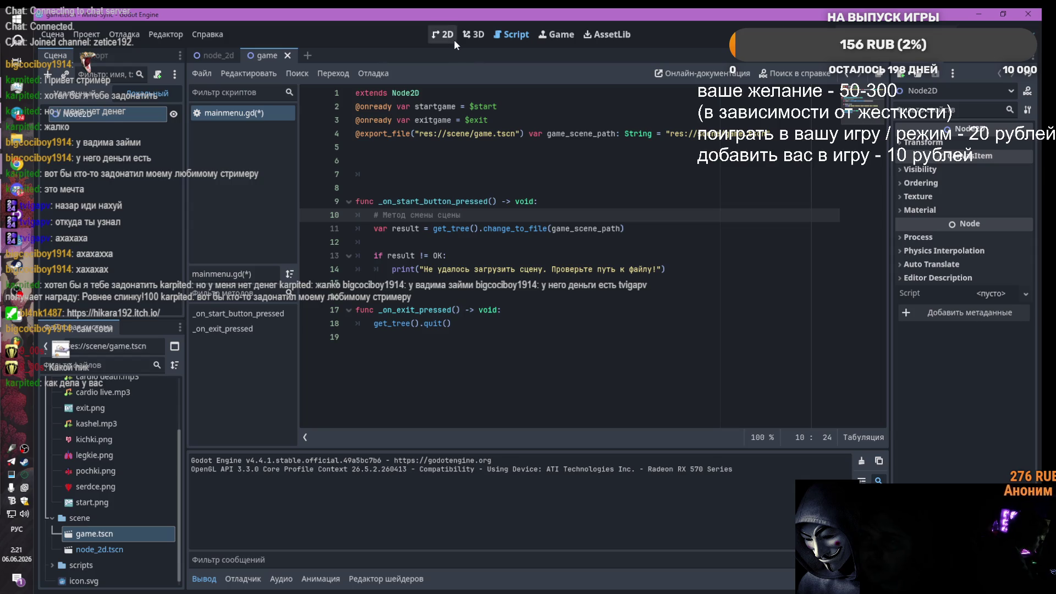
click(222, 54)
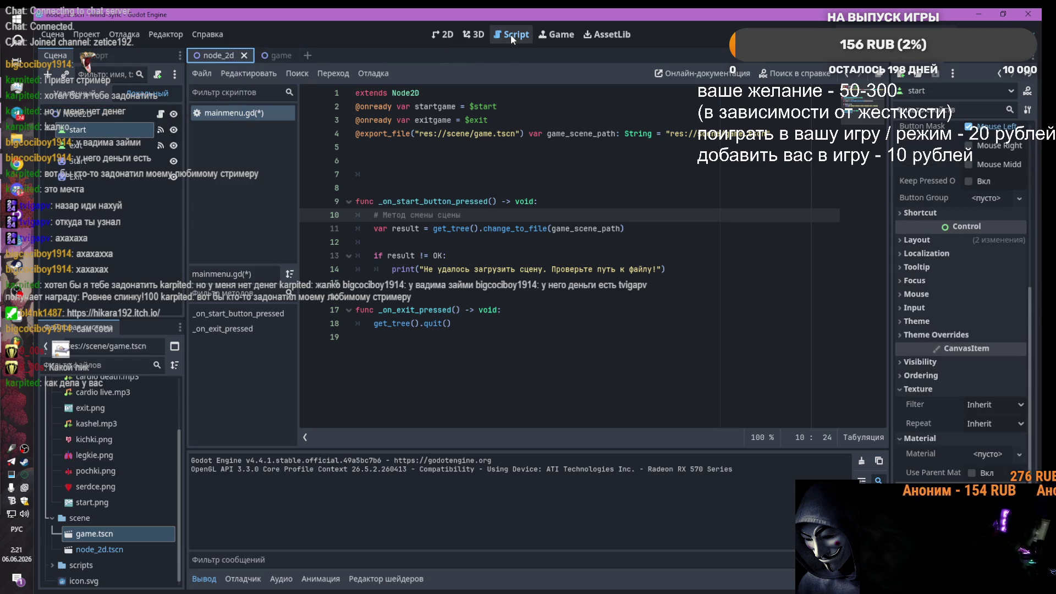
Step: Disconnect the start button's pressed() signal and reconnect it to _on_start_pressed
click(160, 130)
right_click(955, 174)
click(942, 213)
double_click(937, 160)
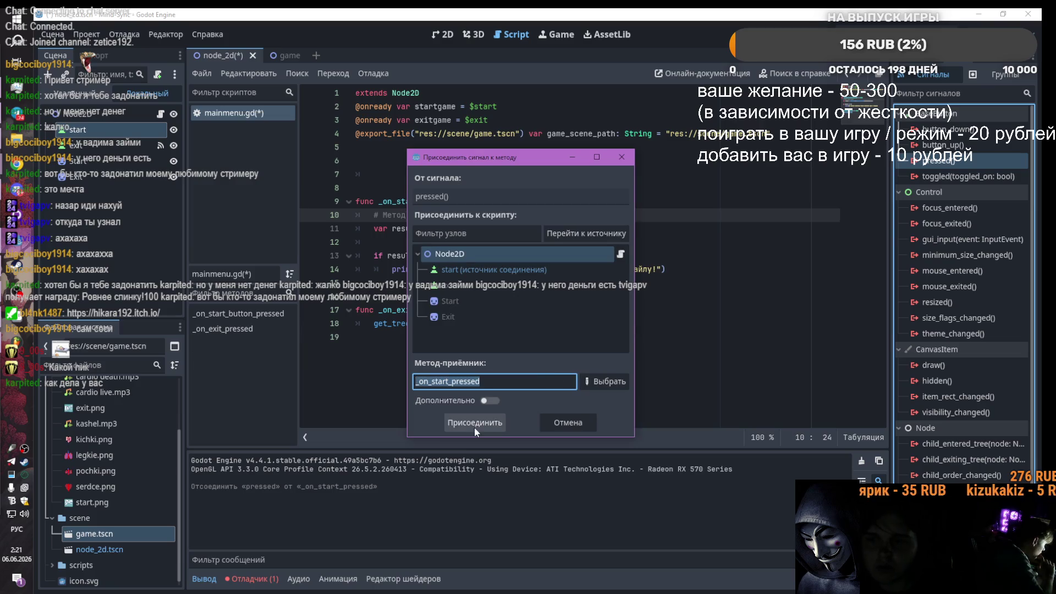
click(477, 424)
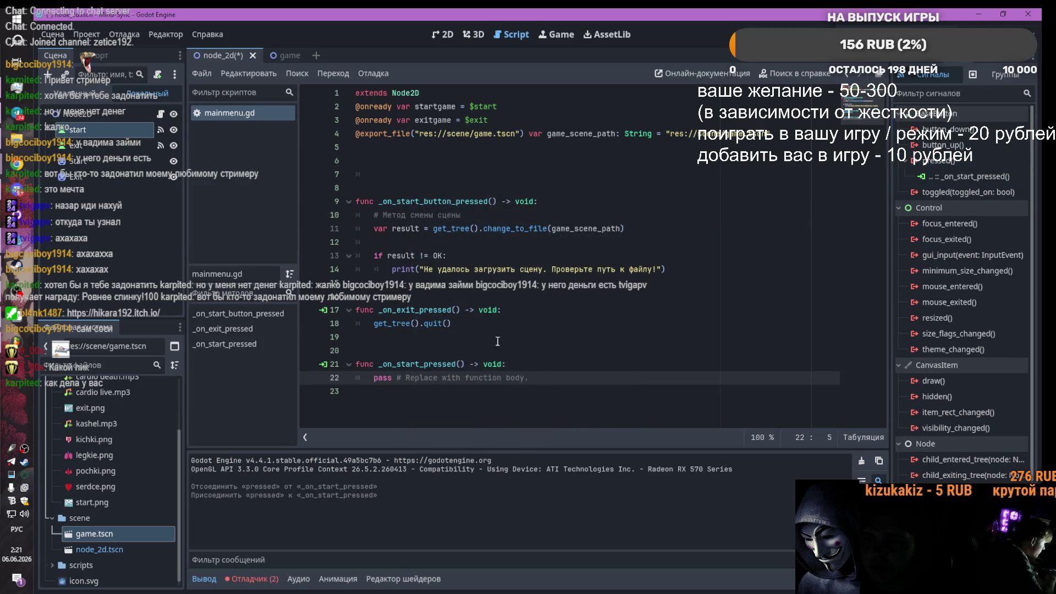
Step: Move the scene-change code into _on_start_pressed, delete the old function, and run with F5
drag(625, 228, 374, 226)
drag(668, 269, 374, 222)
drag(528, 377, 362, 377)
text(# Метод смены сцены 	var result = get_tree().change_to_file(game_scene_path) 	 	if result != OK: 		print("Не удалось загрузить сцену. Проверьте путь к файлу!"))
drag(666, 242, 349, 180)
key(BackSpace)
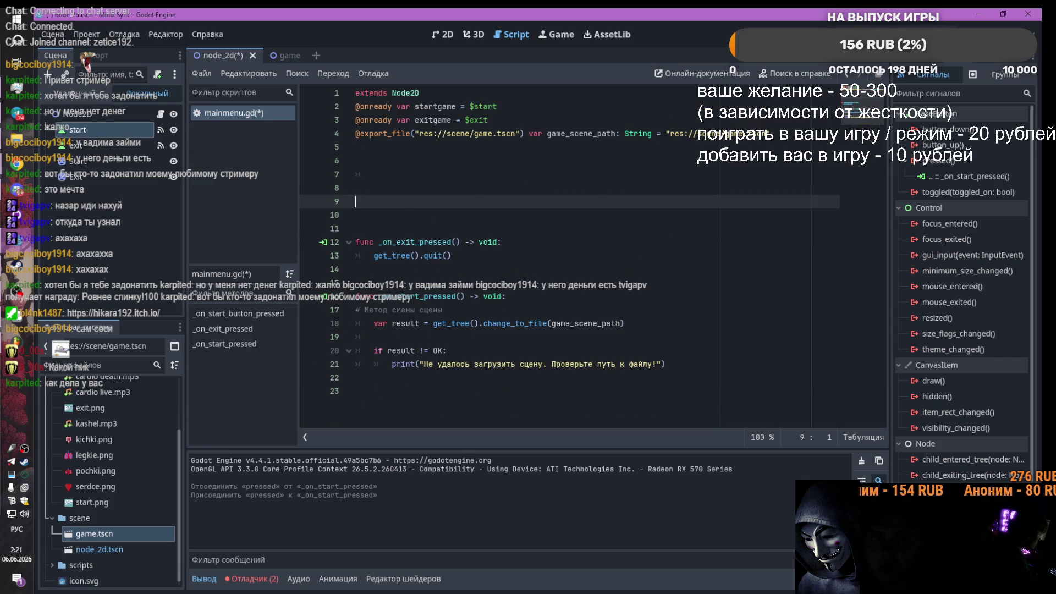
key(F5)
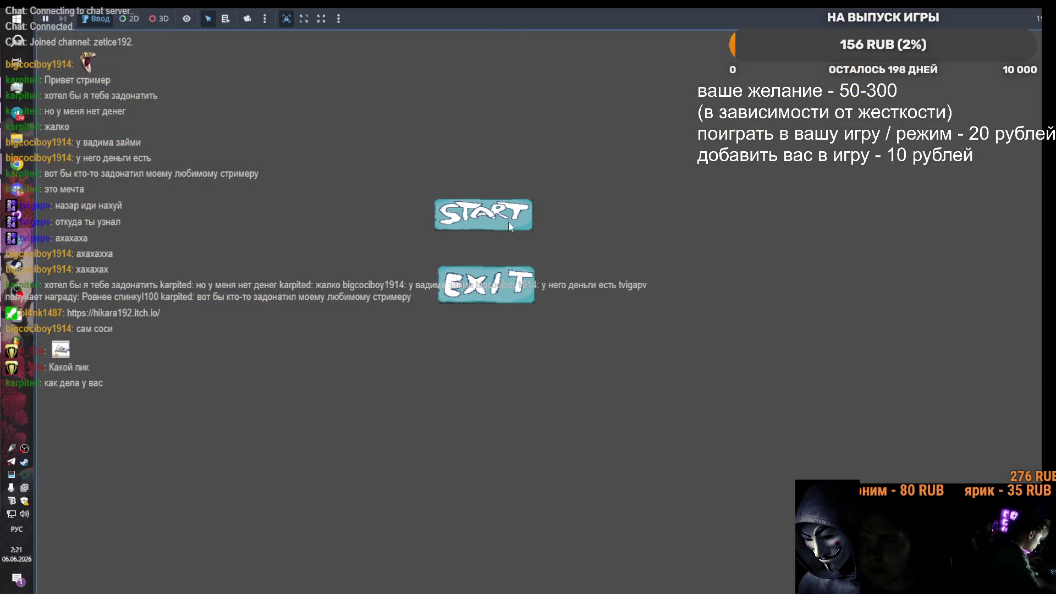
Step: Press START in the game, delete the '# Метод смены сцены' comment, and select the export line
click(508, 221)
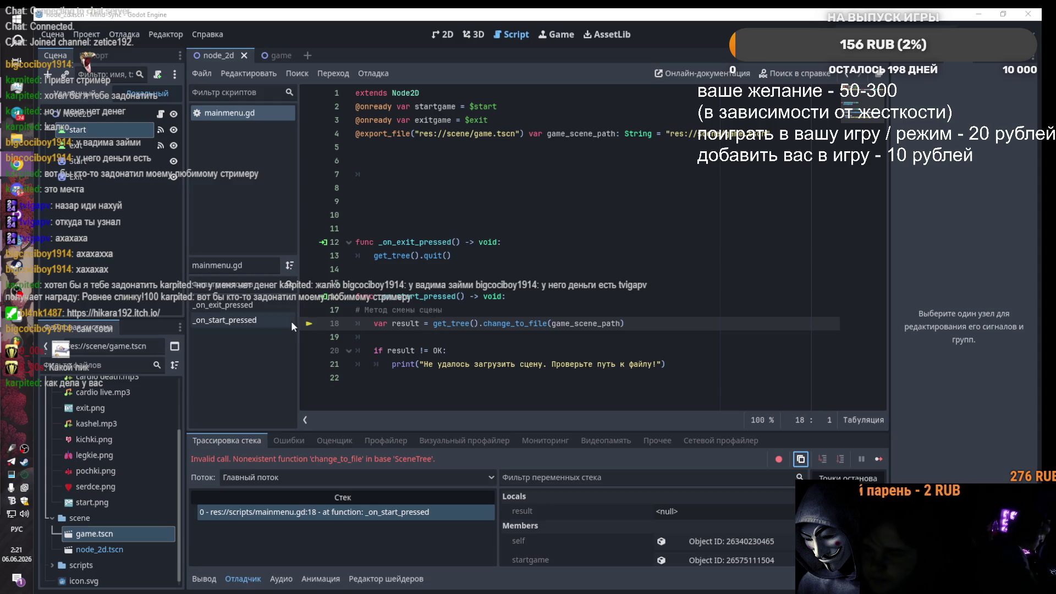
click(479, 314)
key(shift+Home)
key(BackSpace)
key(BackSpace)
key(BackSpace)
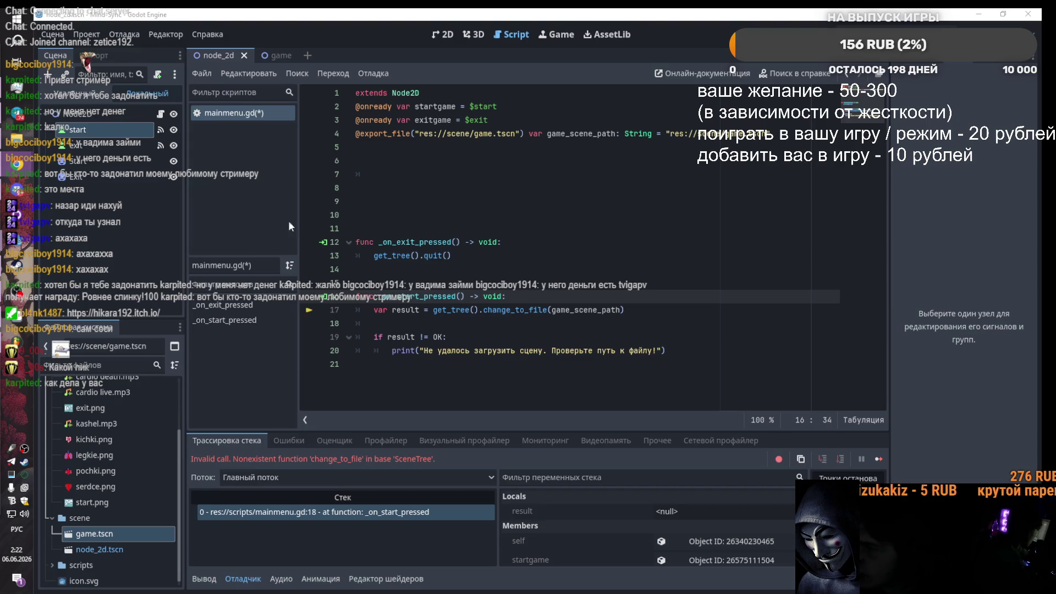
drag(770, 133, 355, 134)
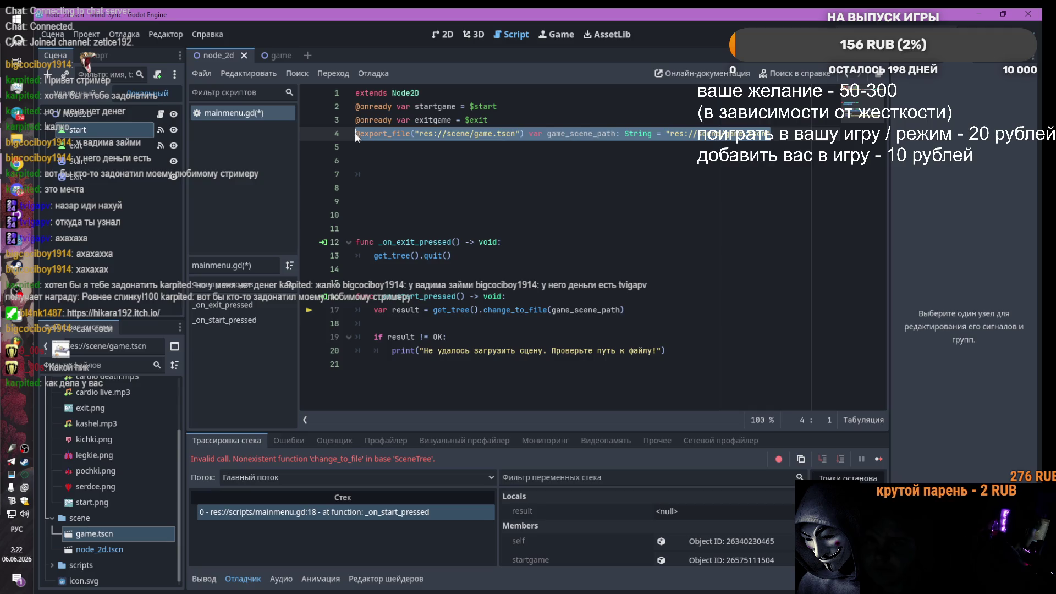
Step: Replace line 4 with const GAME_SCENE_PATH set to game.tscn's res:// path
text(const GAME_SCENE_PATH = "res://game.tscn")
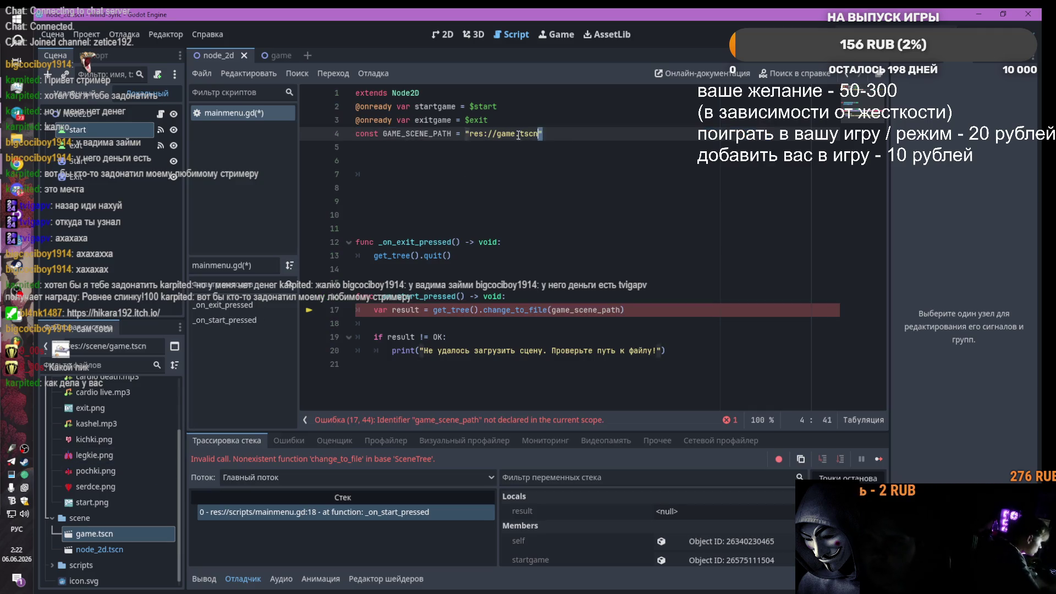
drag(542, 134, 466, 133)
mouse_move(85, 538)
mouse_down()
mouse_move(452, 210)
mouse_move(466, 134)
mouse_up()
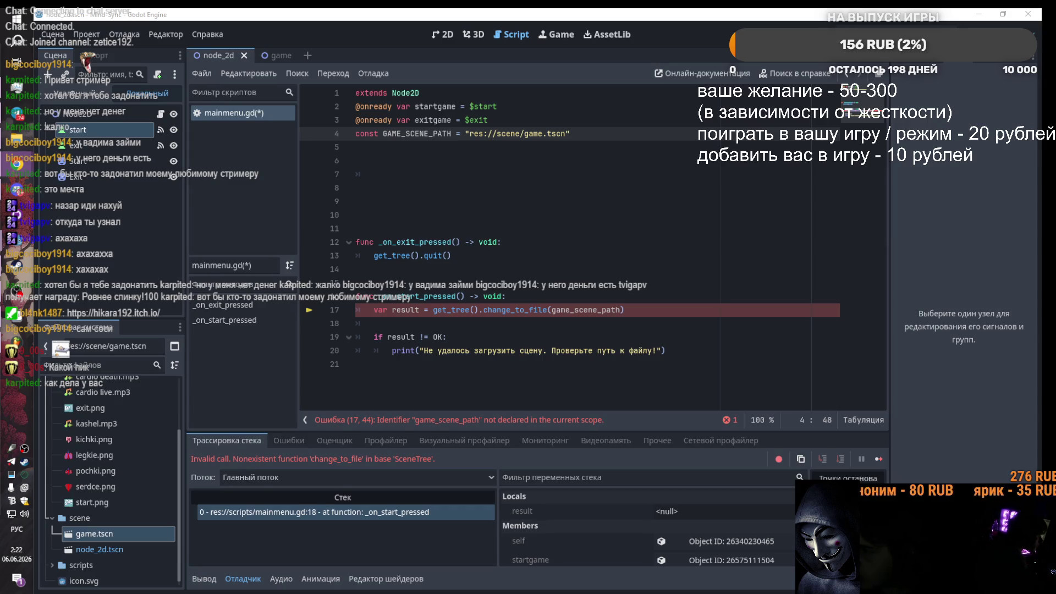
Step: Rewrite the call as change_scene(GAME_SCENE_PATH) and remove the old result check lines
drag(625, 309, 370, 310)
text(var error = get_tree().change_scene(GAME_SCENE_PATH))
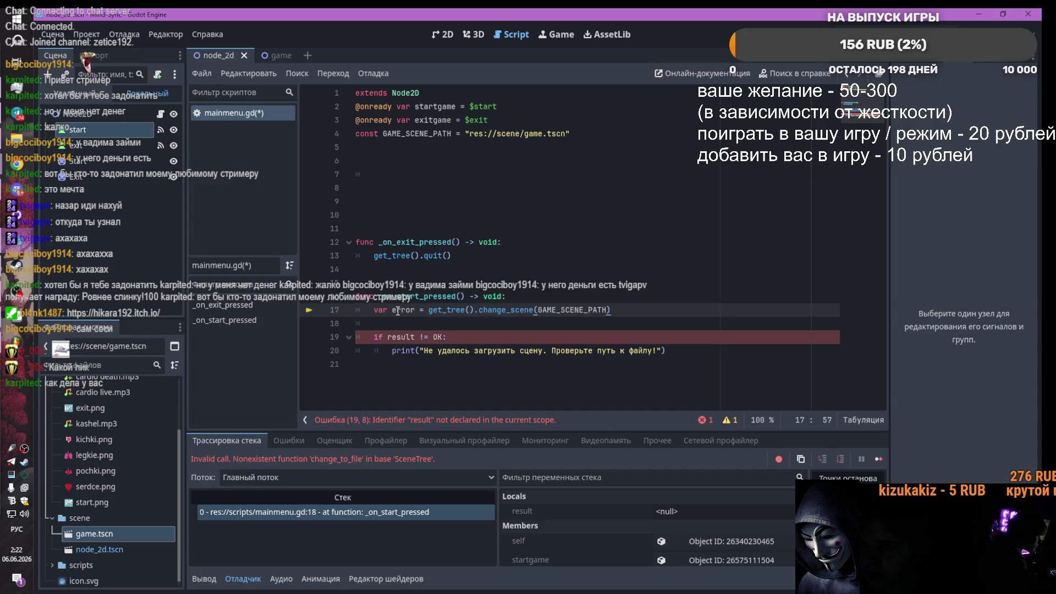
key(Return)
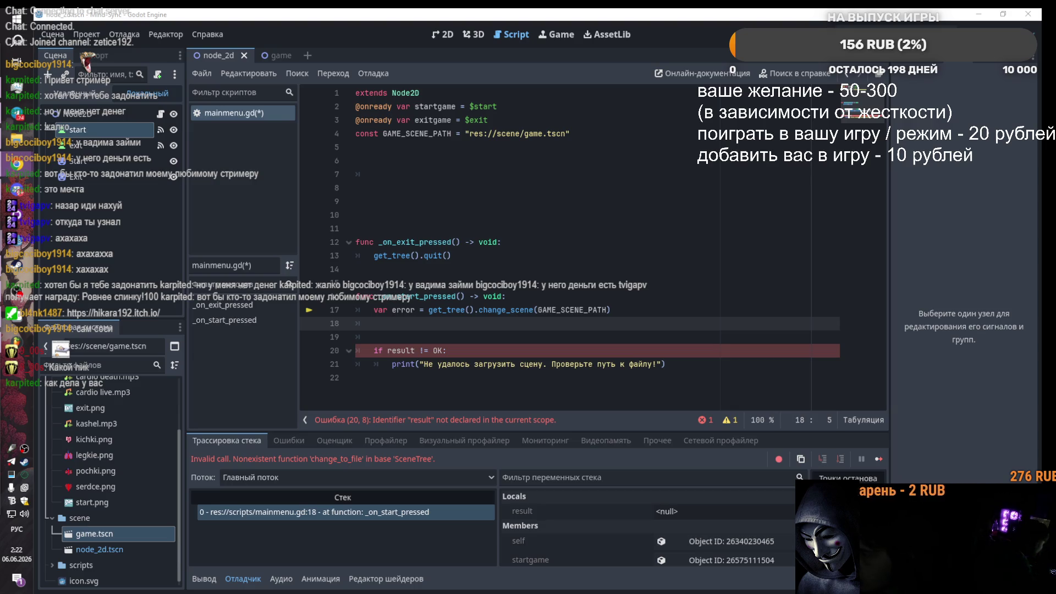
double_click(461, 350)
drag(666, 364, 366, 349)
key(BackSpace)
Step: Add an if error != OK: check that prints the error code, fix indentation, and run
key(Tab)
key(Tab)
text(if error != OK:)
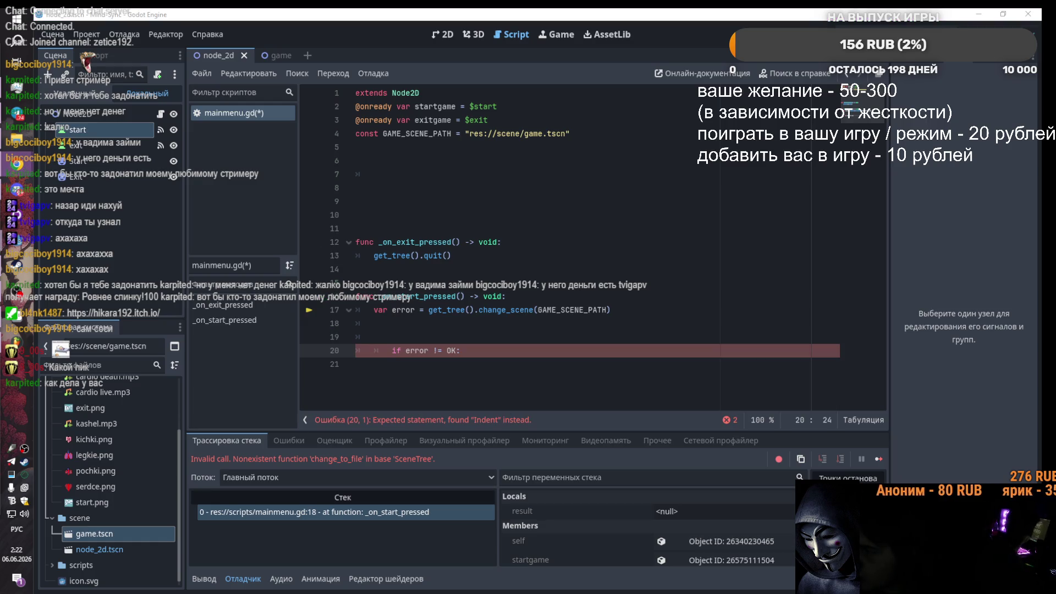
click(471, 350)
key(Return)
text(print("Ошибка при смене сцены. Код ошибки: ", error))
key(Up)
key(shift+Tab)
key(Down)
key(shift+Tab)
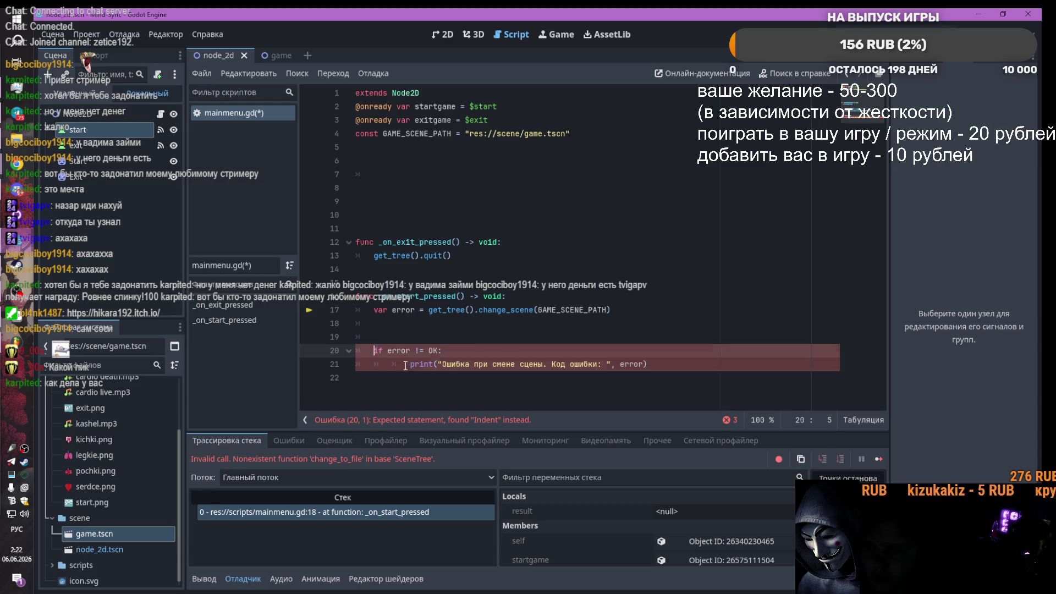
key(F5)
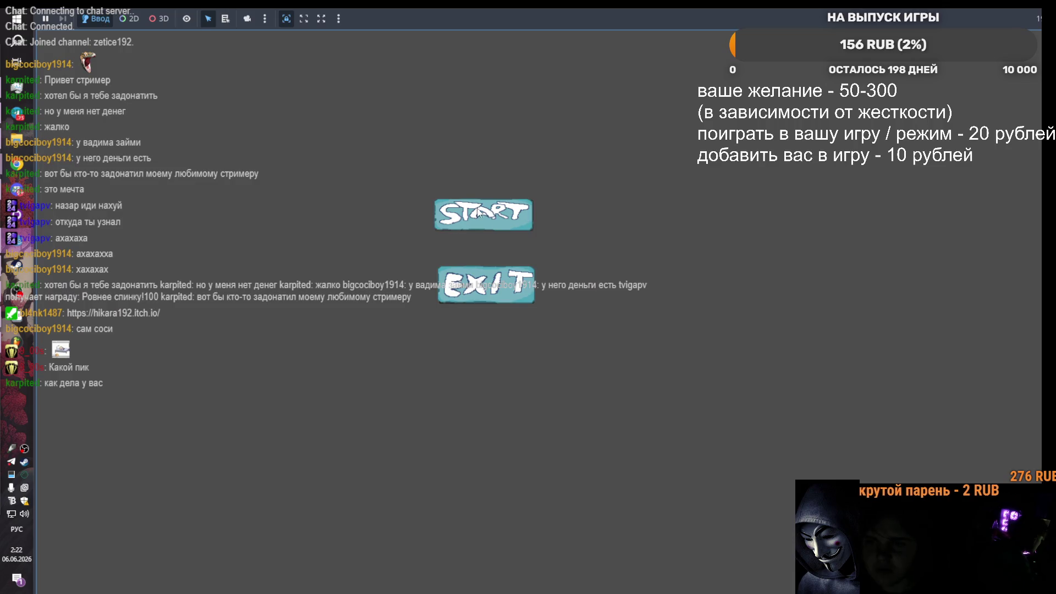
Step: Press START in the running game, hit the change_scene error, and select all script text
click(477, 213)
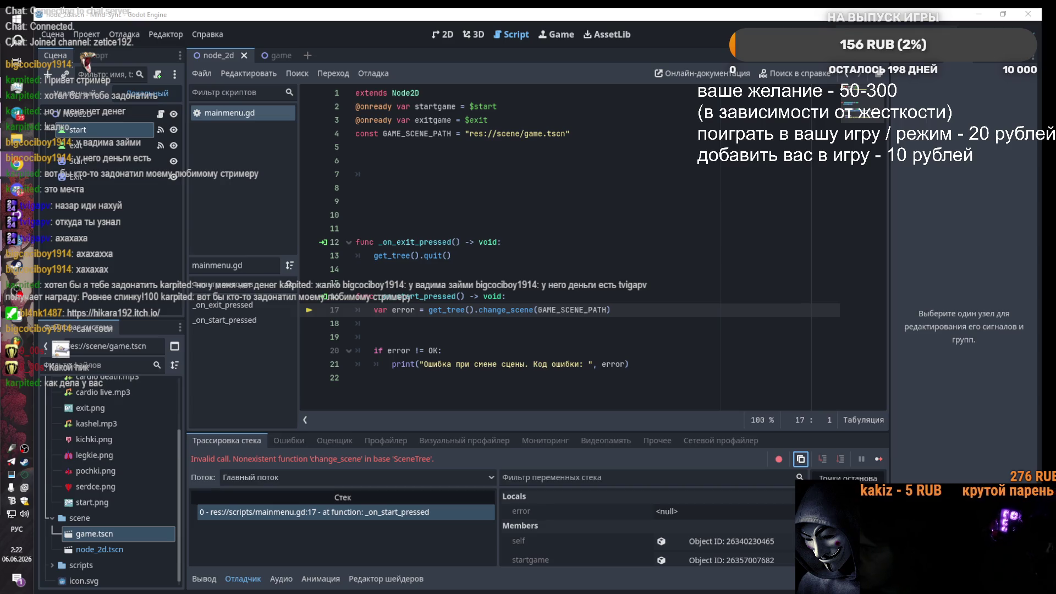
mouse_move(660, 370)
mouse_down()
mouse_move(577, 134)
mouse_move(355, 93)
mouse_up()
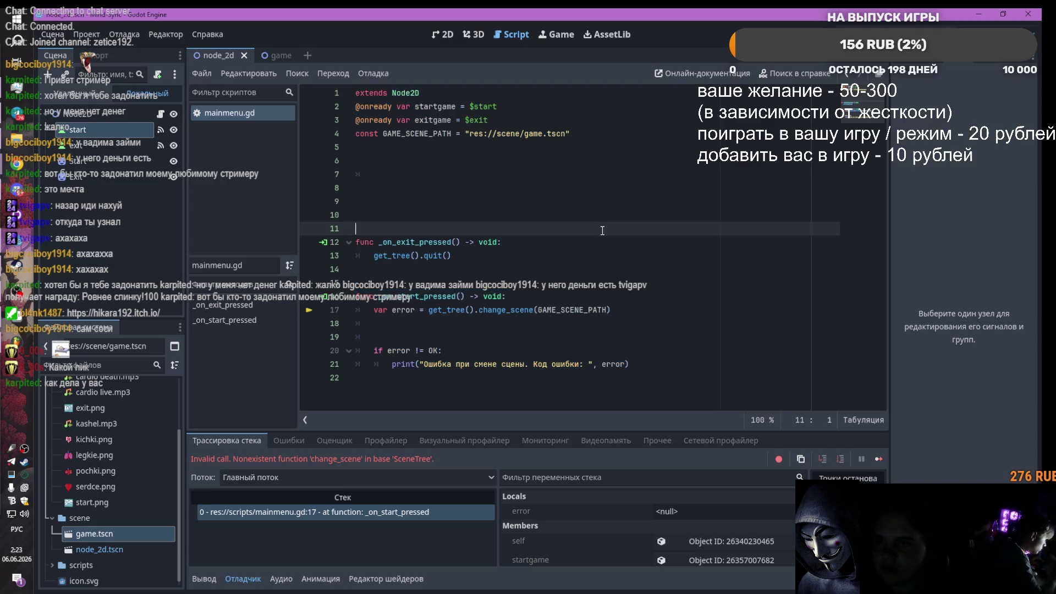
key(ctrl+v)
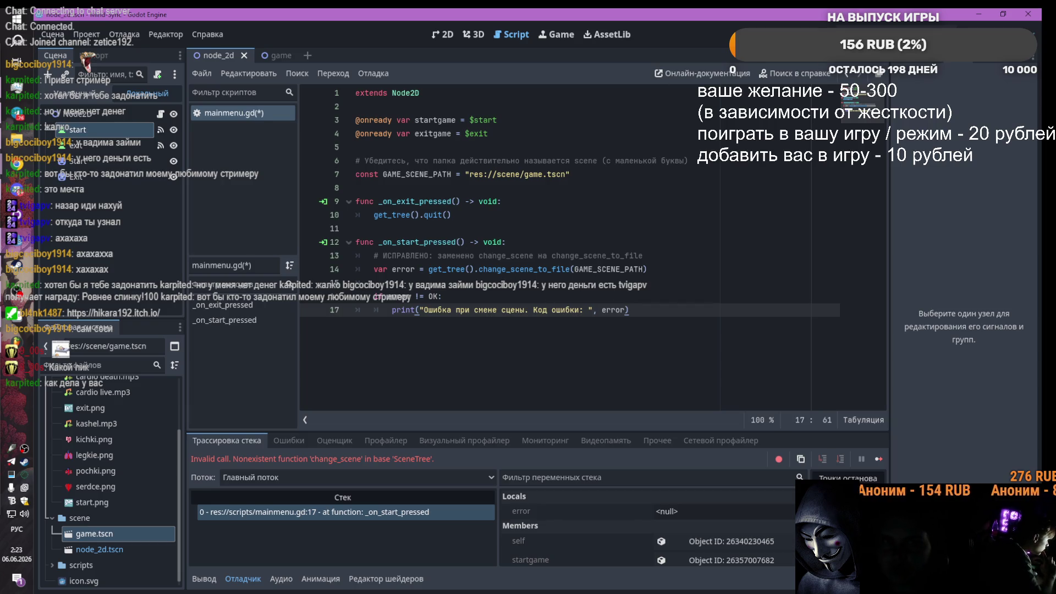
key(F5)
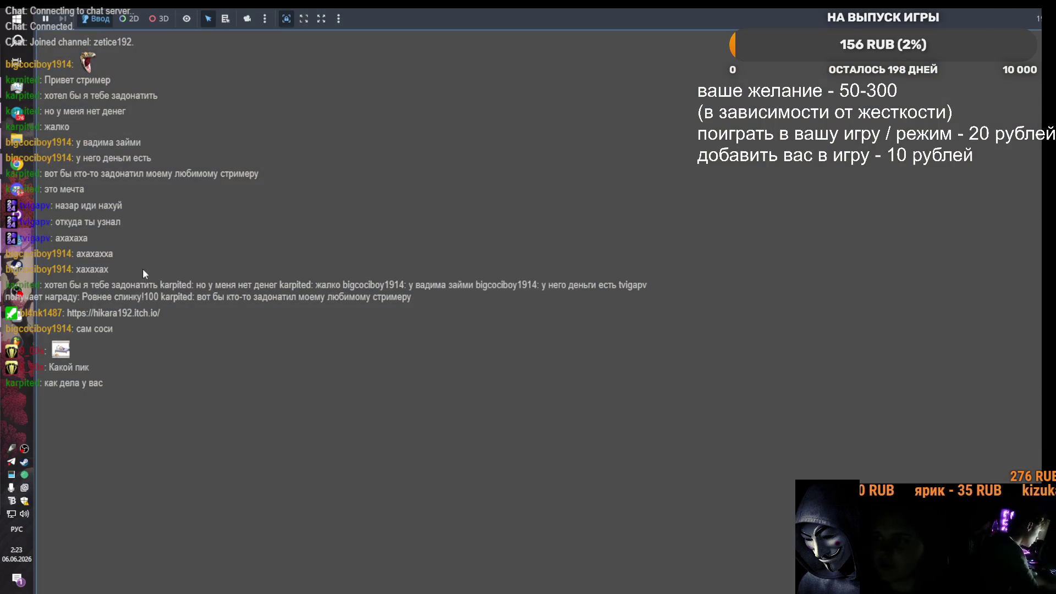
mouse_move(46, 250)
click(110, 165)
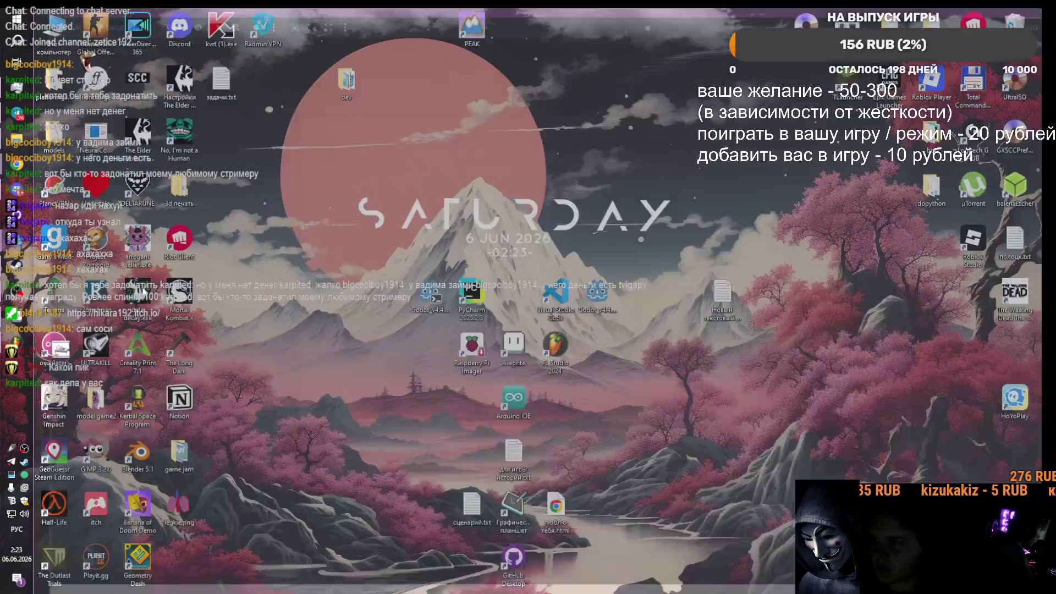
click(435, 36)
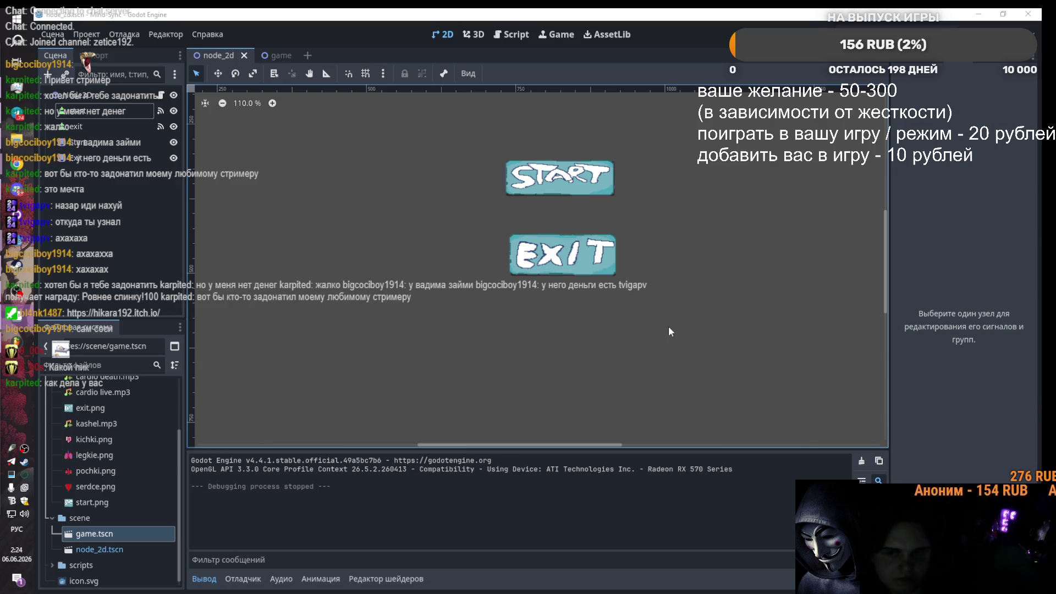
mouse_move(21, 314)
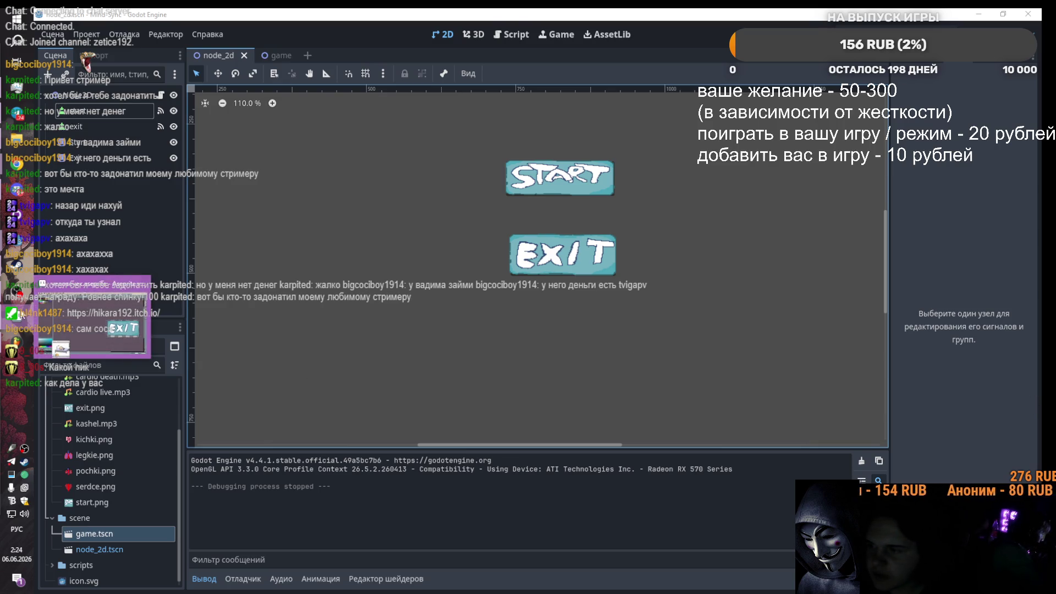
Step: Switch to the человечек sprite in Aseprite and show the layers timeline
click(82, 316)
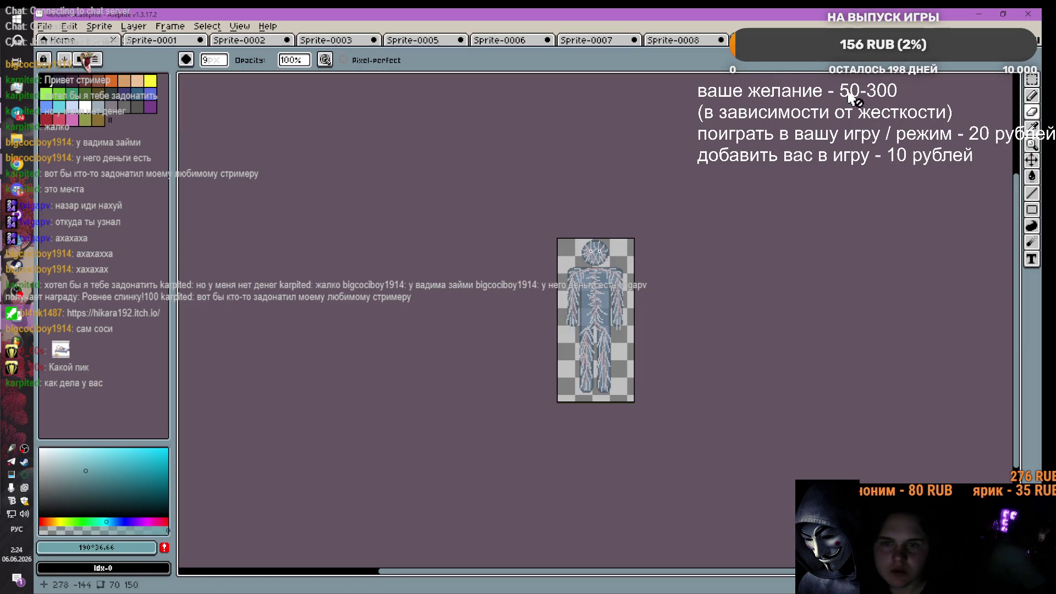
scroll(672, 227, down, 3)
scroll(686, 279, up, 3)
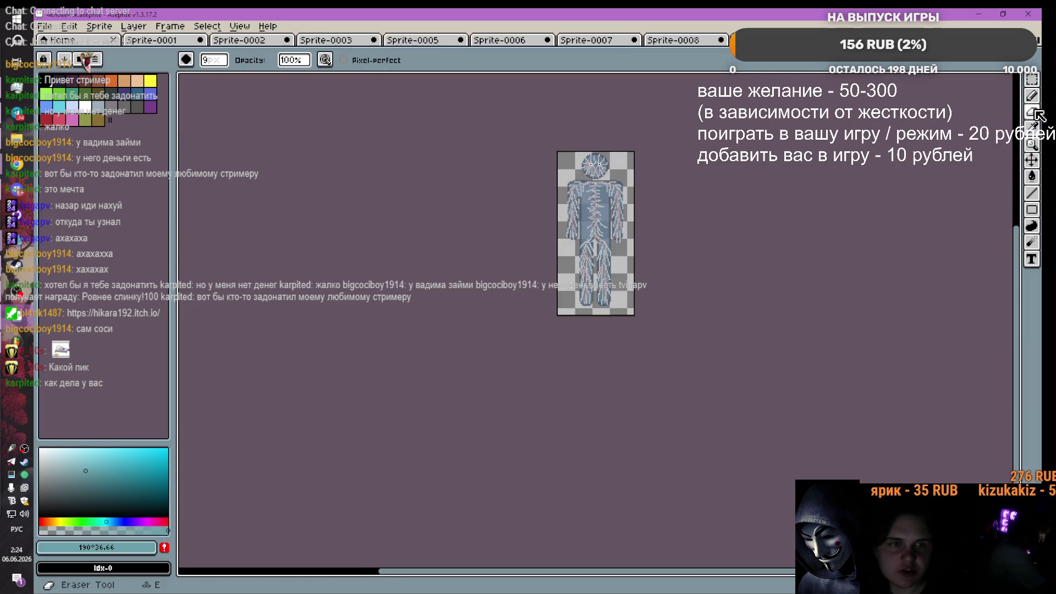
scroll(638, 207, up, 2)
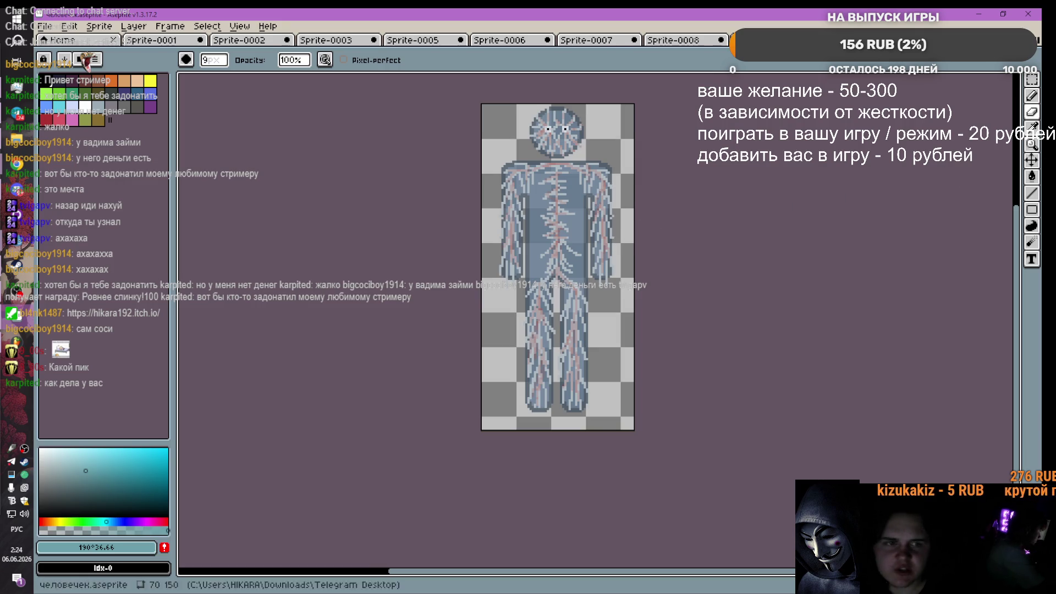
scroll(927, 356, down, 2)
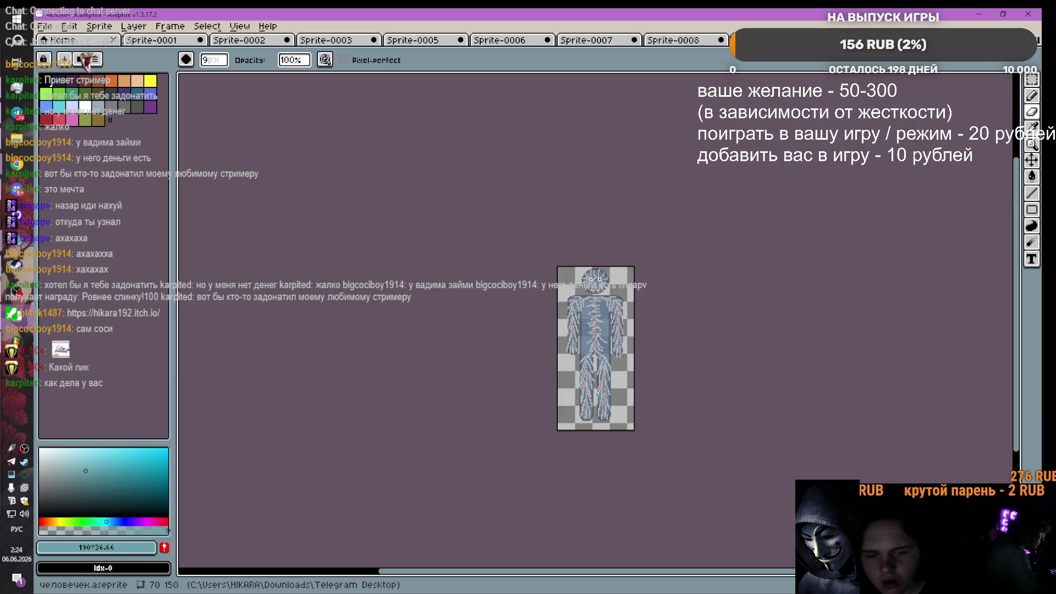
key(alt+n)
Step: Hide Layer 2 and Layer 3 so only the blue body on Layer 1 shows
click(236, 556)
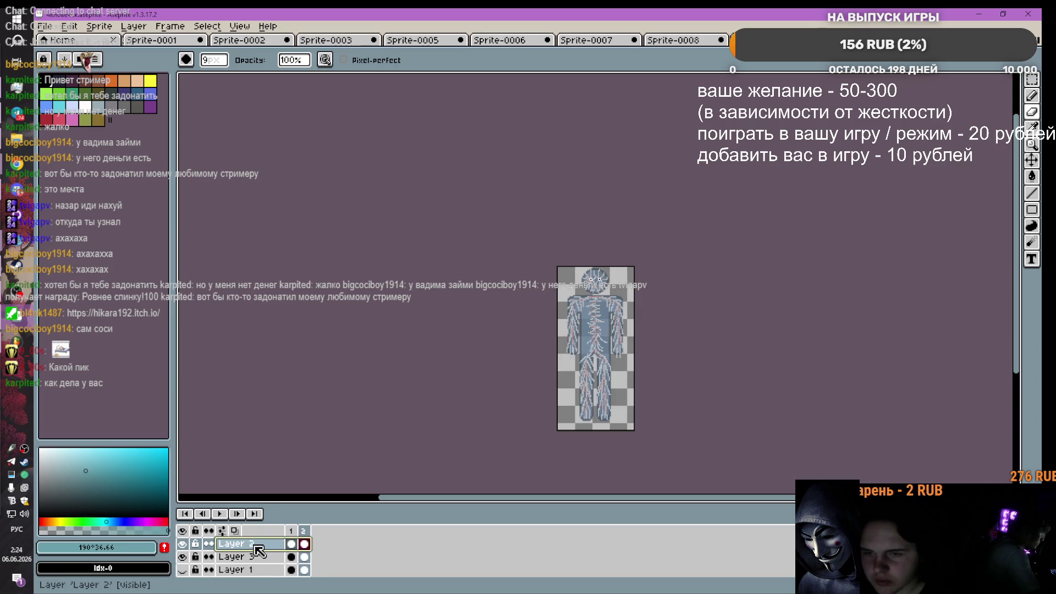
click(245, 571)
click(183, 556)
click(183, 556)
click(187, 556)
double_click(187, 557)
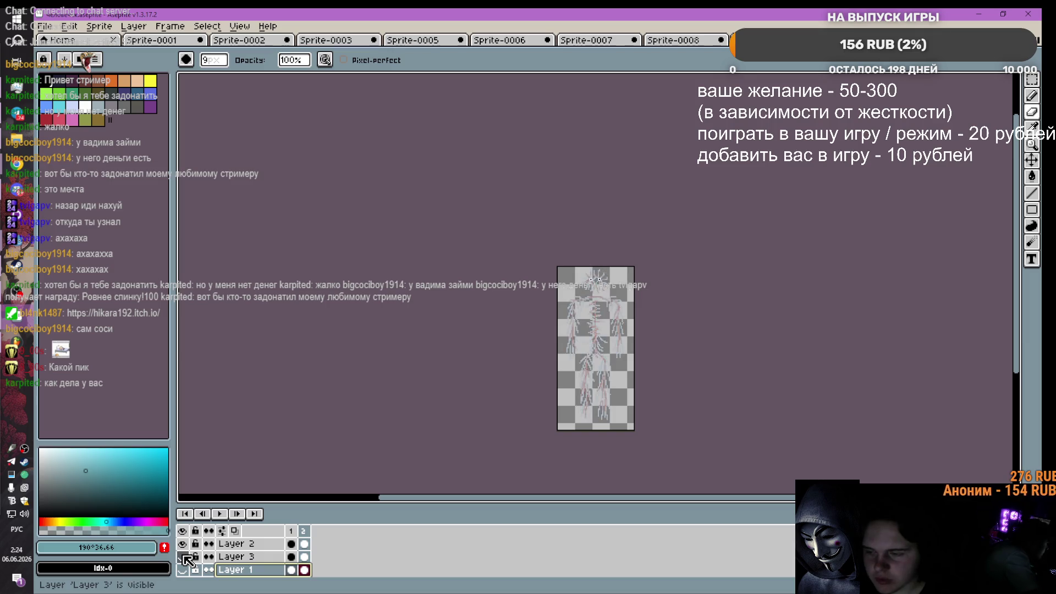
click(187, 557)
click(182, 570)
click(183, 530)
click(182, 530)
drag(183, 543, 183, 556)
click(183, 570)
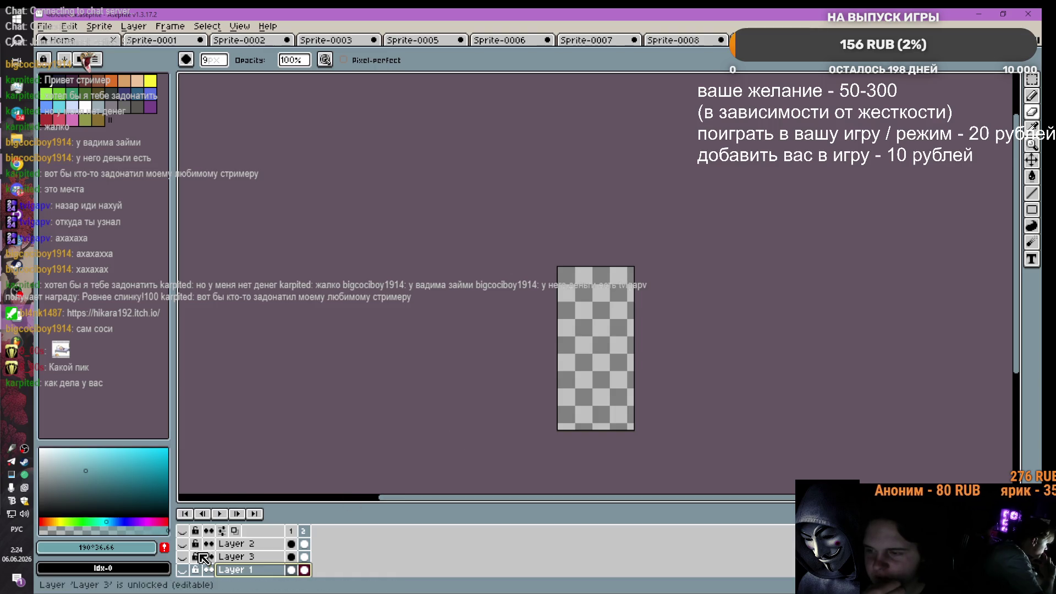
click(183, 570)
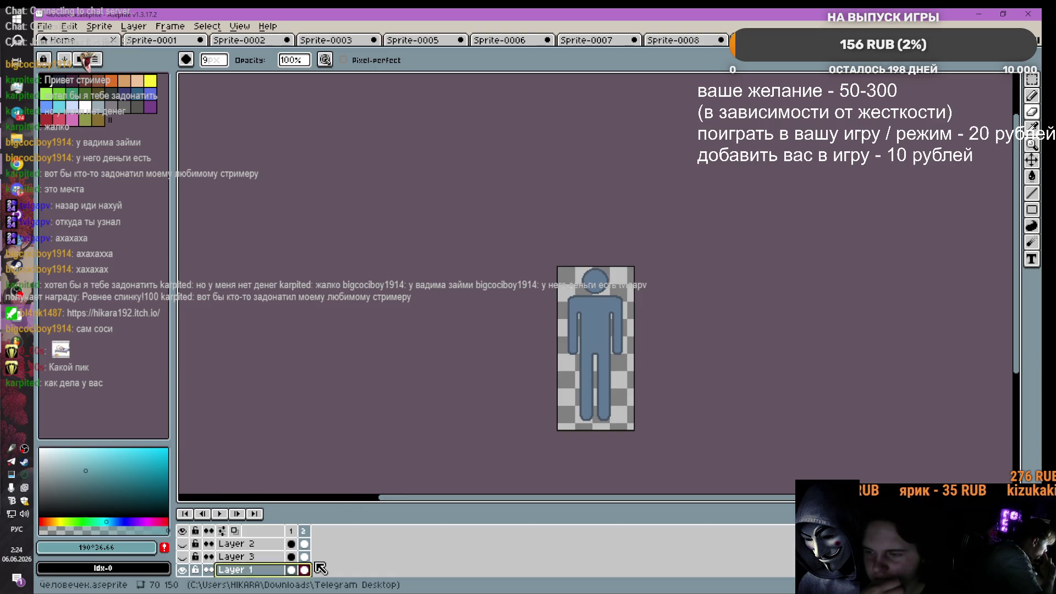
Step: Choose the rectangular marquee tool, then bring up the Windows sound volume controls
scroll(612, 329, up, 1)
scroll(612, 329, down, 4)
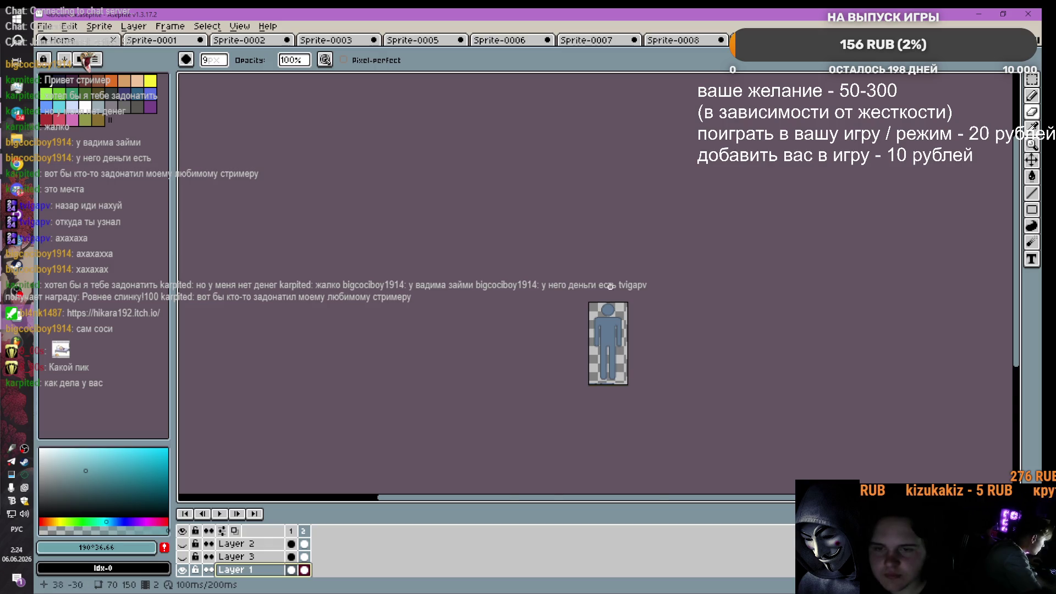
scroll(610, 311, up, 4)
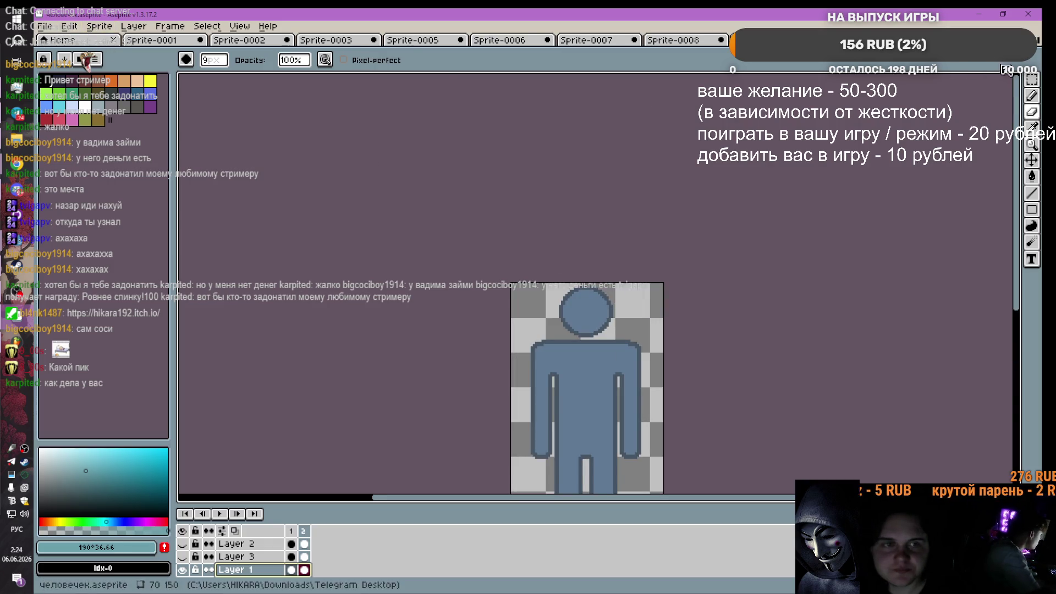
click(1031, 79)
scroll(746, 346, down, 3)
scroll(659, 363, up, 3)
scroll(658, 360, down, 2)
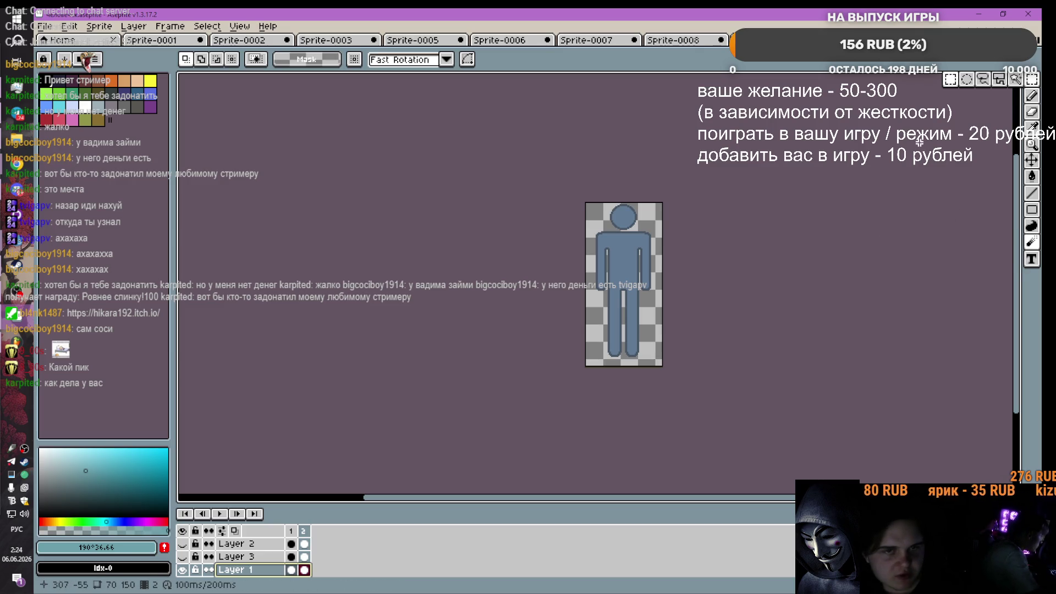
scroll(724, 182, down, 1)
scroll(724, 182, up, 1)
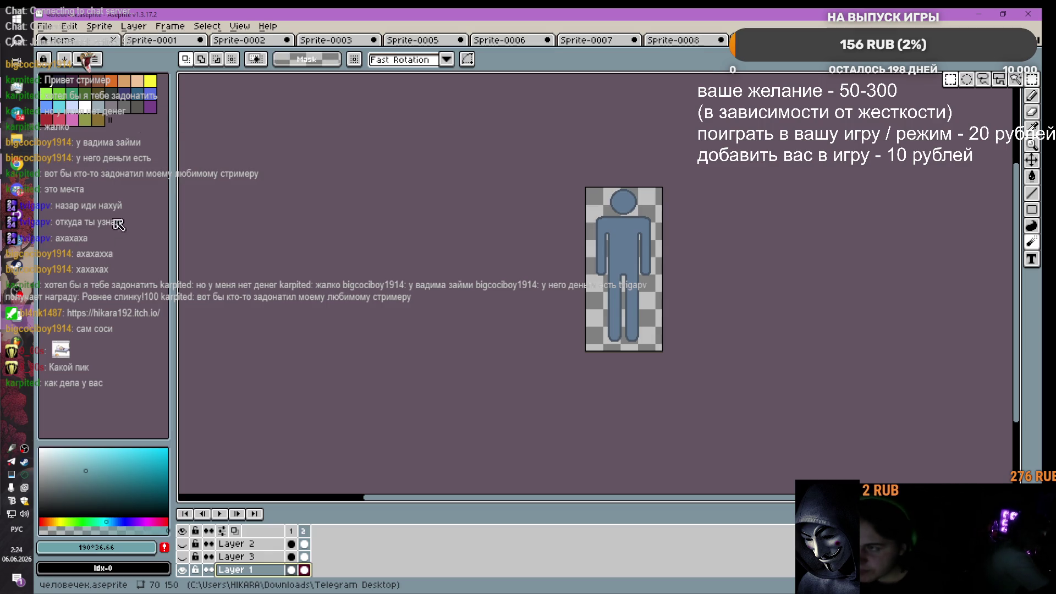
mouse_move(19, 194)
click(24, 513)
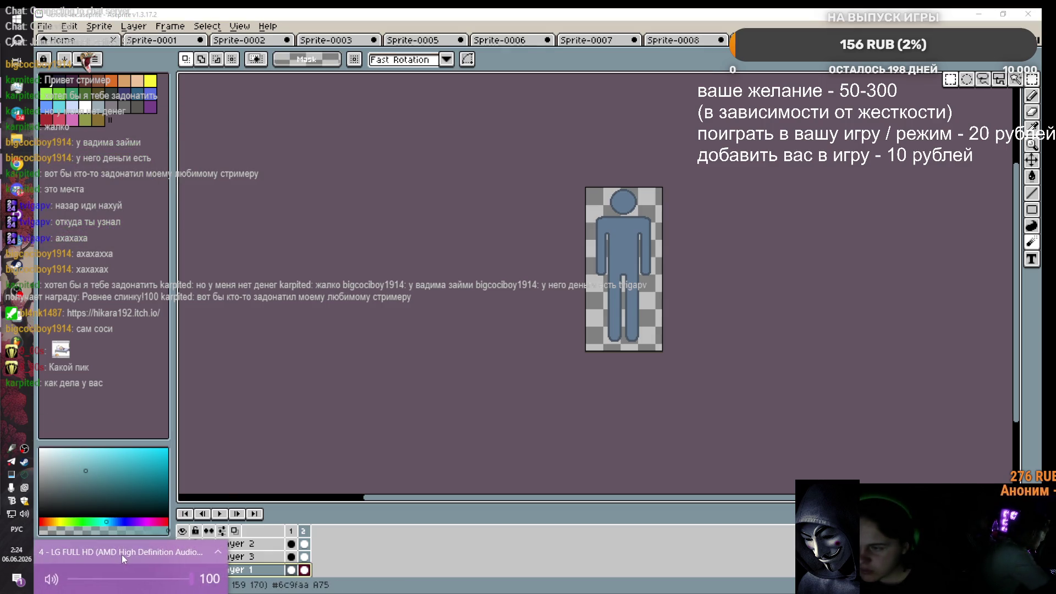
Step: Set the playback device to Динамики (Realtek(R) Audio), then recheck the speaker volume
click(119, 554)
scroll(132, 522, down, 3)
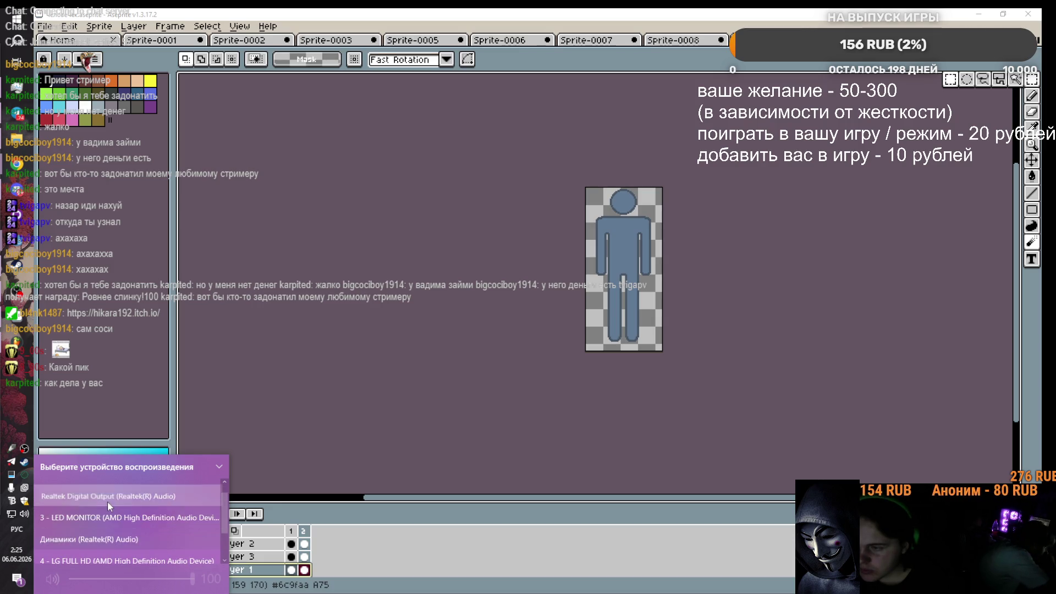
click(107, 500)
click(122, 552)
click(108, 553)
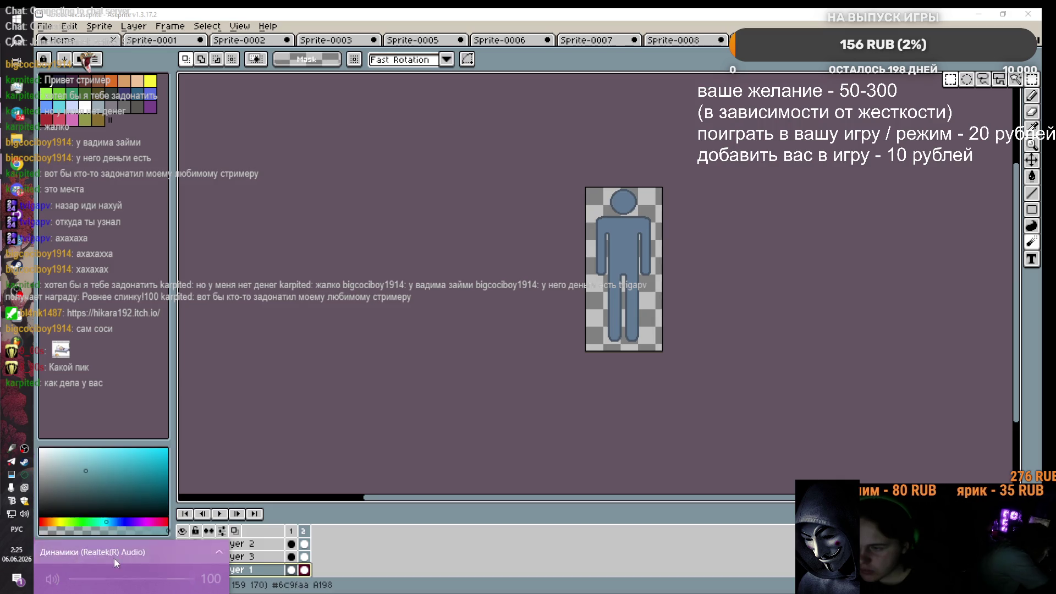
key(Escape)
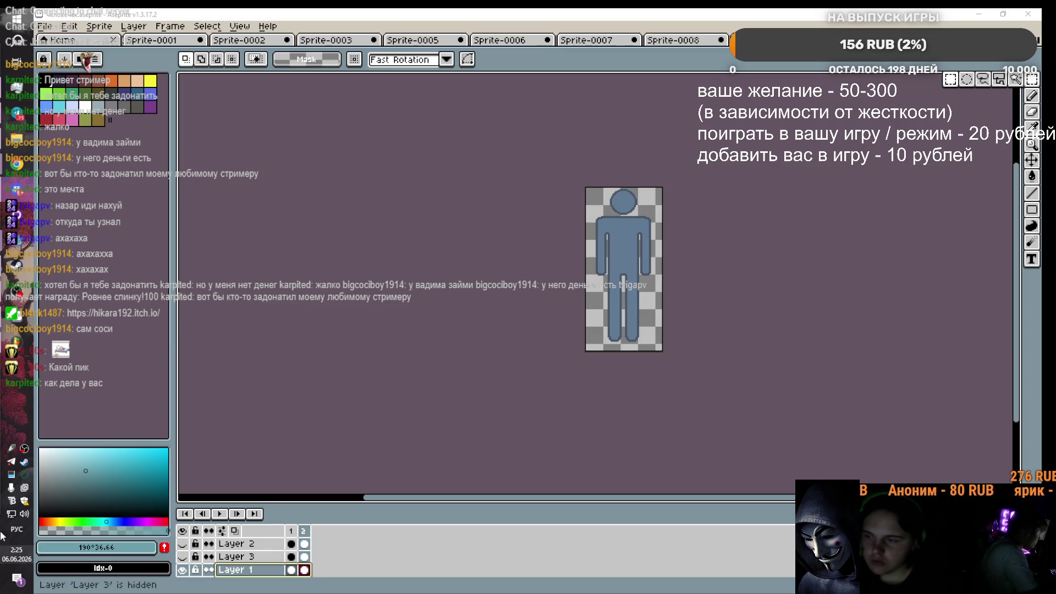
click(25, 513)
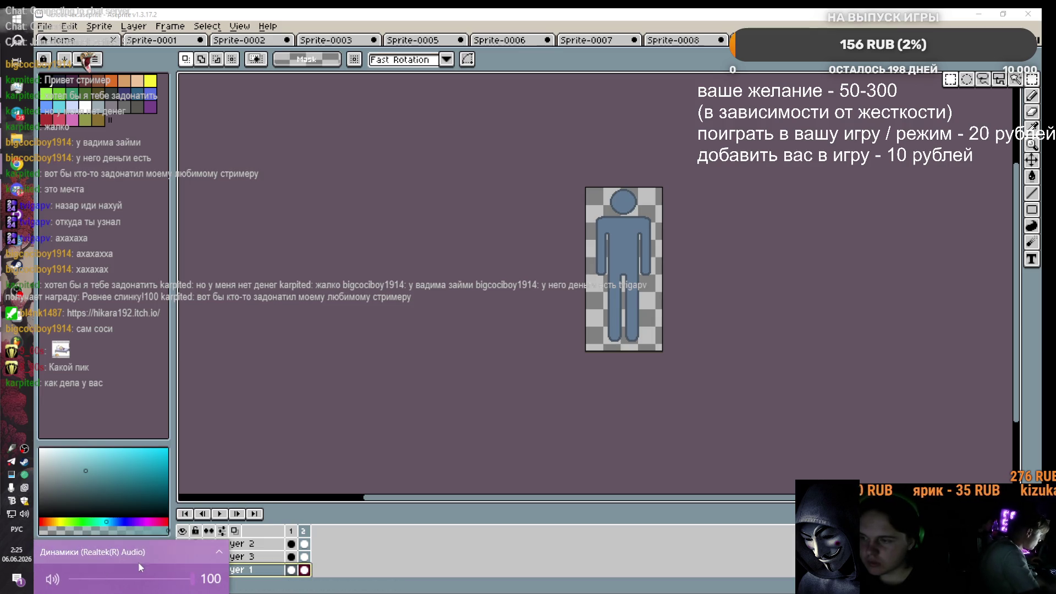
key(Escape)
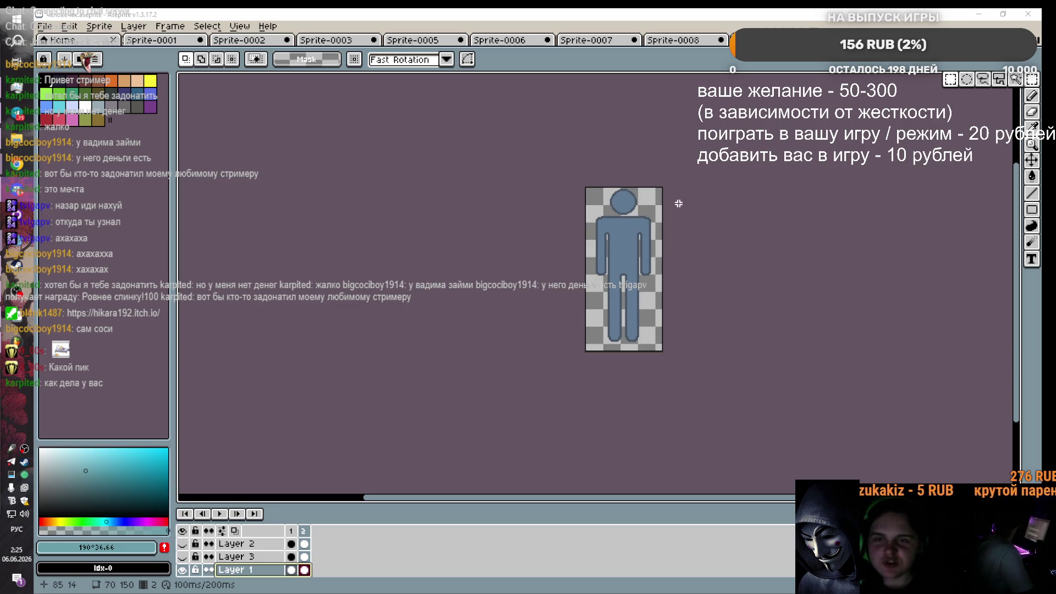
scroll(671, 204, up, 1)
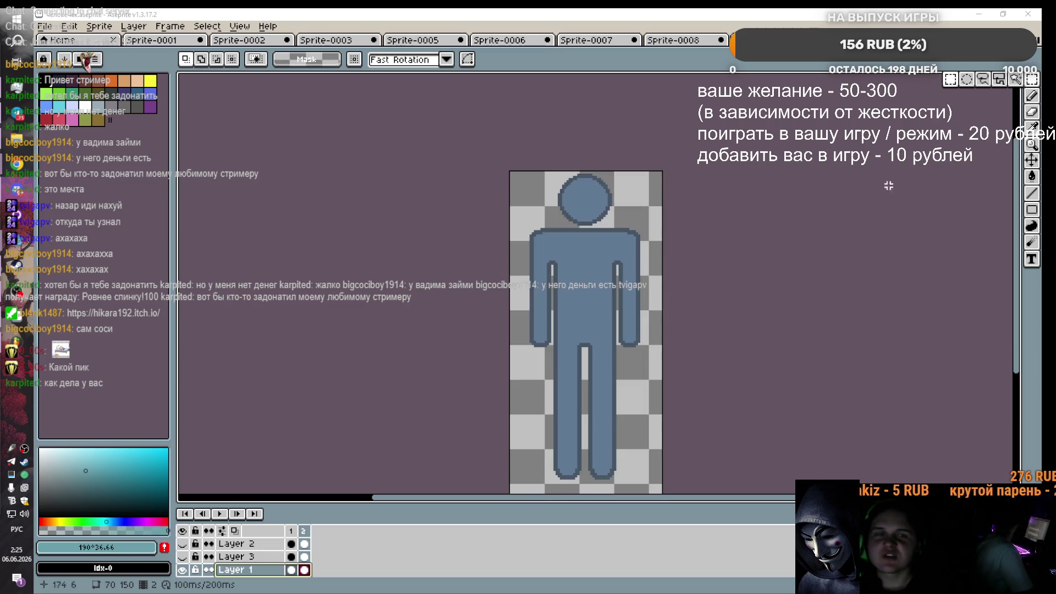
click(1034, 88)
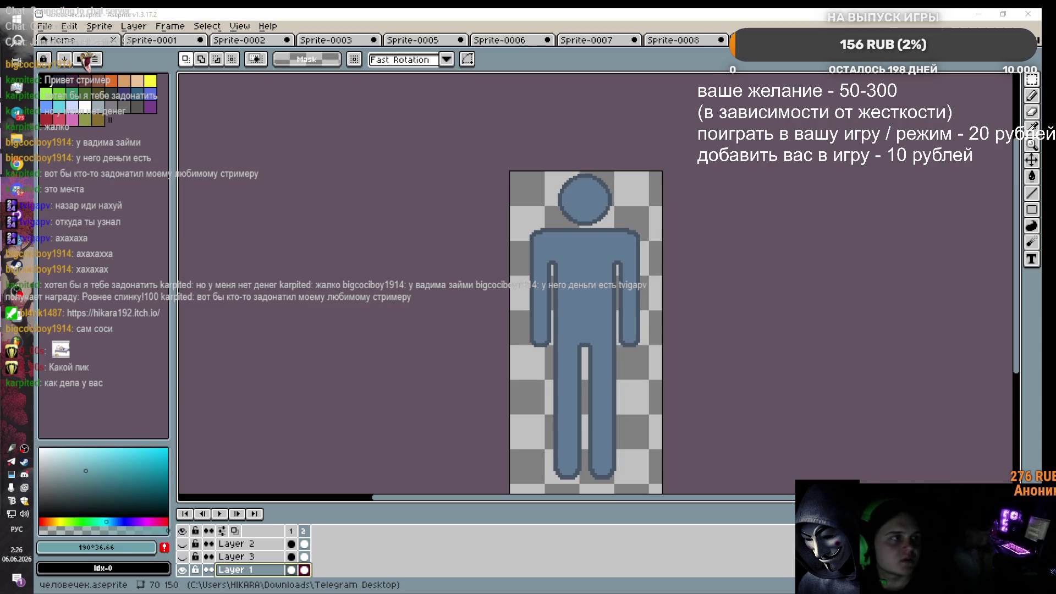
scroll(565, 208, down, 2)
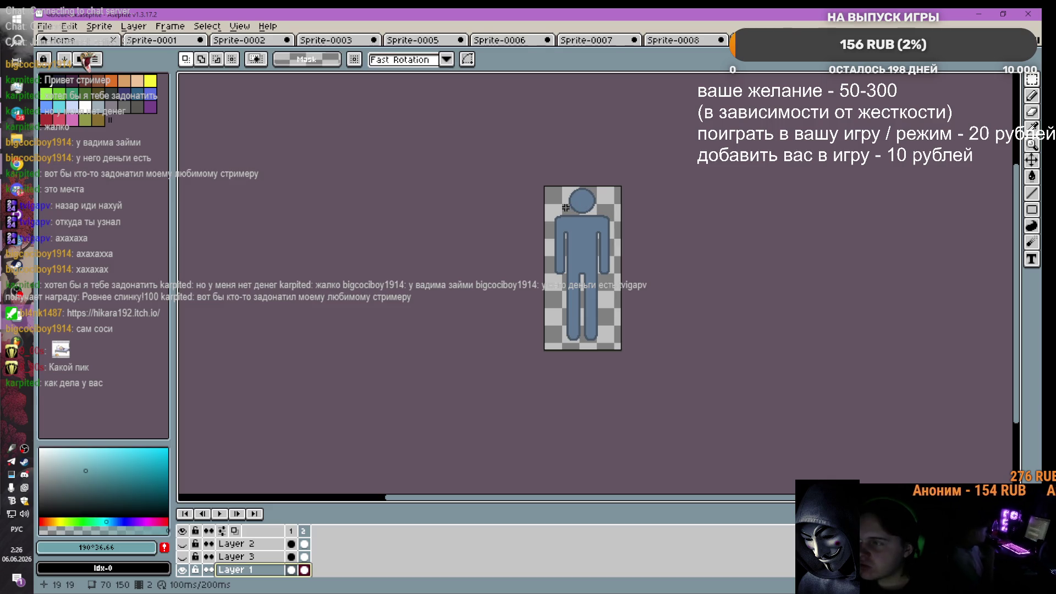
click(978, 14)
scroll(552, 169, right, 1)
key(F5)
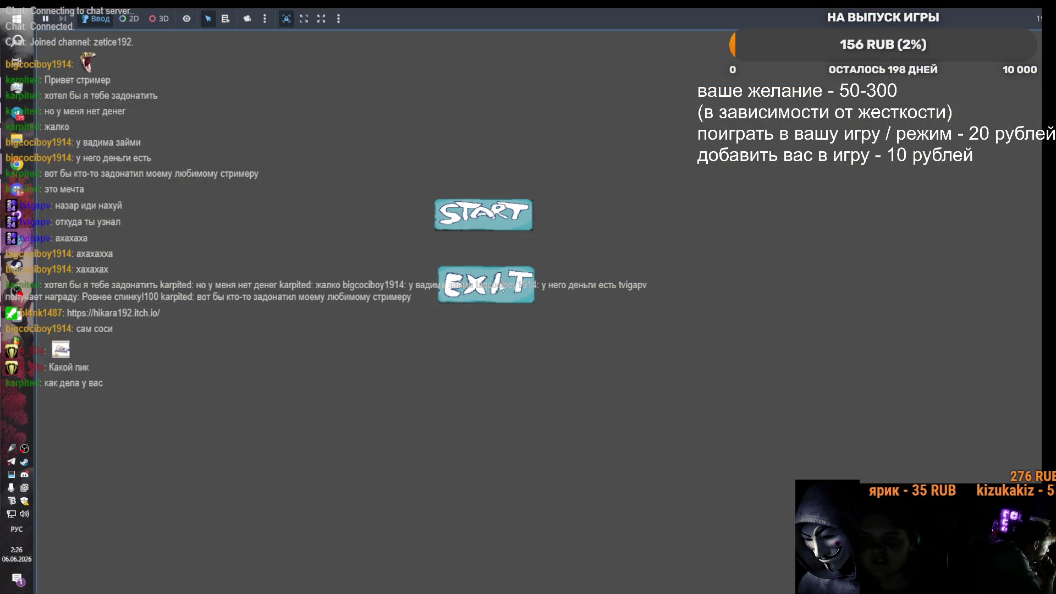
click(499, 287)
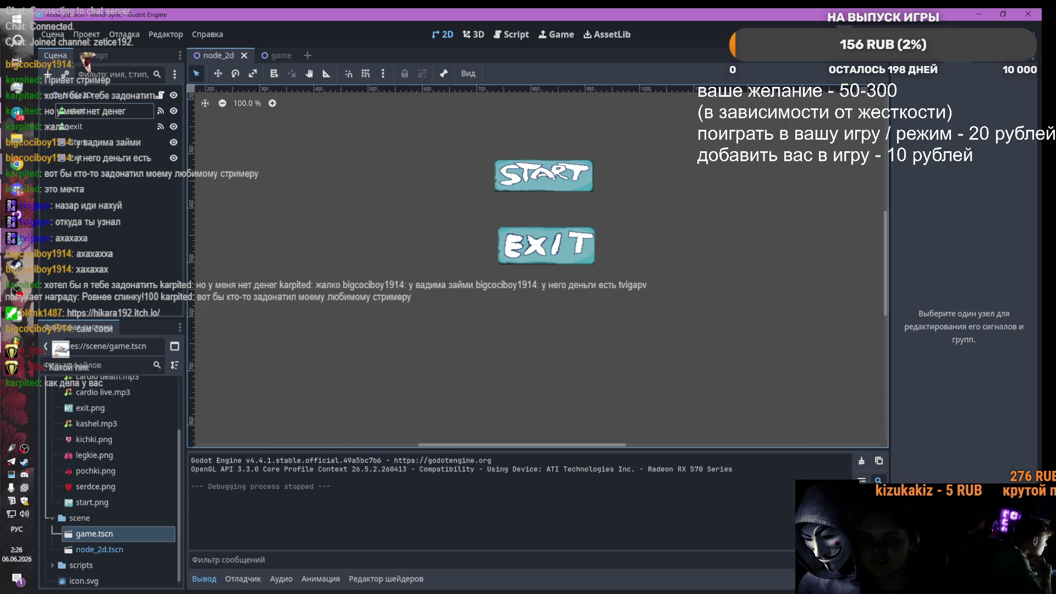
click(978, 14)
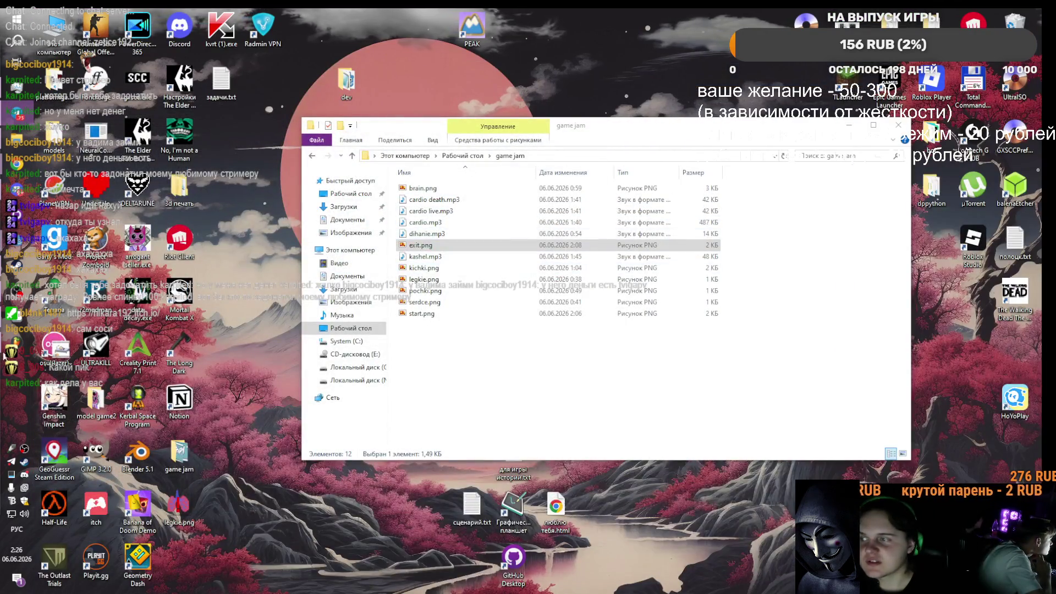
key(alt+Tab)
scroll(987, 113, up, 1)
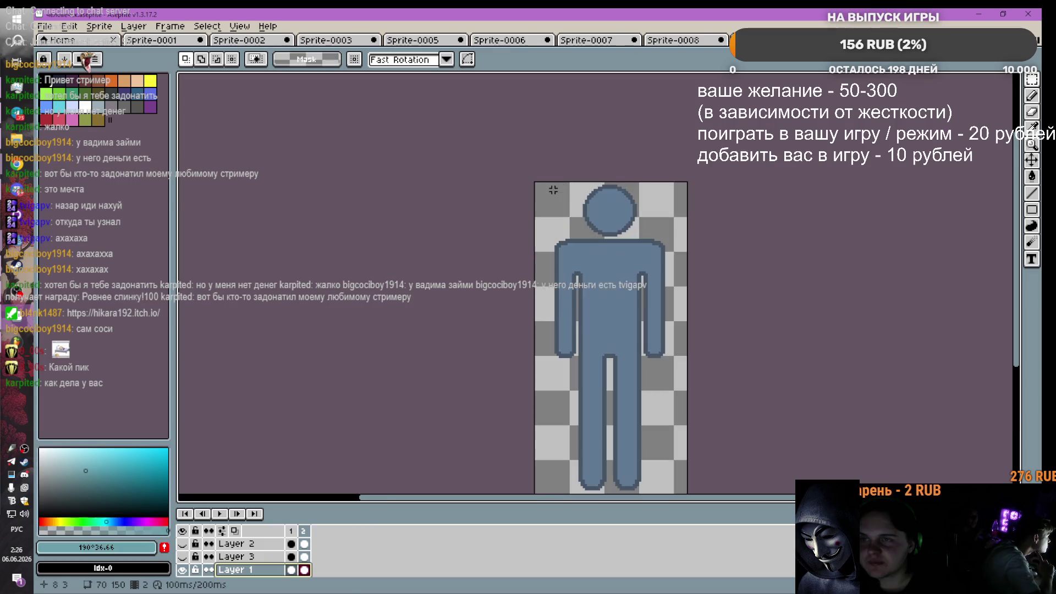
Step: Start exporting the human figure from the File menu and browse the output file choices
scroll(560, 170, down, 1)
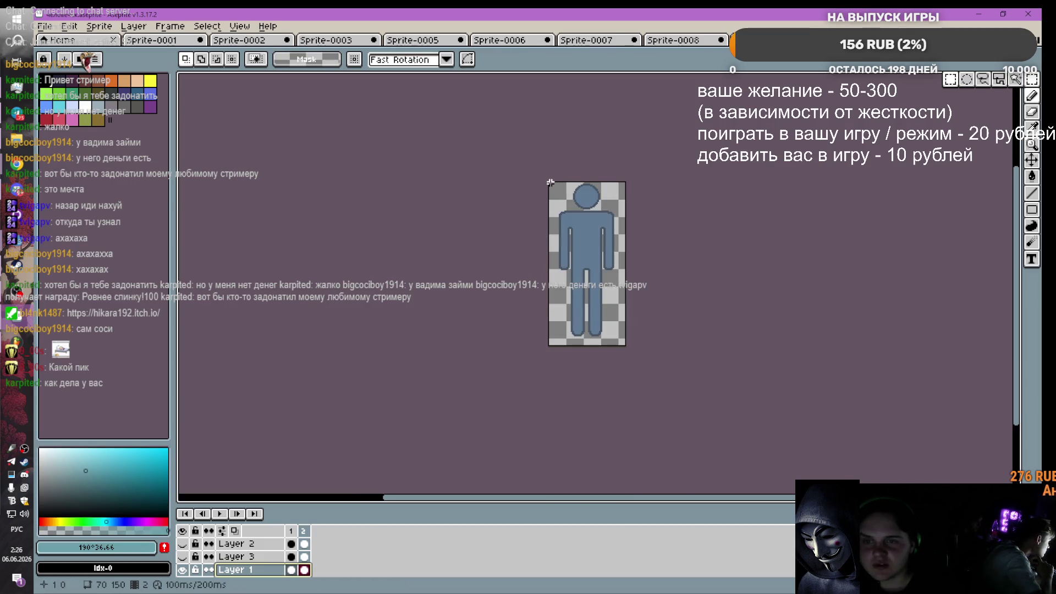
scroll(563, 237, up, 1)
click(45, 26)
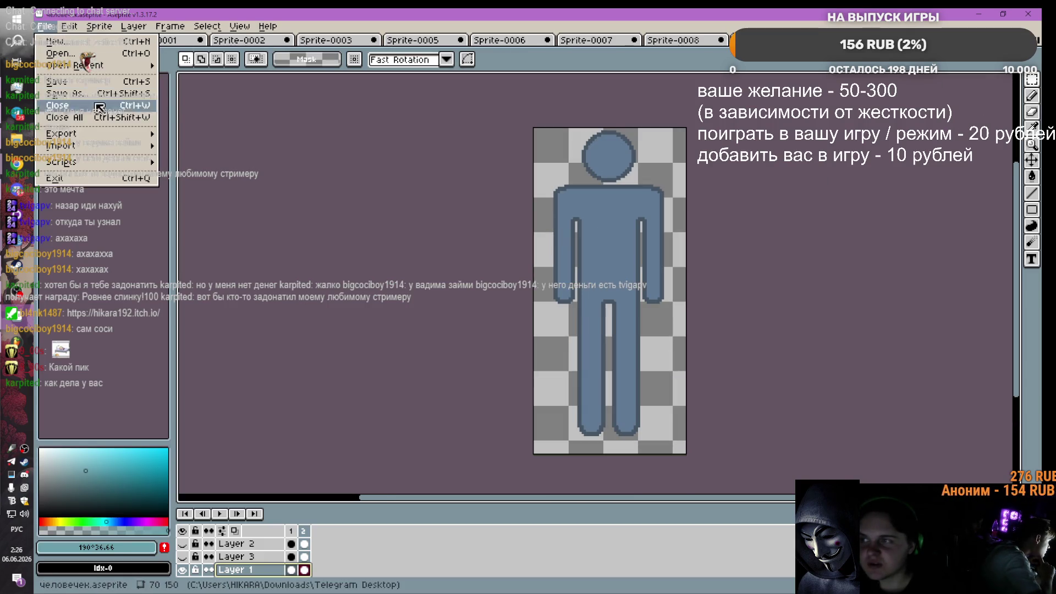
mouse_move(98, 136)
click(245, 135)
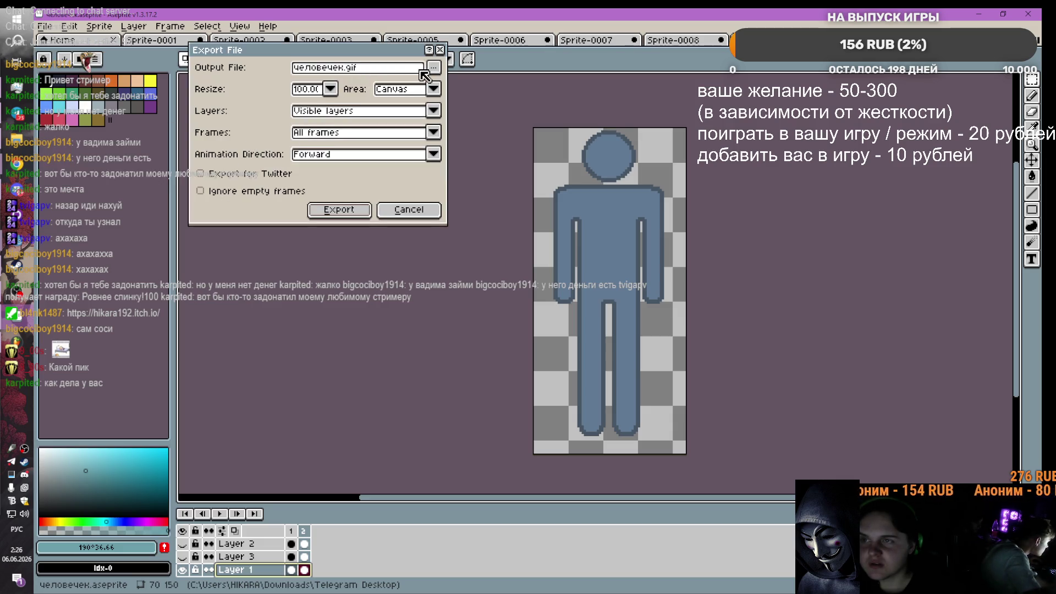
click(441, 68)
click(441, 68)
Step: Cancel the GIF export, marquee-select the whole figure canvas, and close Sprite-0010
click(440, 49)
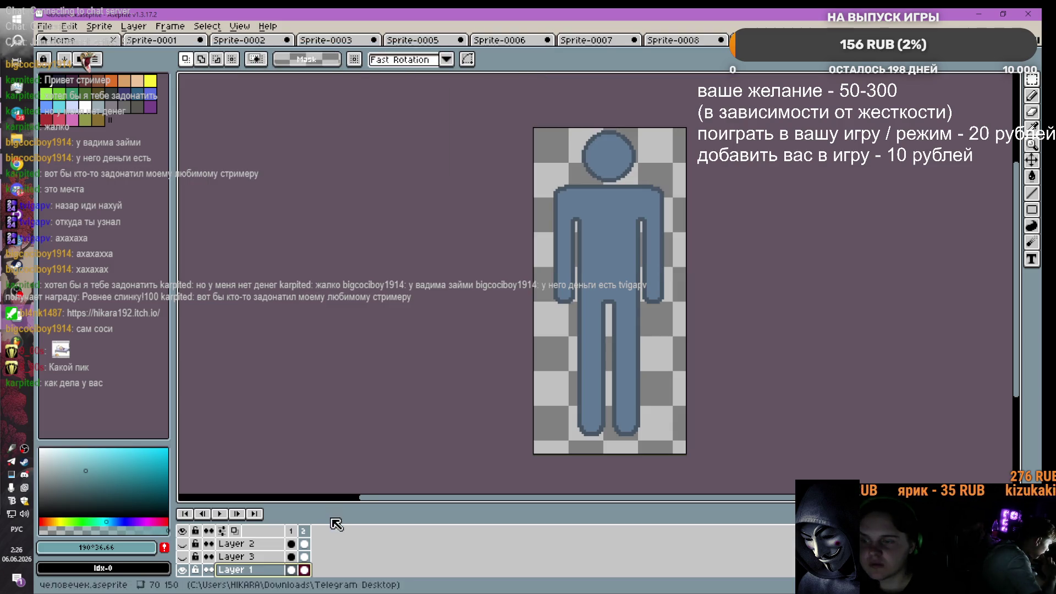
mouse_move(534, 128)
mouse_down()
mouse_move(585, 162)
mouse_move(688, 434)
mouse_move(685, 456)
mouse_up()
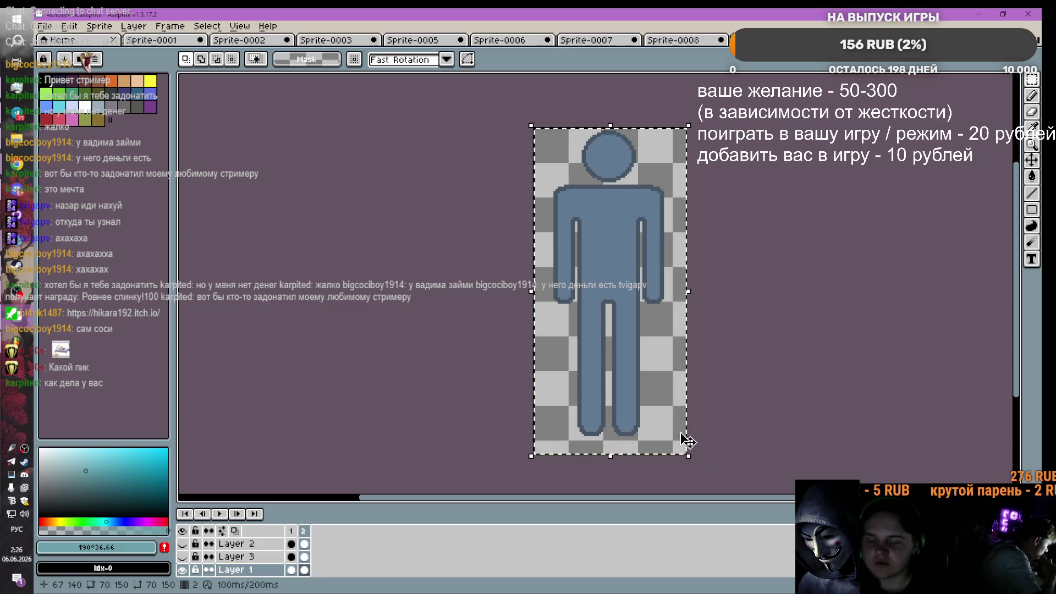
key(ctrl+w)
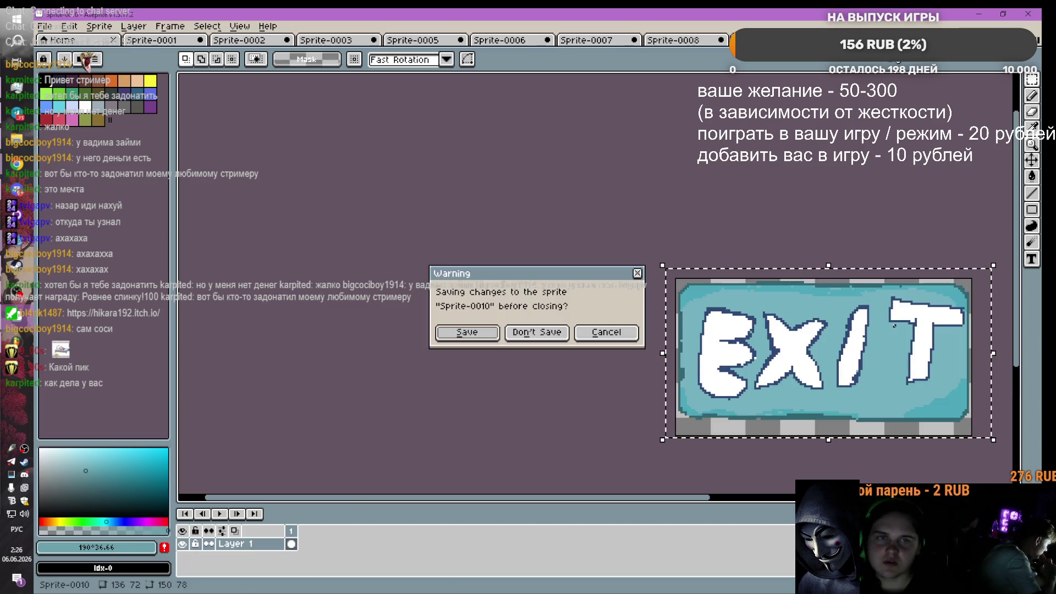
Step: Close Sprite-0010 through Sprite-0001 with Don't Save each time, then show the Home page
click(519, 332)
key(ctrl+w)
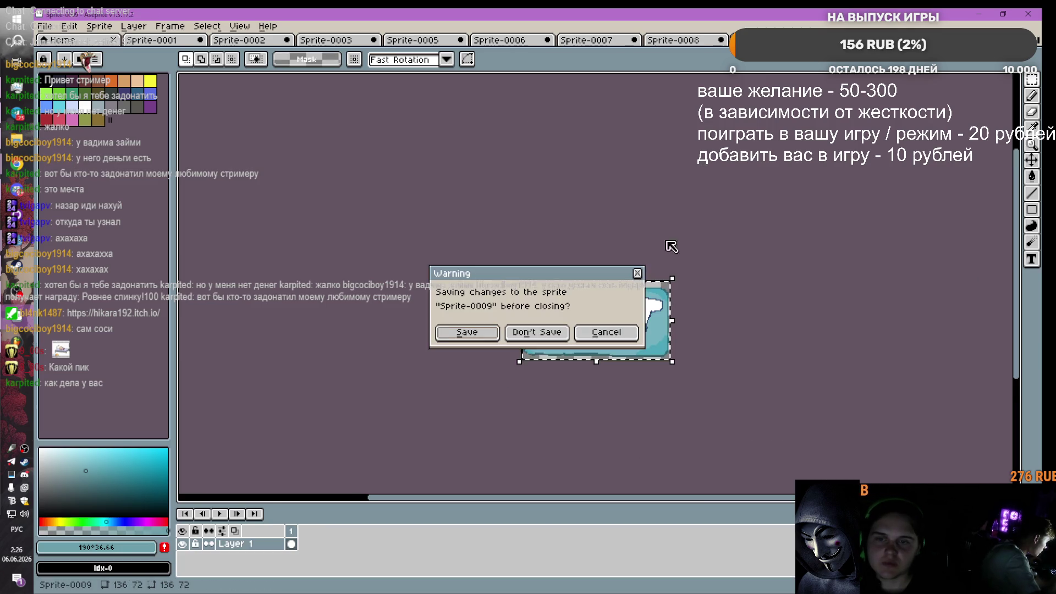
click(537, 333)
click(721, 40)
click(537, 332)
click(634, 40)
click(512, 333)
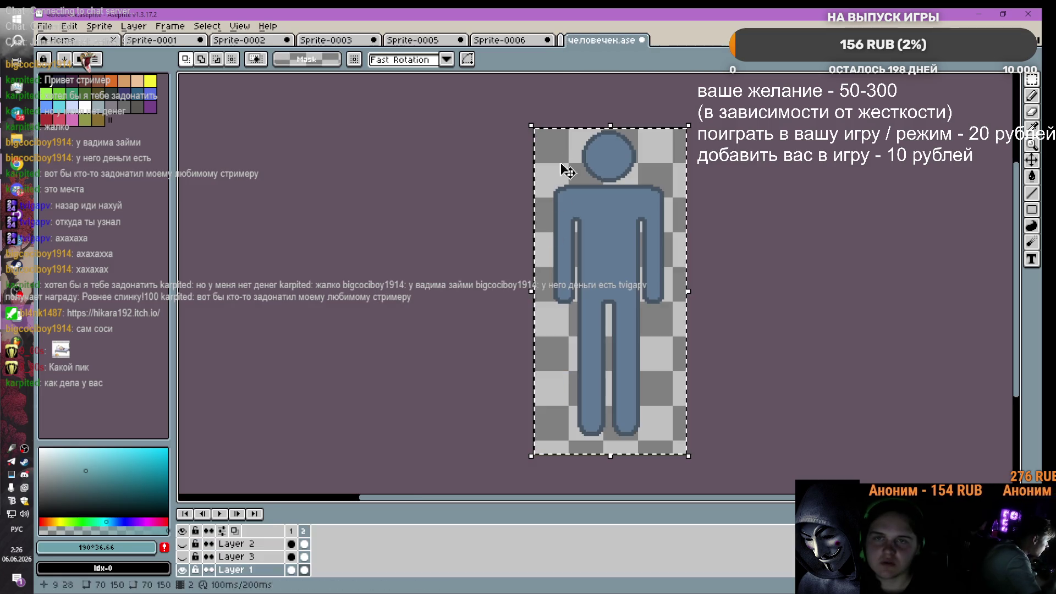
click(547, 40)
click(533, 337)
click(460, 40)
click(521, 333)
click(375, 40)
click(514, 333)
click(286, 40)
click(511, 332)
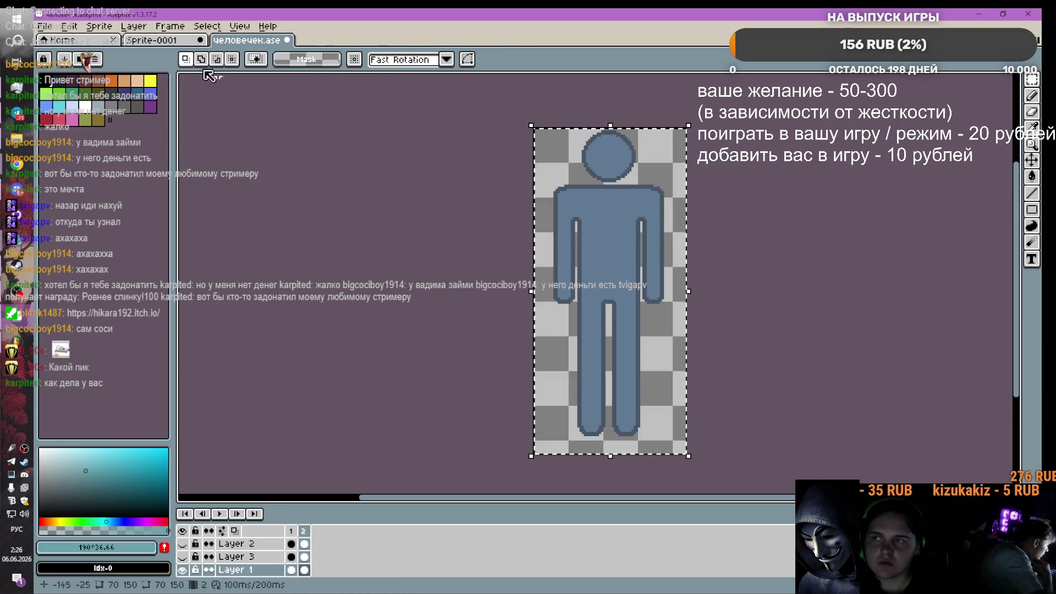
click(200, 40)
click(557, 332)
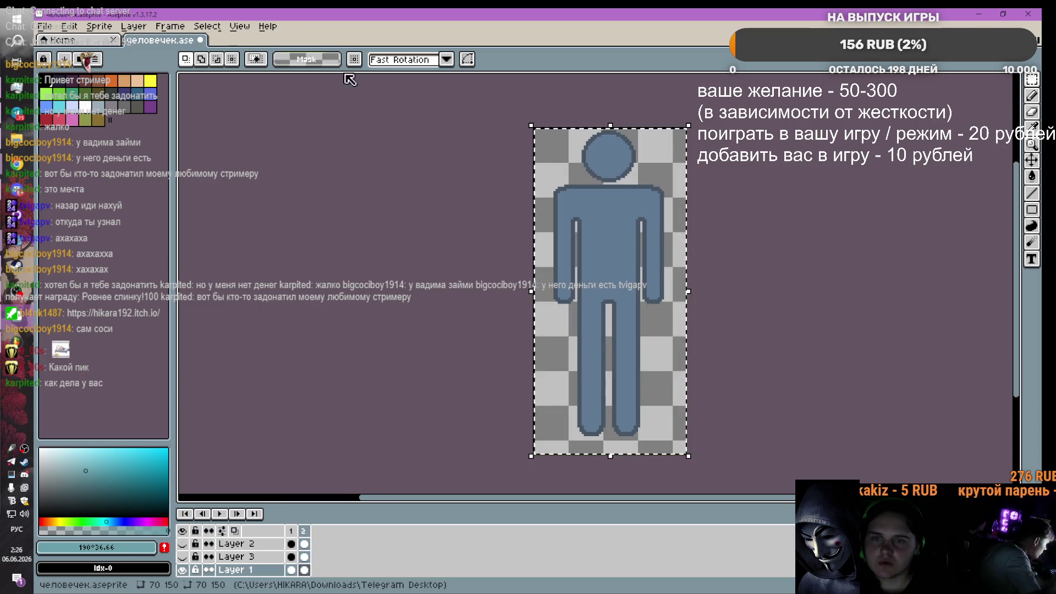
click(60, 40)
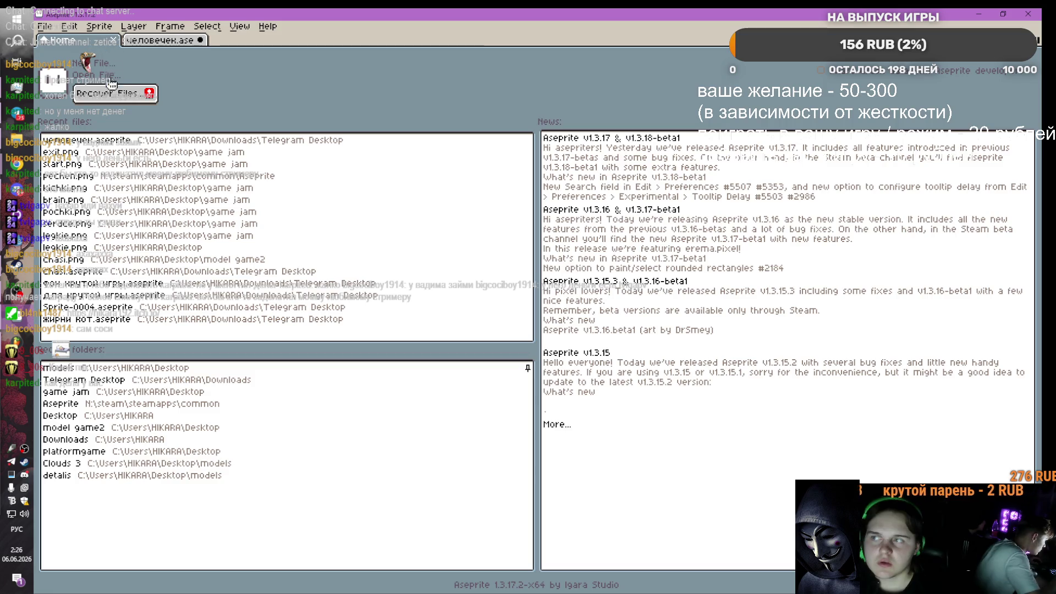
Step: Create a new sprite and paste the copied human figure into it
click(98, 62)
click(511, 401)
key(ctrl+v)
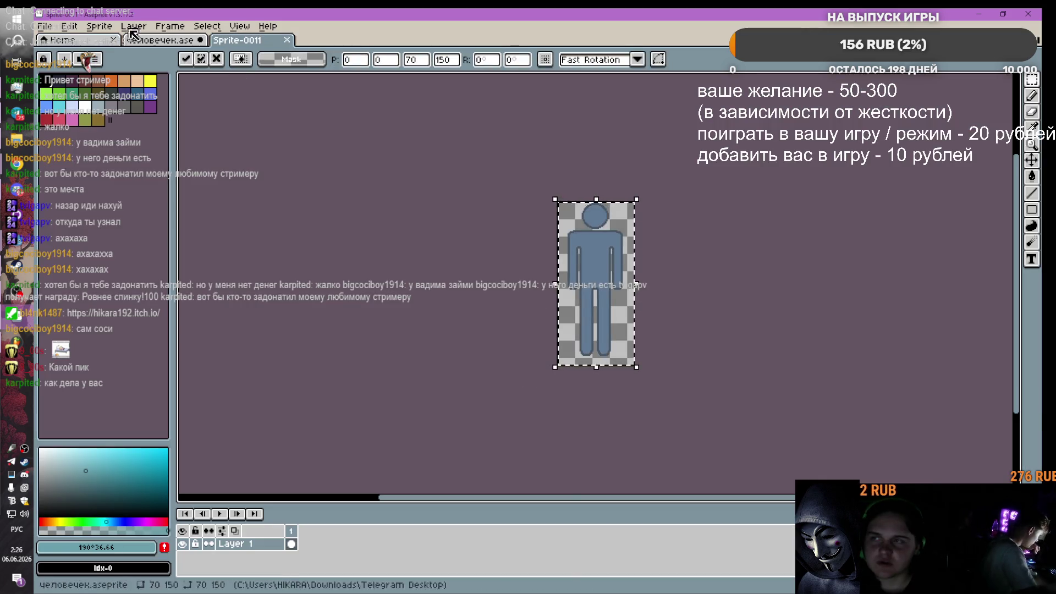
Step: Start exporting the new sprite and browse for an output location on the Desktop
click(45, 26)
mouse_move(96, 137)
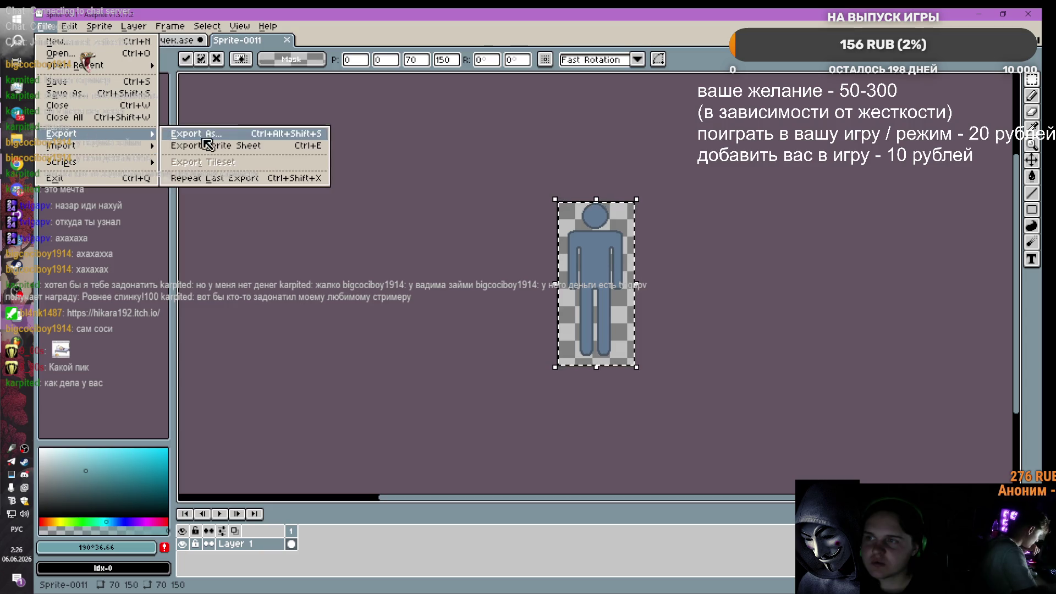
click(181, 138)
click(434, 67)
click(456, 84)
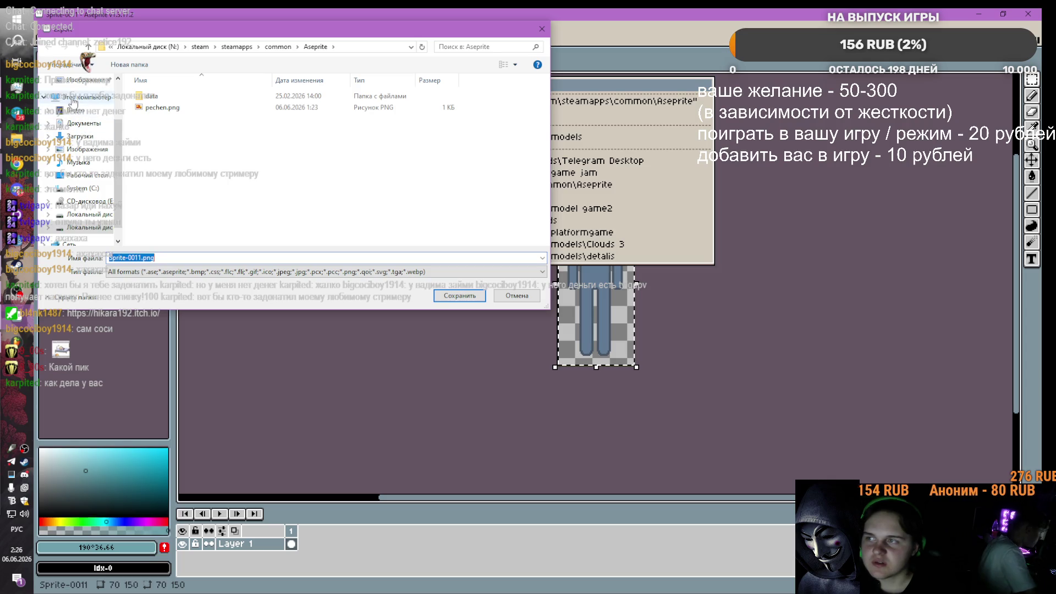
click(70, 98)
click(79, 101)
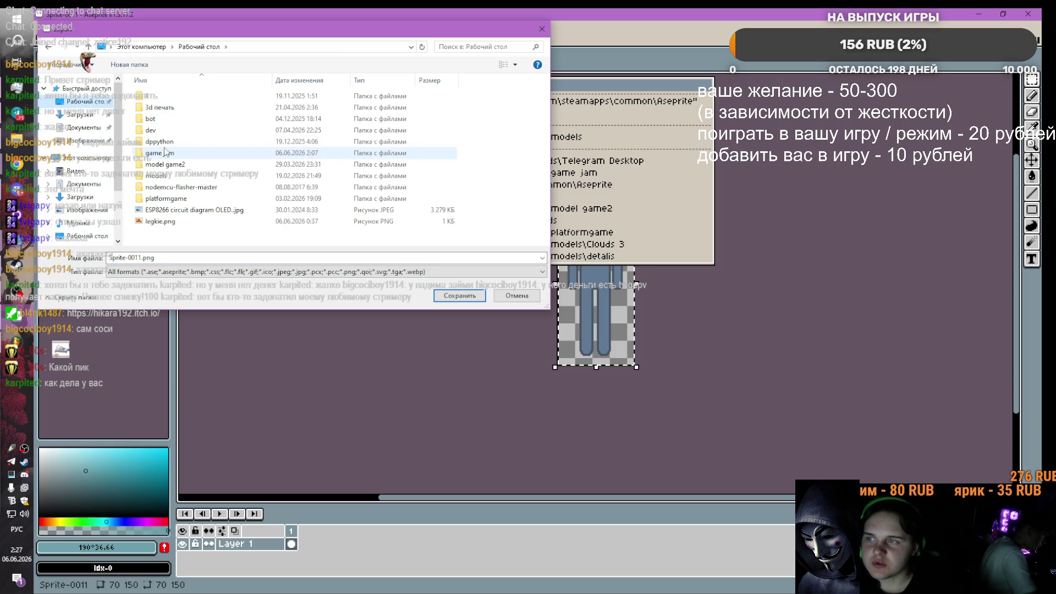
double_click(165, 176)
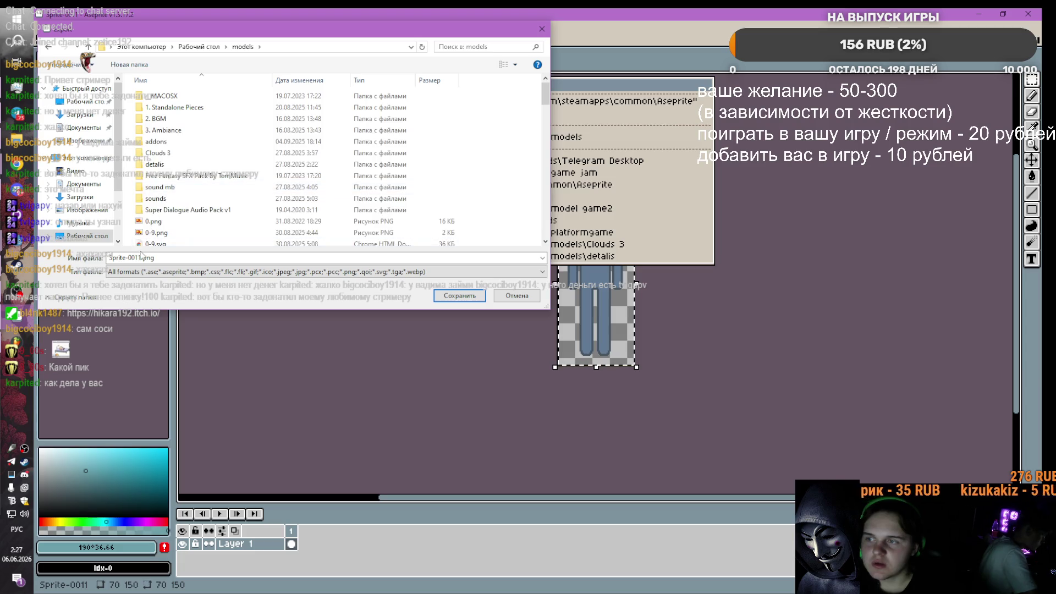
Step: Name the export file chelovek and place it in the Desktop\game jam folder
click(186, 254)
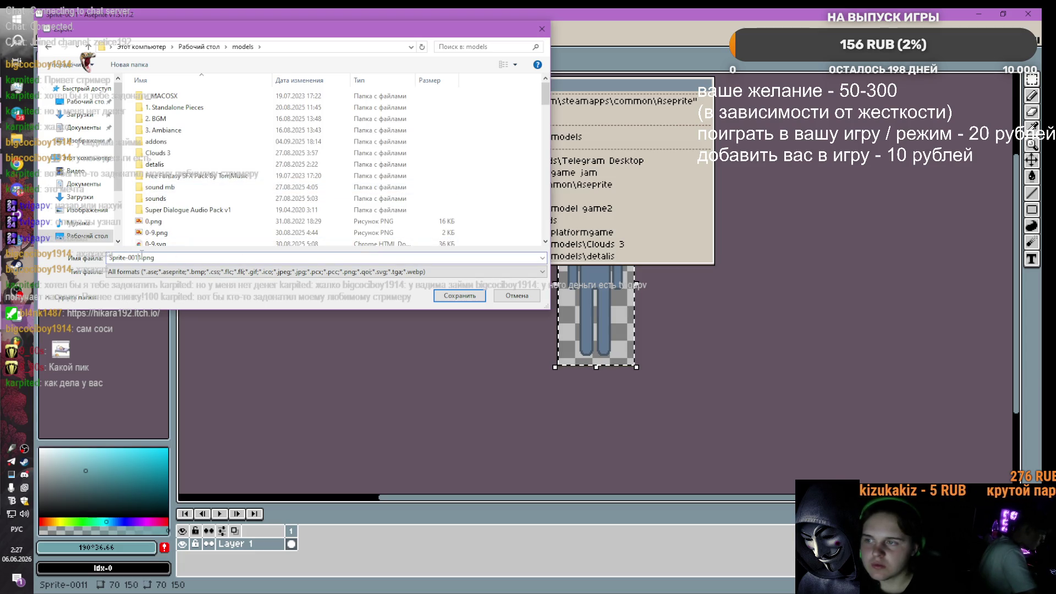
key(BackSpace)
key(BackSpace)
key(BackSpace)
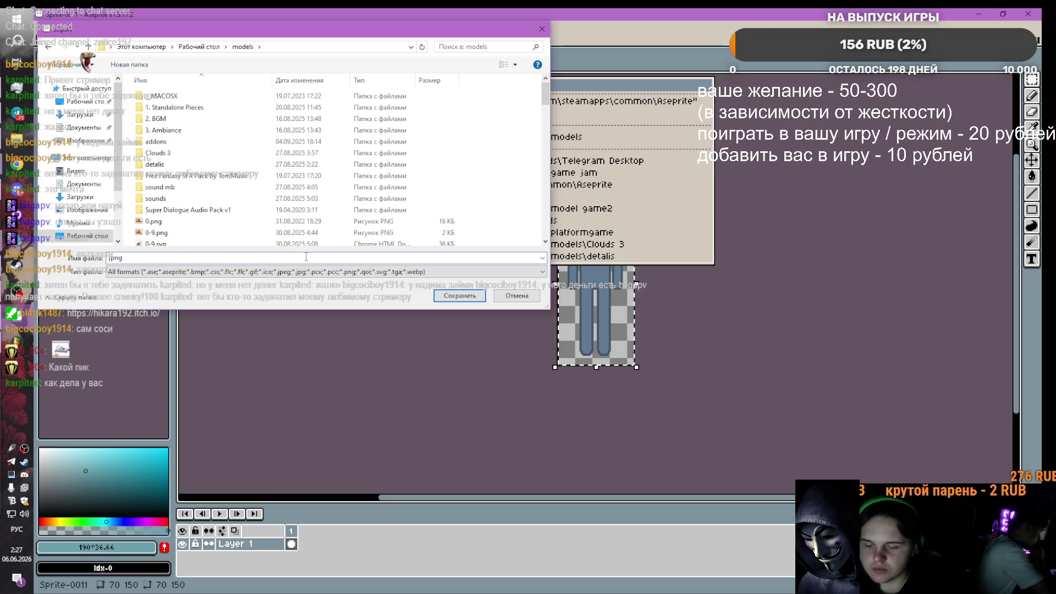
text(cу)
key(alt+shift)
text(chelovek)
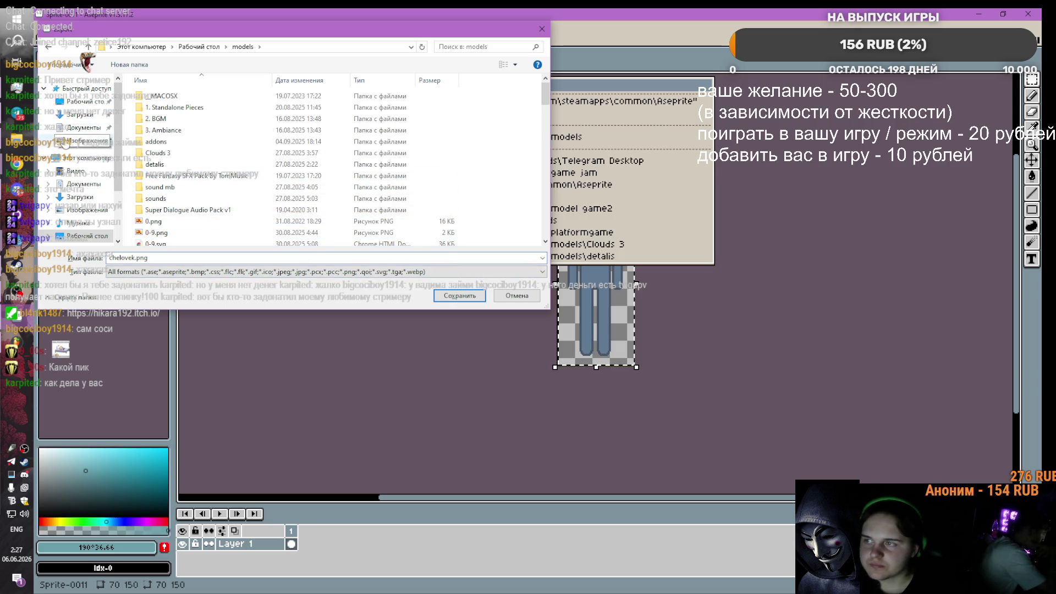
click(82, 101)
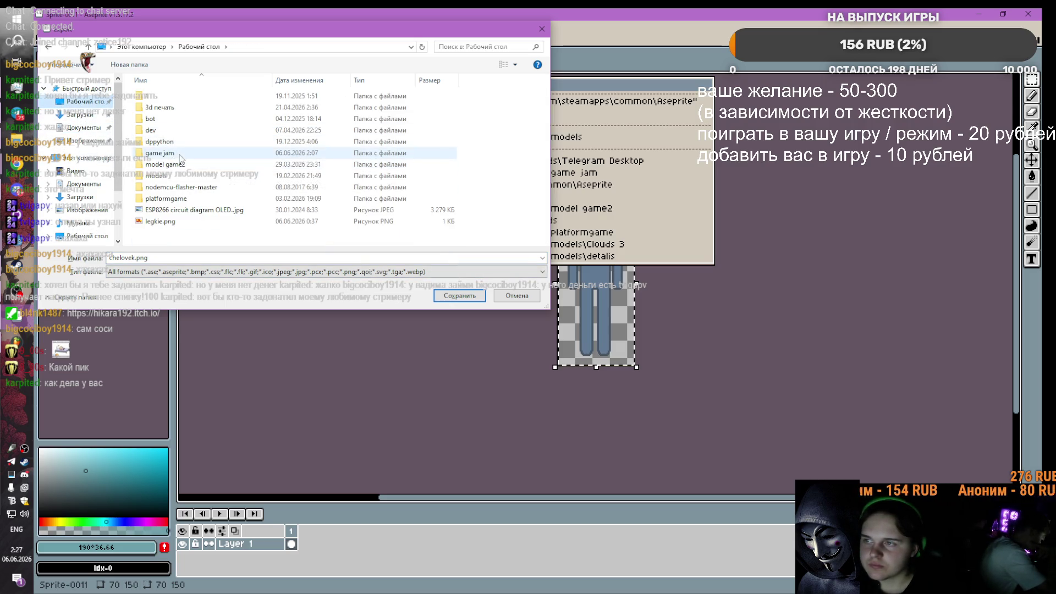
double_click(160, 152)
Step: Set the file type to PNG and export the figure as chelovek.png
click(155, 272)
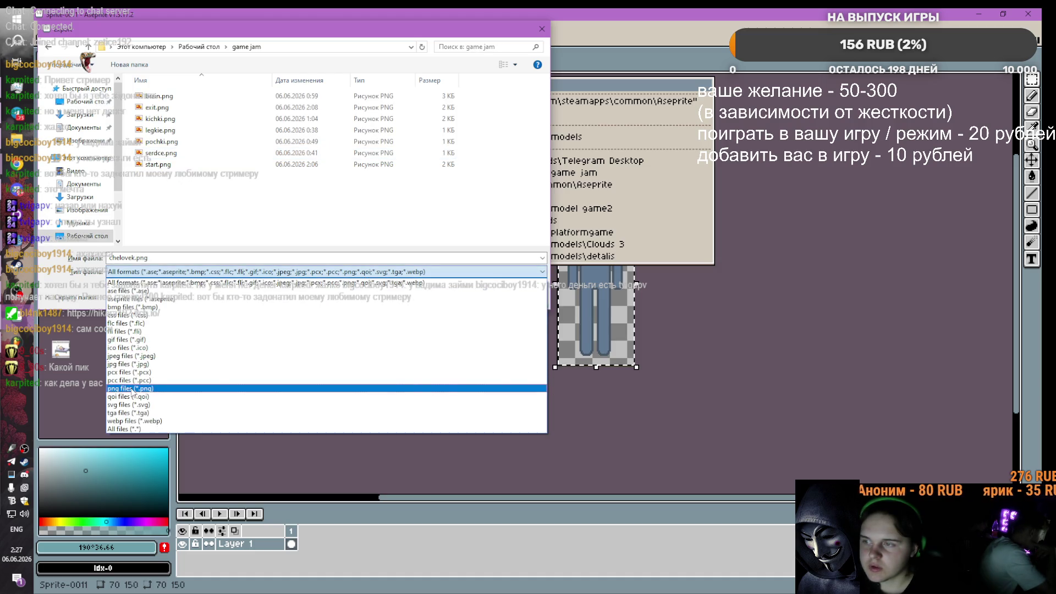
click(132, 389)
key(Return)
click(340, 211)
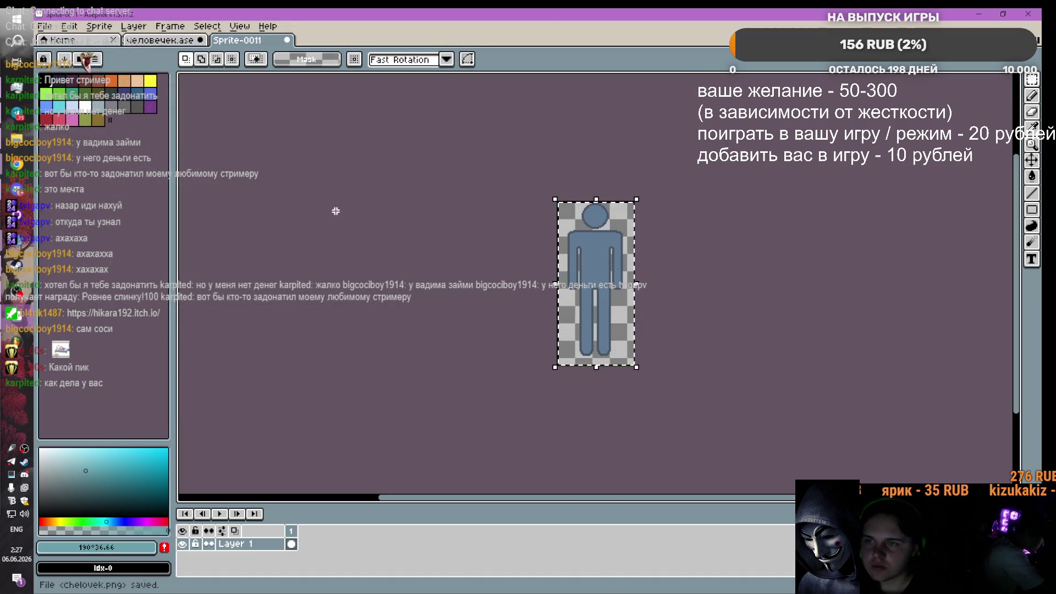
click(142, 40)
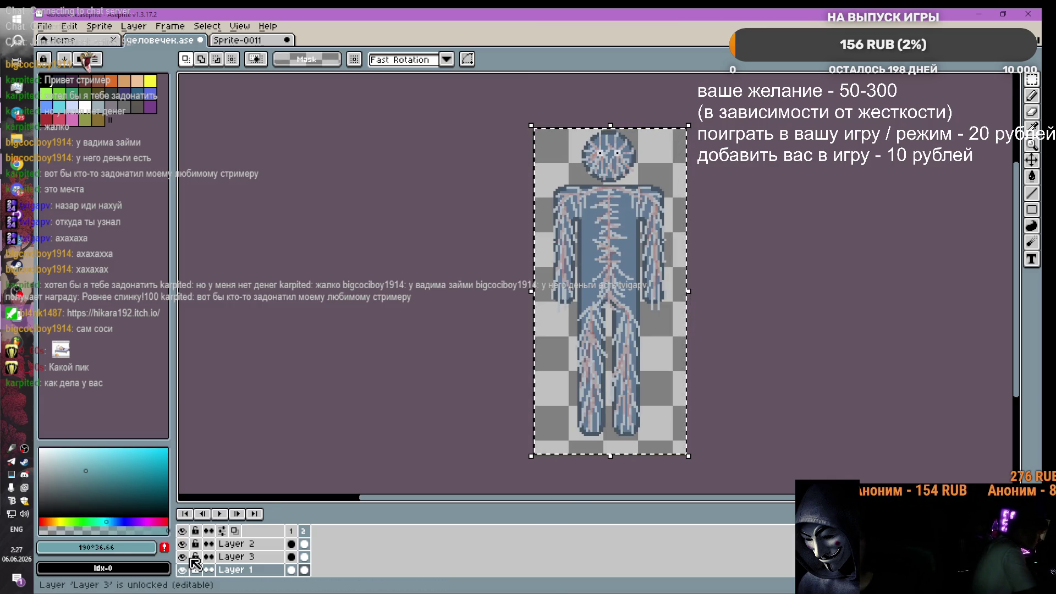
Step: Toggle the человечек layer eye icons so only the vein lines show, with the blue body hidden
click(183, 543)
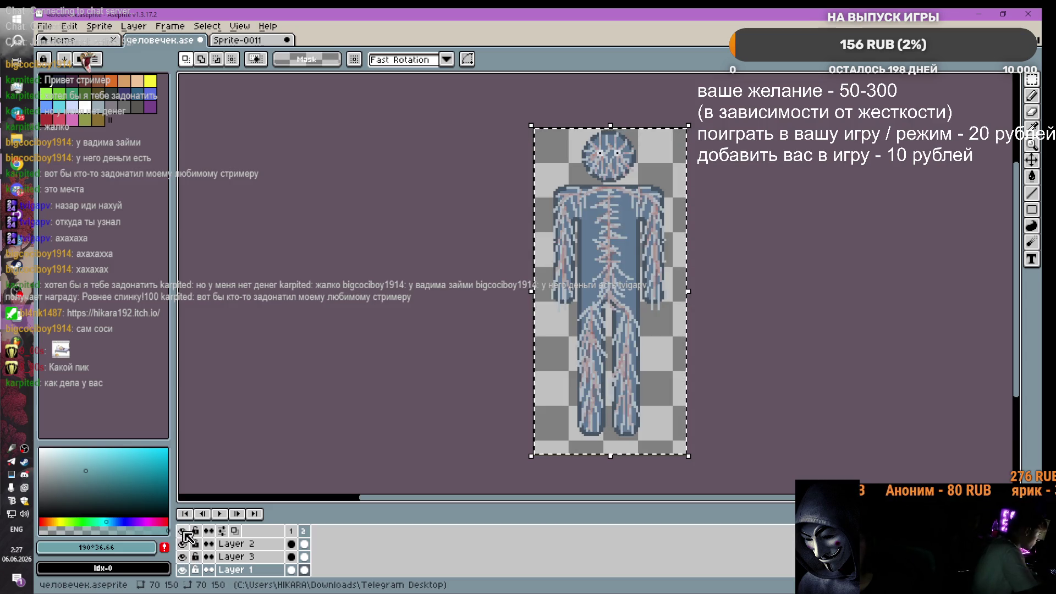
click(183, 531)
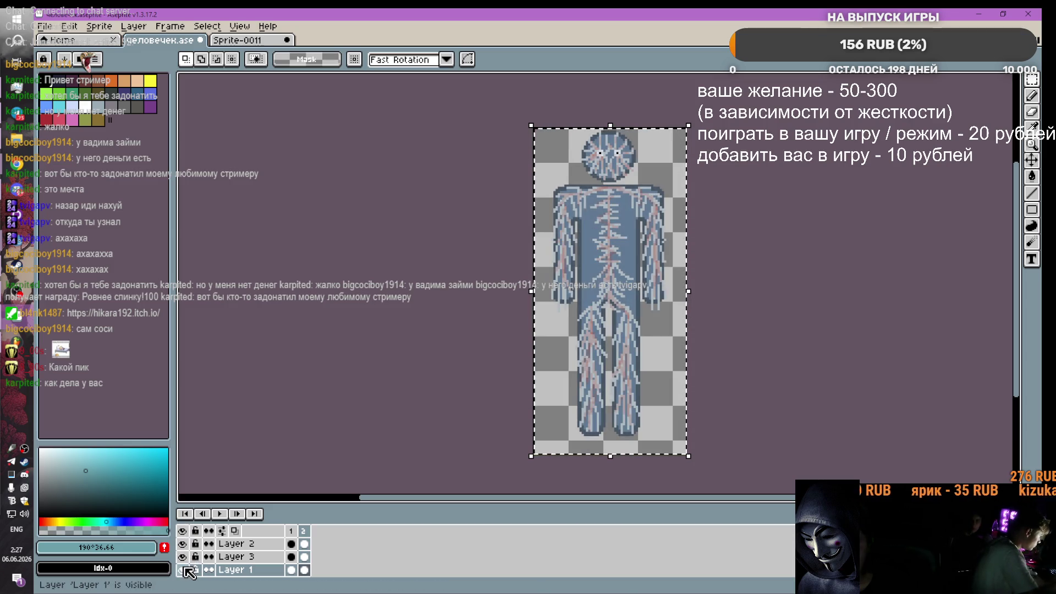
click(182, 544)
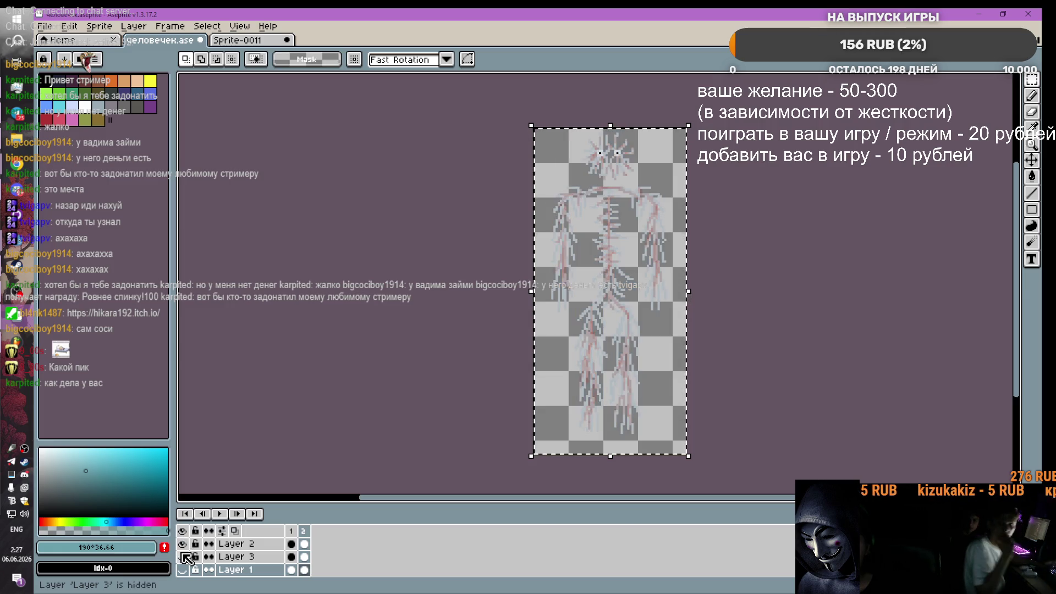
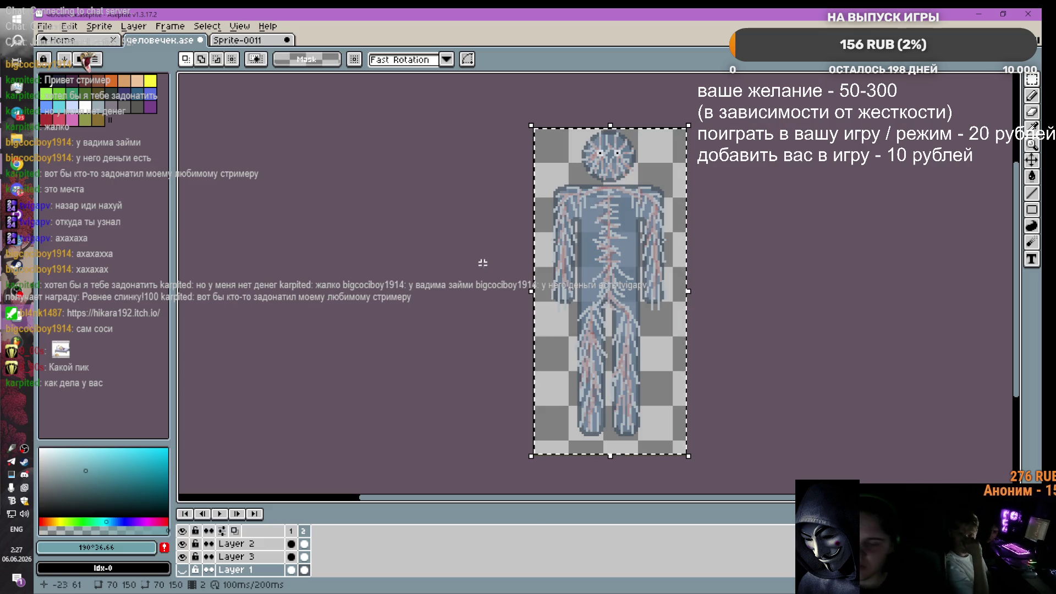
Step: Create a new transparent 70×150 sprite, Sprite-0012, cancelling the stray paste into it
click(280, 42)
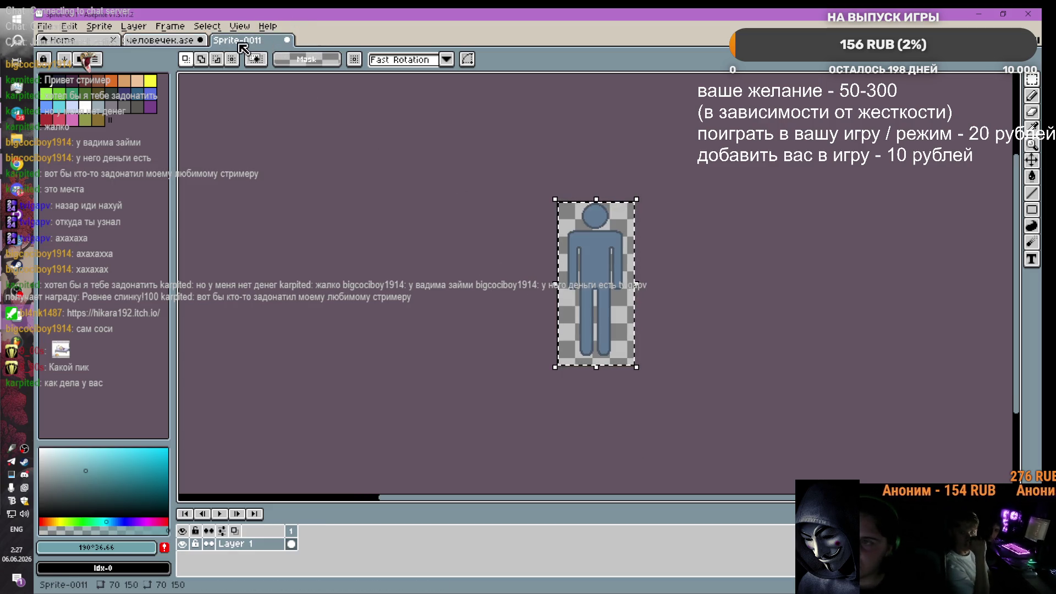
click(55, 40)
click(101, 62)
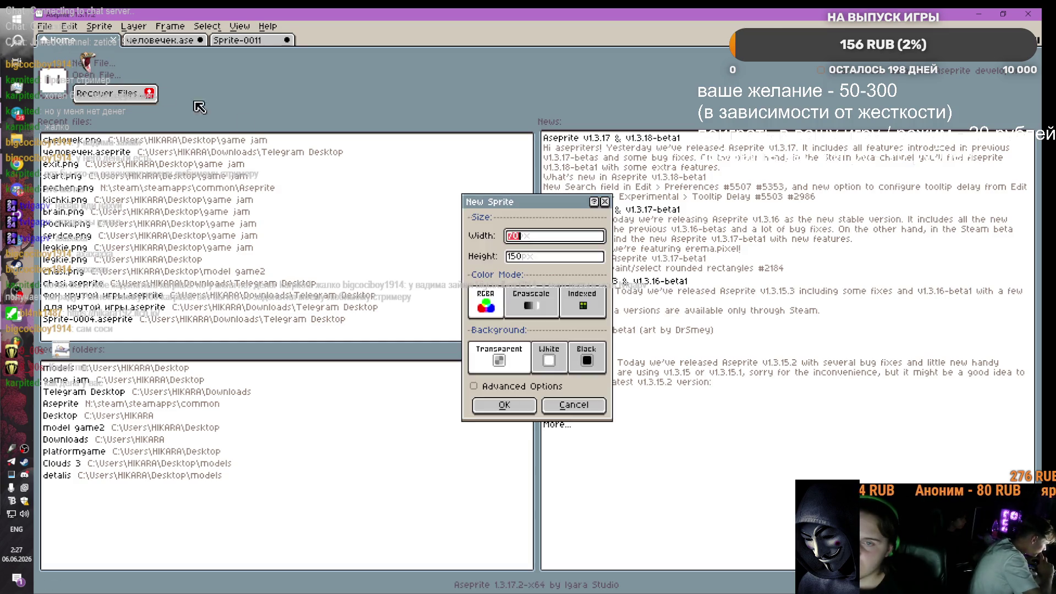
click(492, 410)
key(ctrl+v)
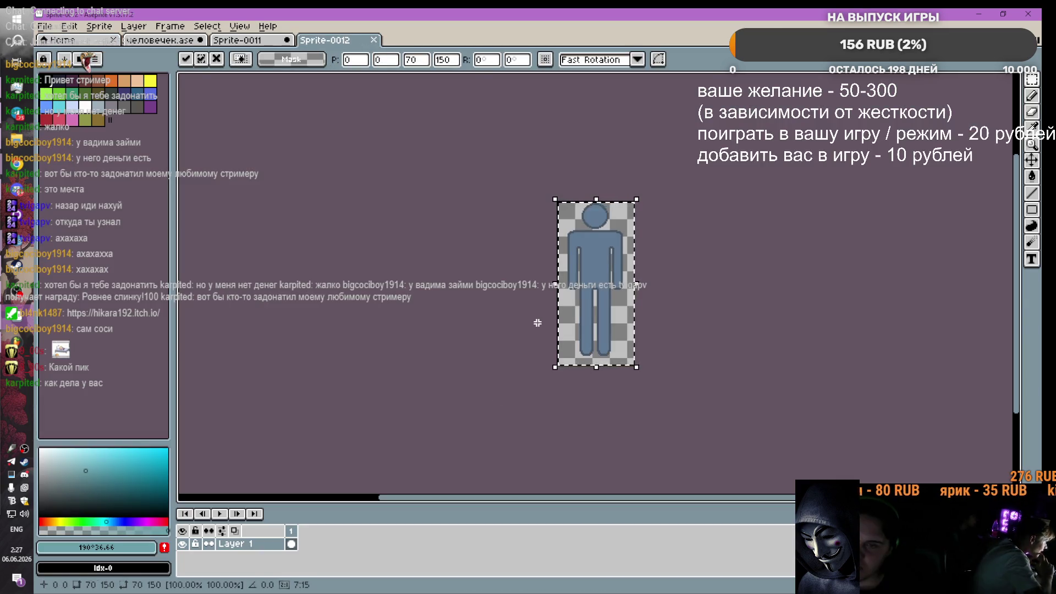
key(Escape)
click(261, 42)
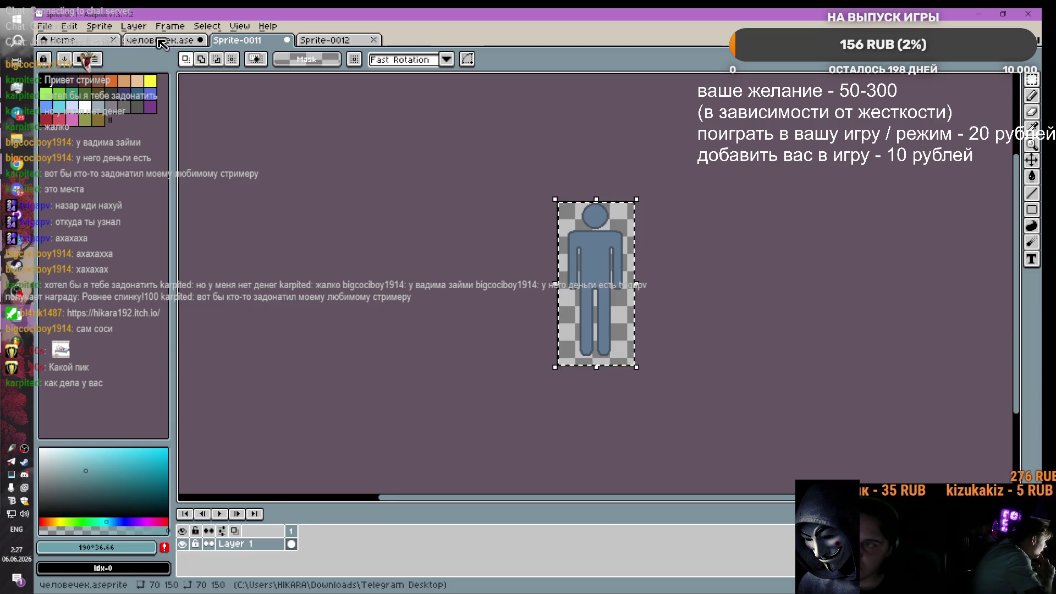
Step: Review Layers 2, 1 and 3 of человечек.ase, deselect, then switch to Sprite-0012
click(159, 39)
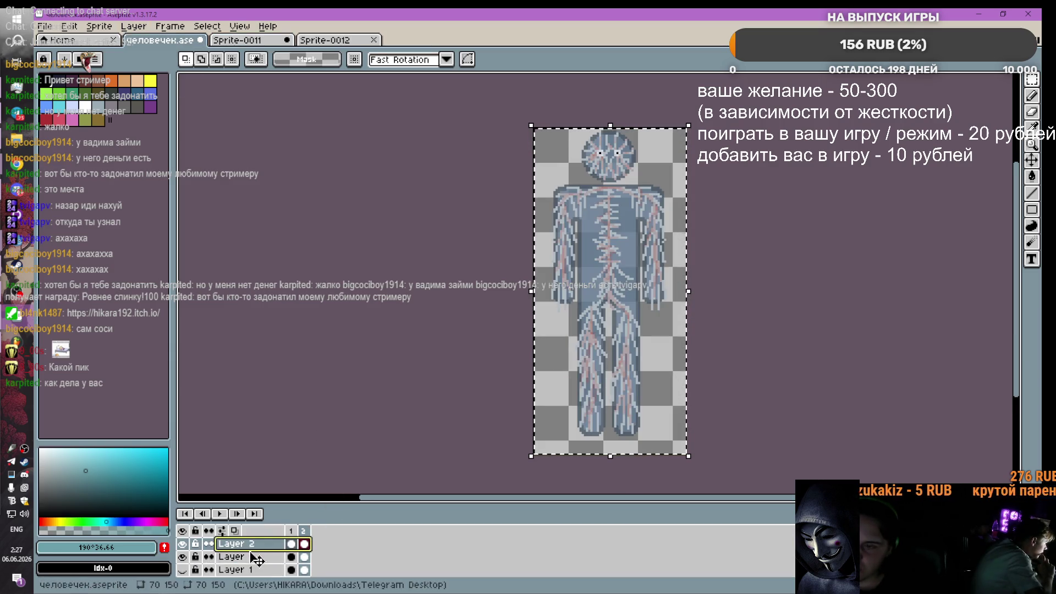
click(236, 543)
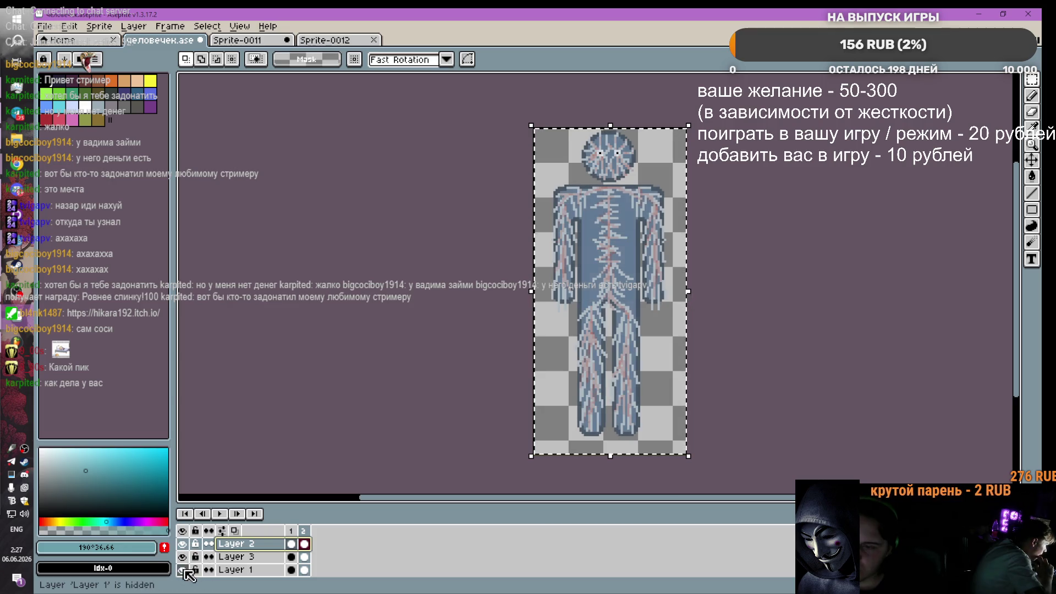
right_click(220, 570)
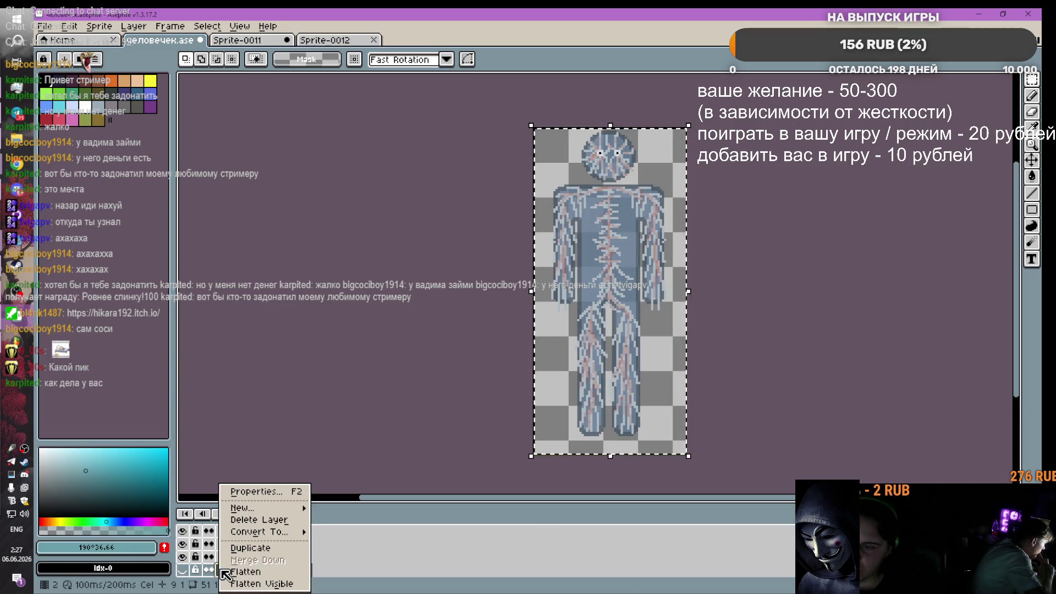
click(302, 574)
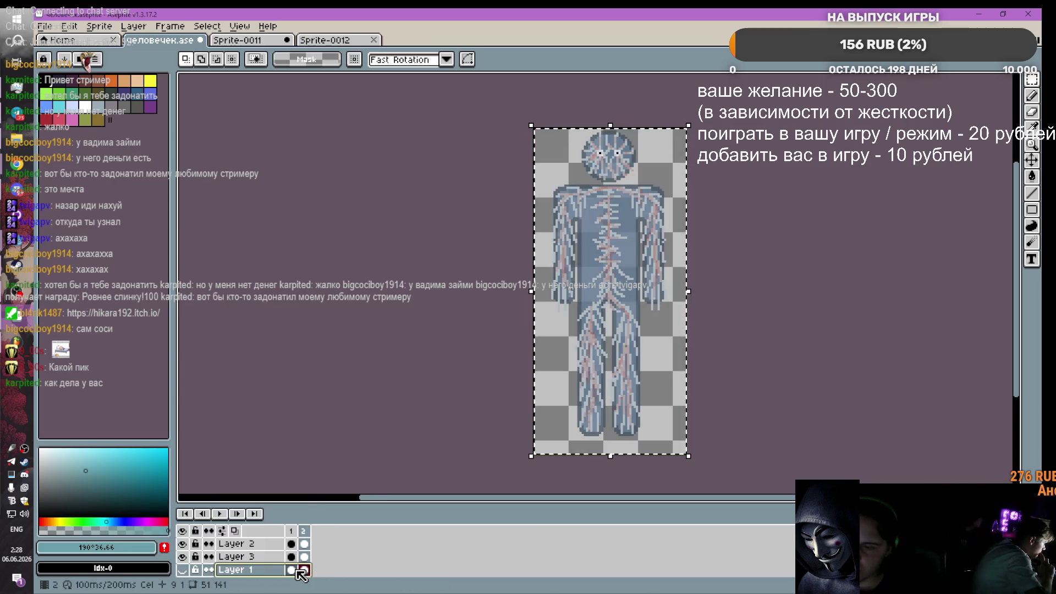
right_click(237, 569)
click(421, 561)
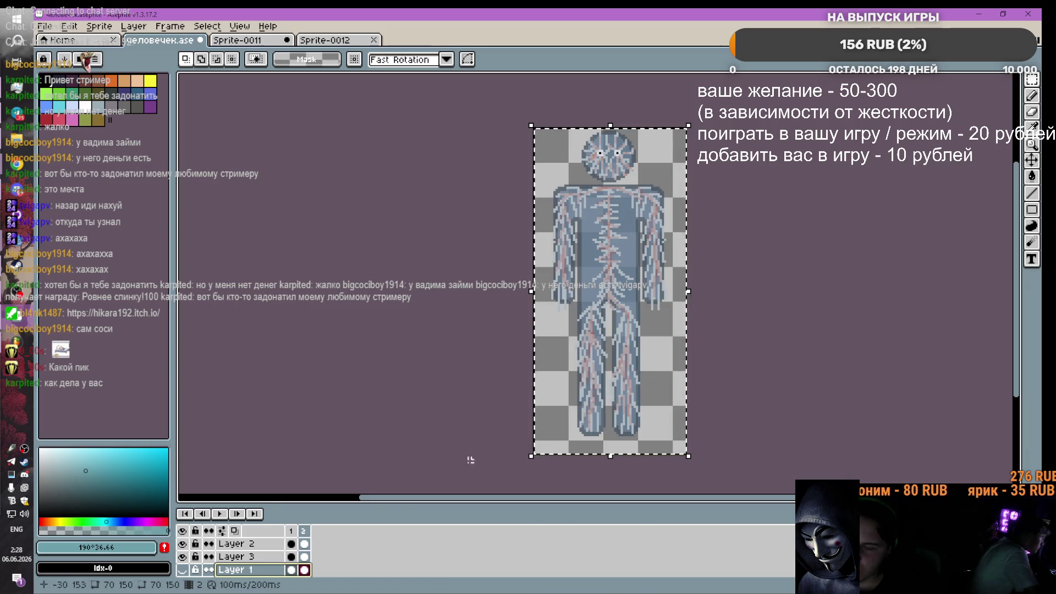
click(241, 557)
click(700, 183)
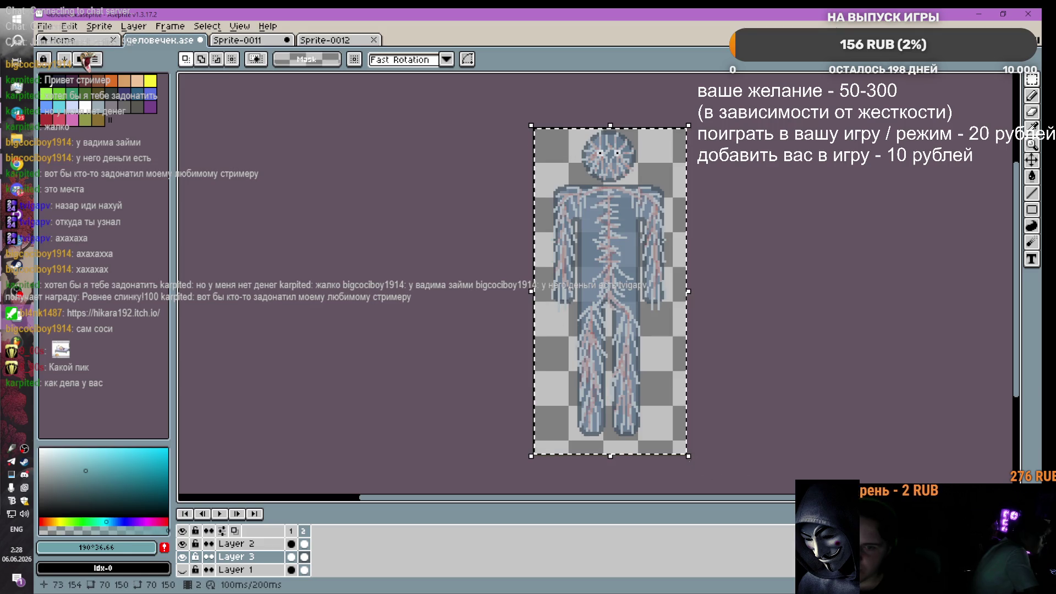
key(ctrl+Tab)
key(ctrl+Tab)
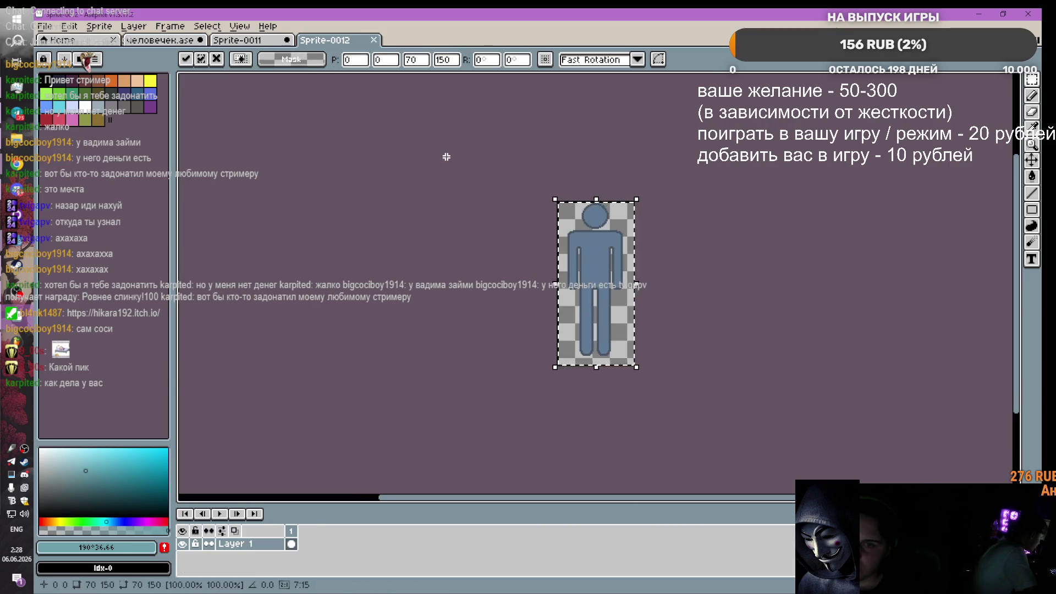
Step: In человечек.ase hide the vein Layer 2 and Layer 1, showing only the blue figure on Layer 3
key(ctrl+Tab)
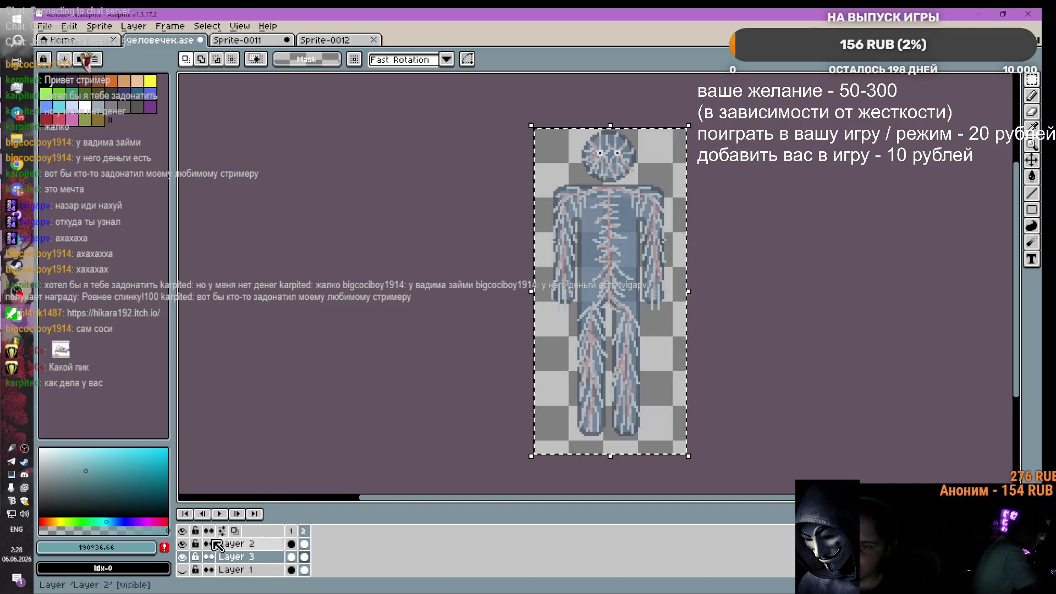
click(182, 544)
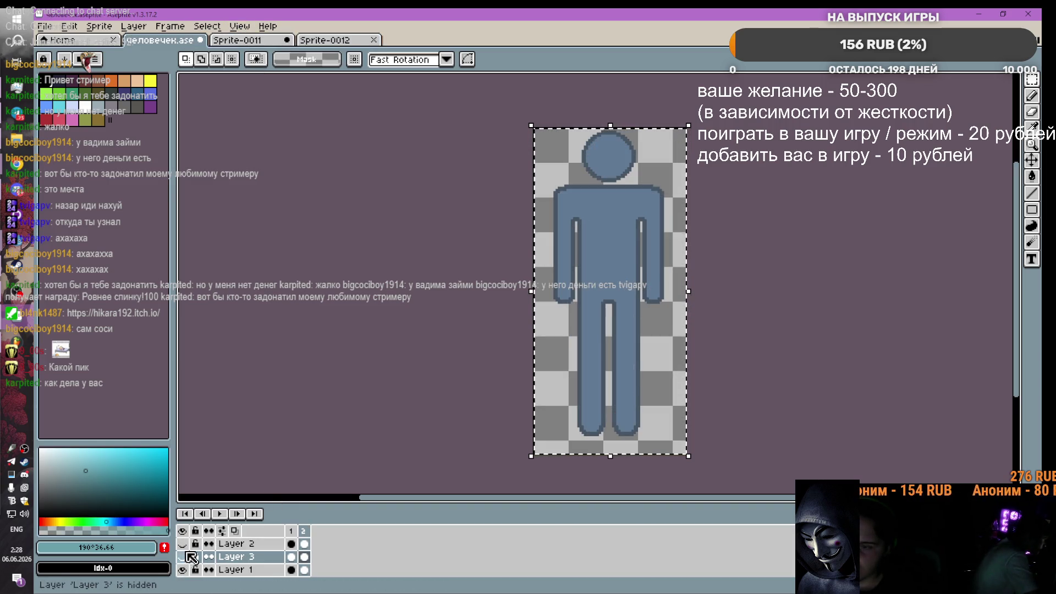
click(182, 569)
click(182, 556)
click(565, 177)
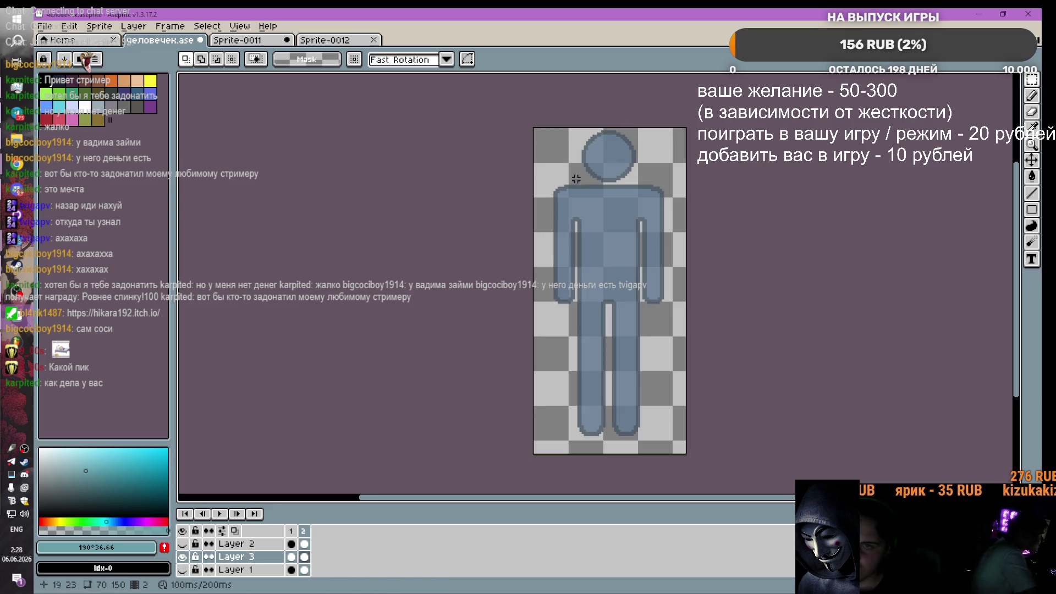
Step: Delete Layer 1, select the whole figure and paste it into Sprite-0012
right_click(236, 570)
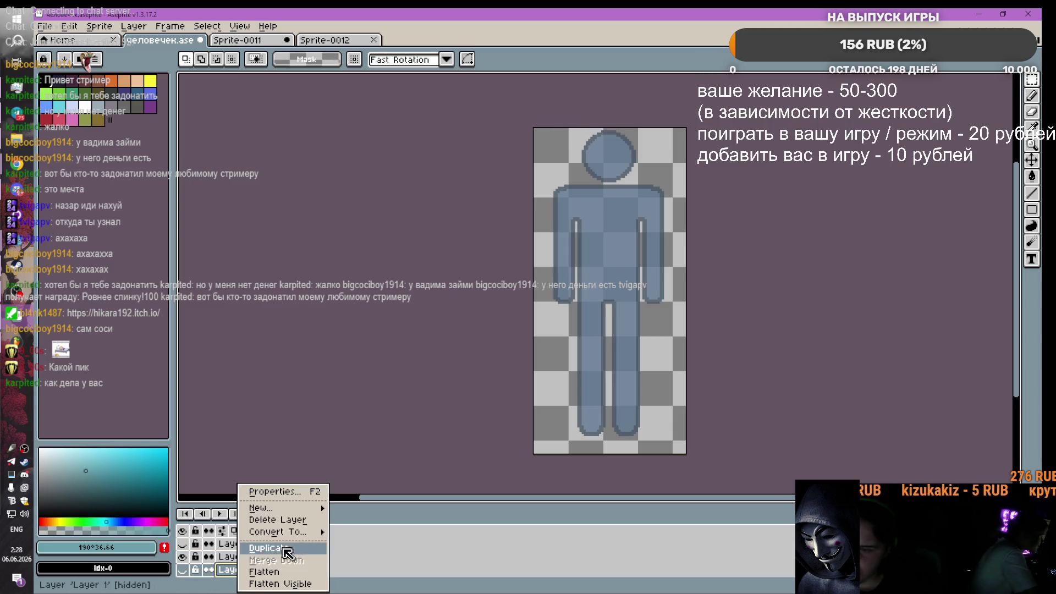
click(306, 522)
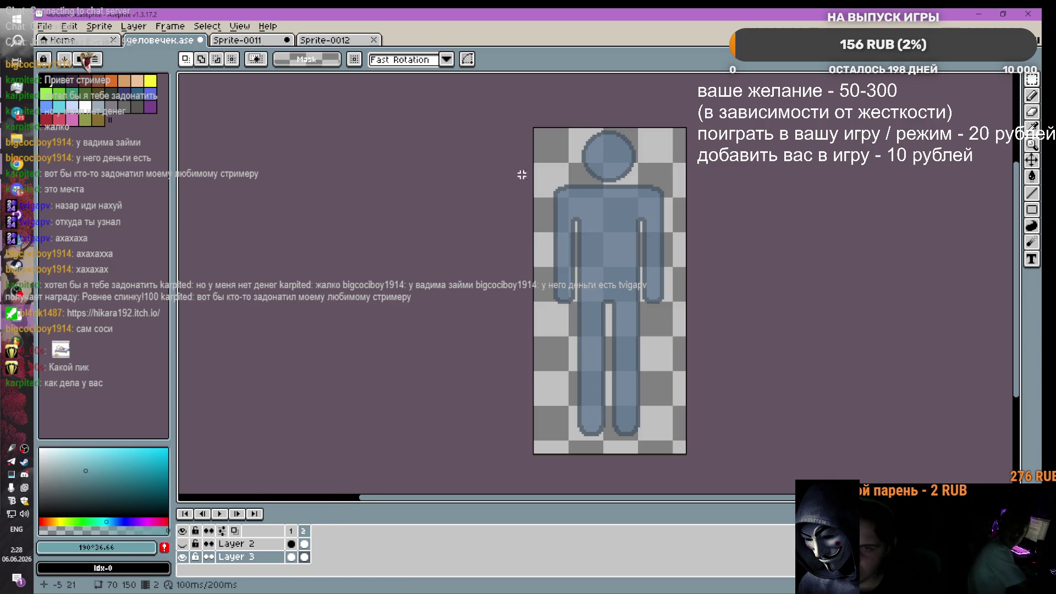
mouse_move(537, 127)
mouse_down()
mouse_move(687, 355)
mouse_move(690, 424)
mouse_up()
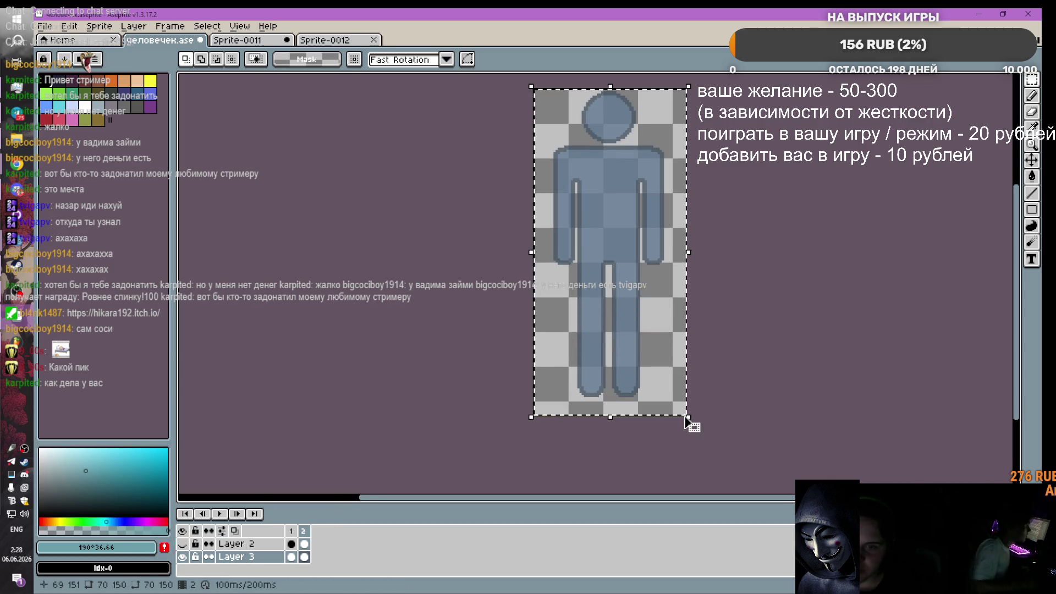
click(321, 37)
key(ctrl+v)
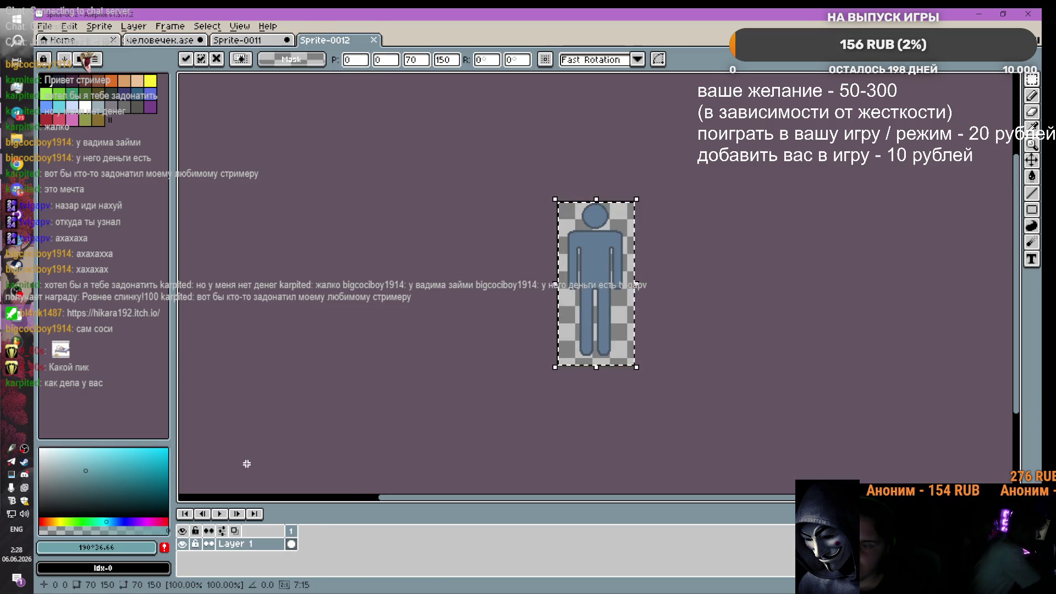
Step: Delete the blue figure layer, Layer 3, from человечек.ase
click(255, 42)
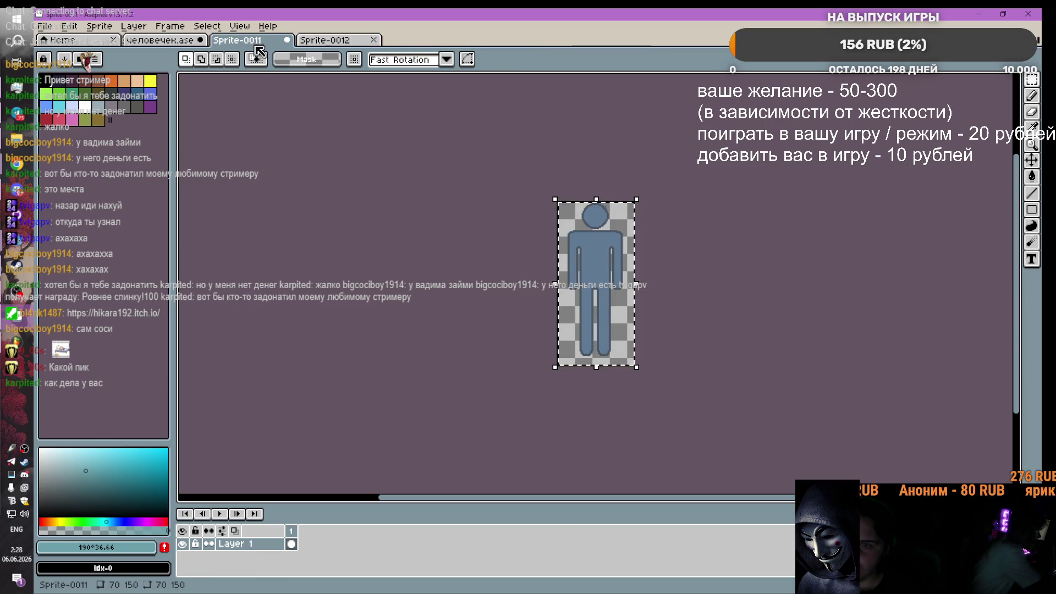
click(159, 40)
right_click(247, 556)
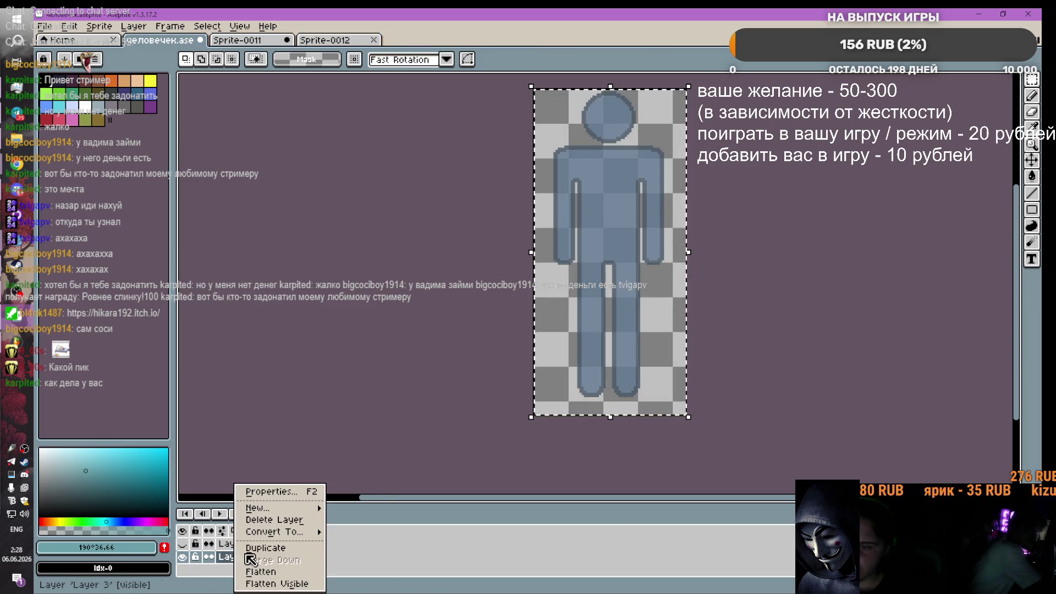
mouse_move(264, 509)
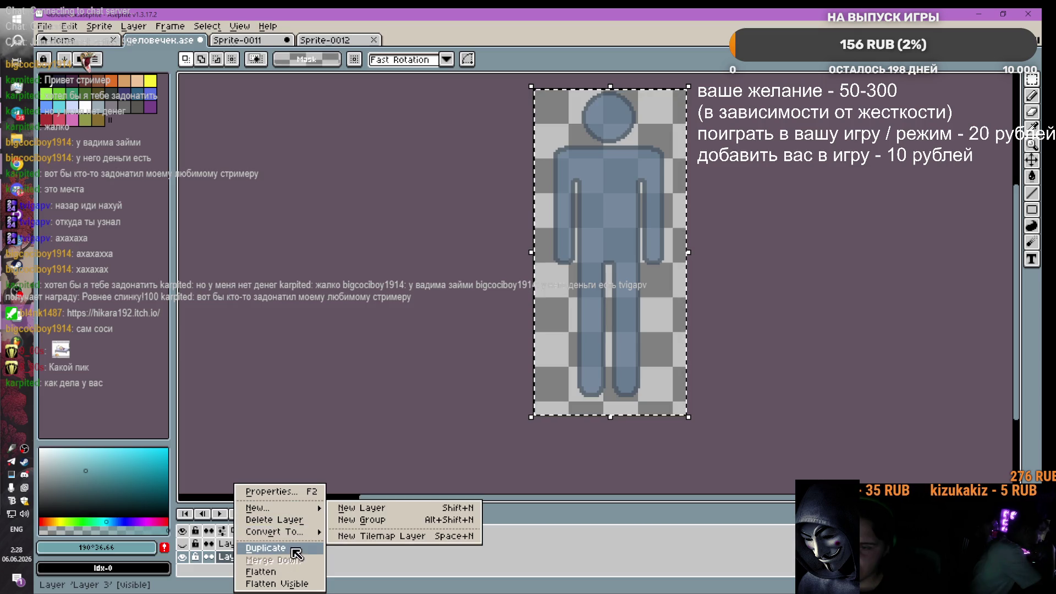
click(288, 520)
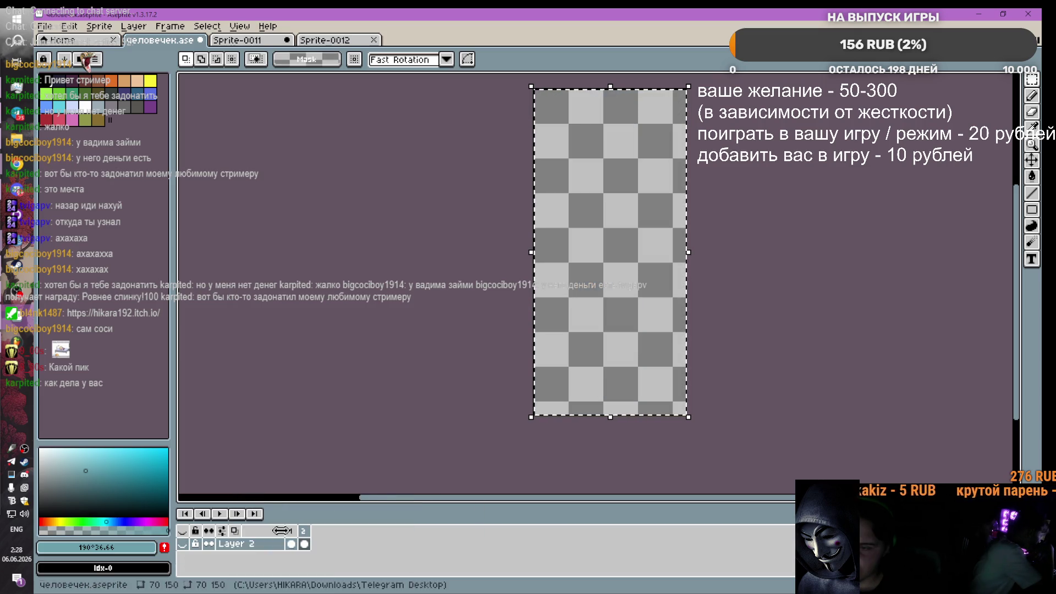
Step: Show the vein Layer 2, copy the whole canvas and paste it onto Sprite-0012
click(182, 544)
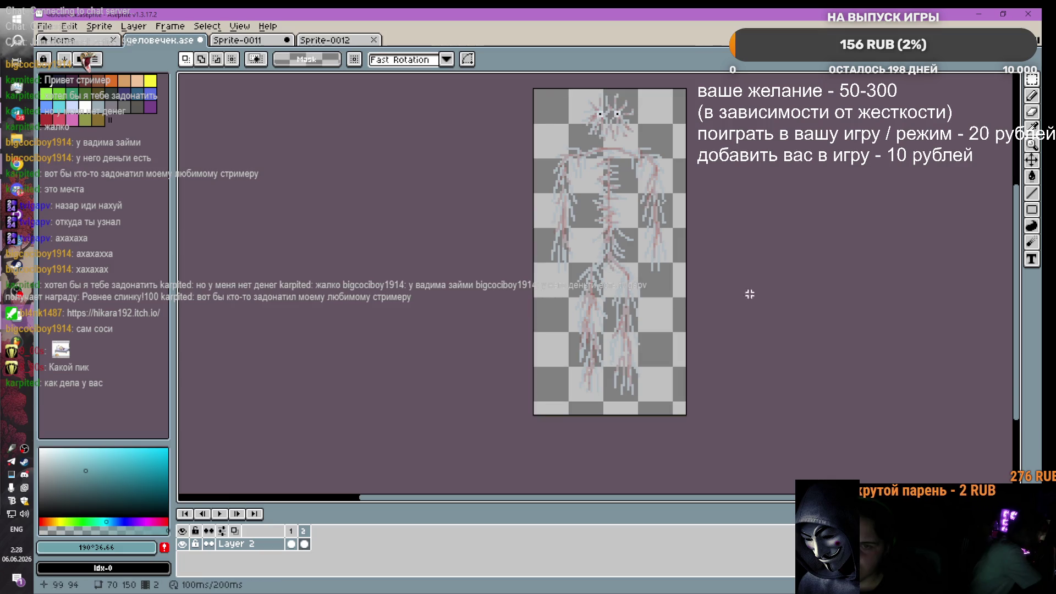
key(ctrl+a)
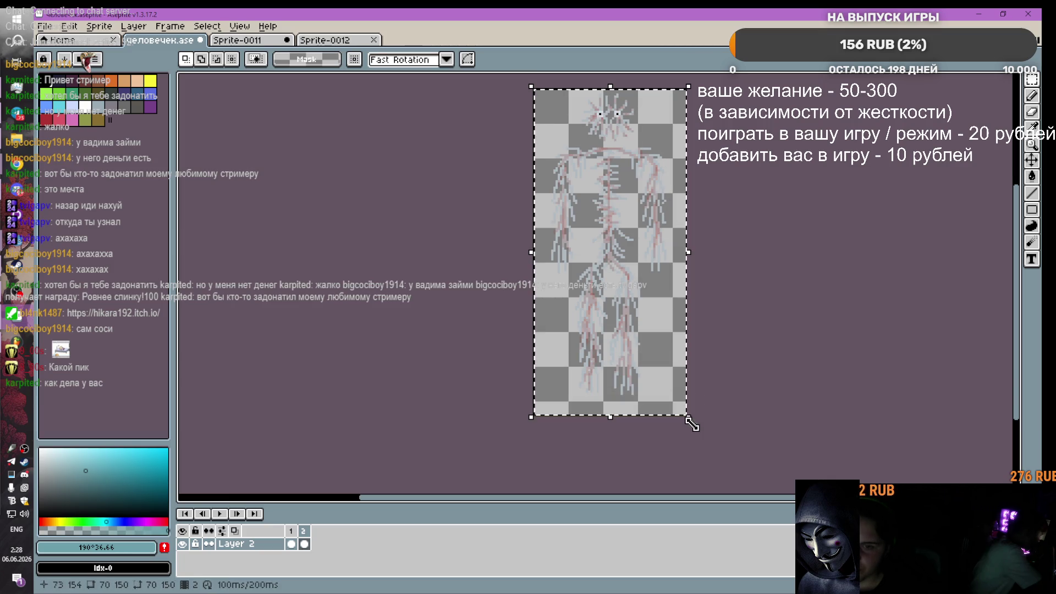
key(ctrl+c)
click(324, 40)
key(ctrl+v)
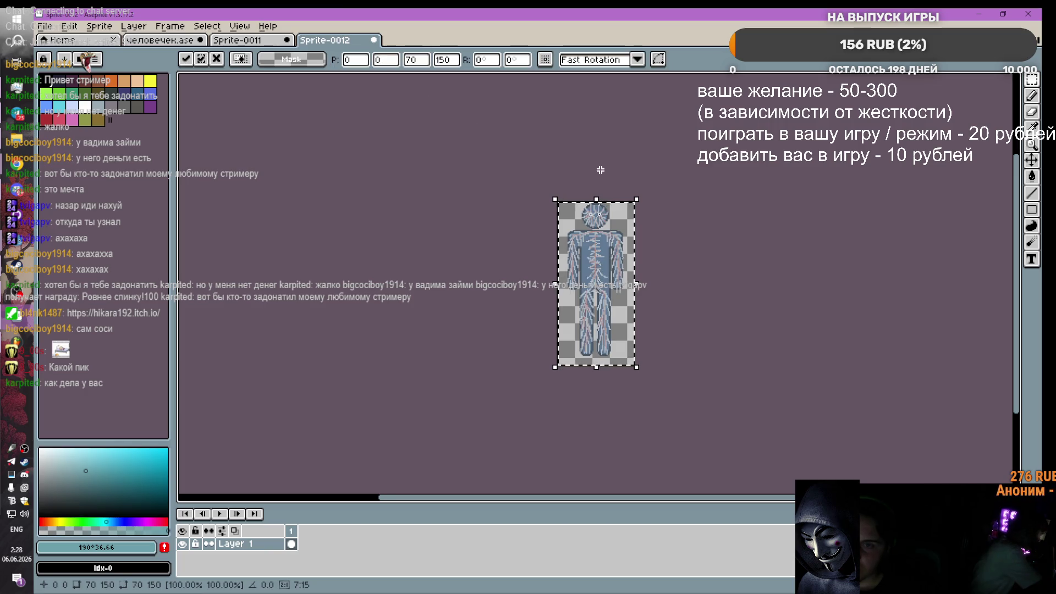
scroll(691, 293, up, 2)
scroll(554, 275, down, 3)
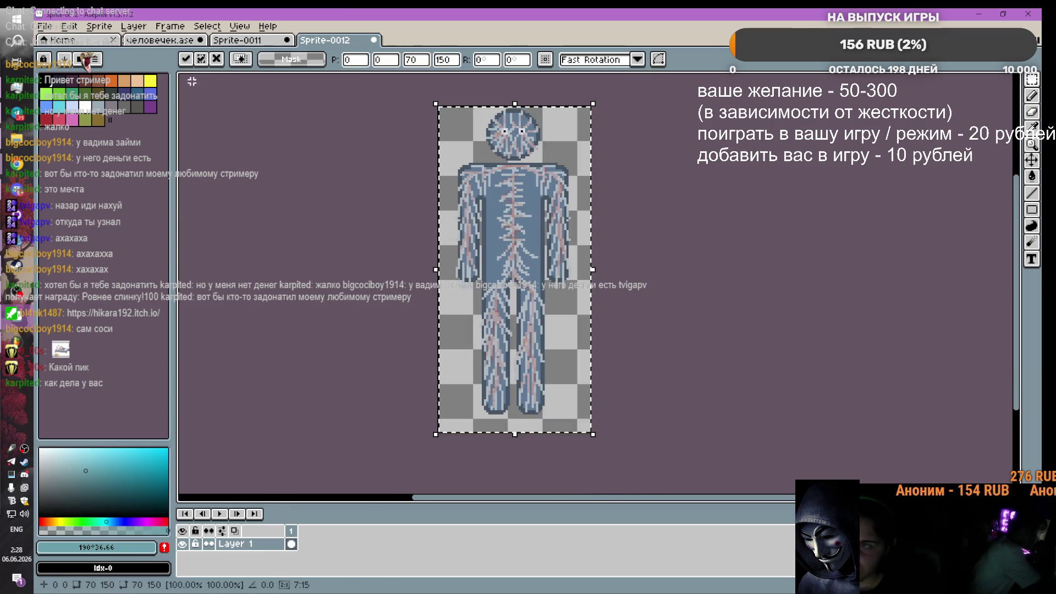
Step: Close Sprite-0011 without saving its changes
click(240, 41)
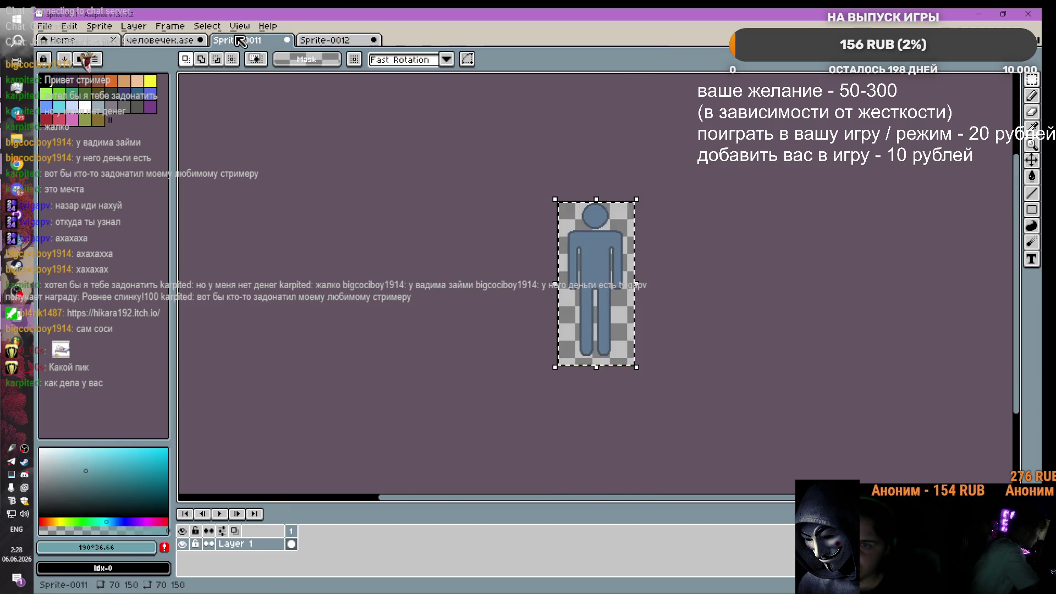
click(182, 543)
click(182, 543)
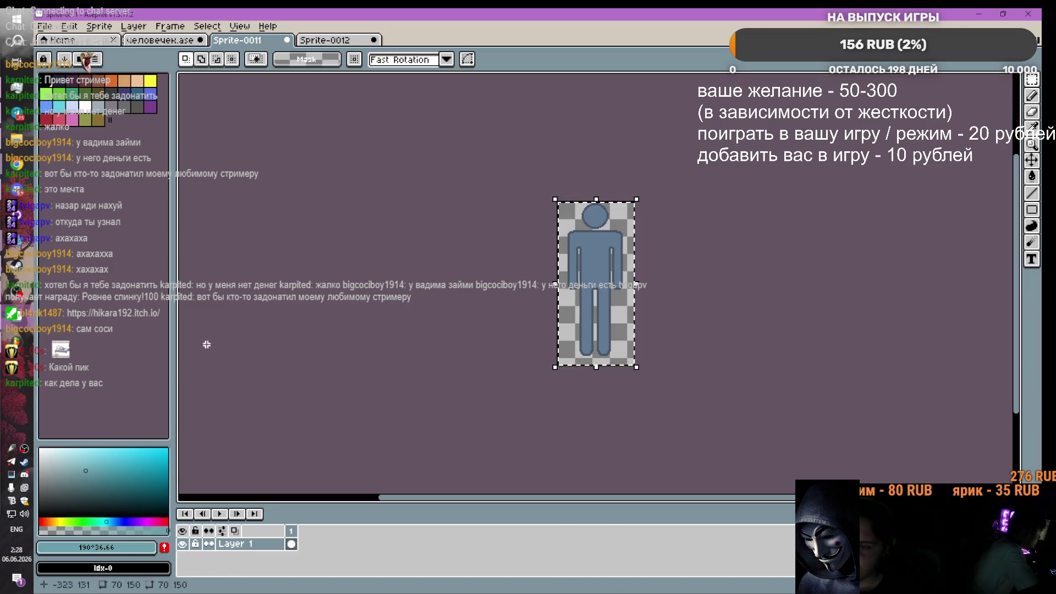
click(165, 40)
click(287, 40)
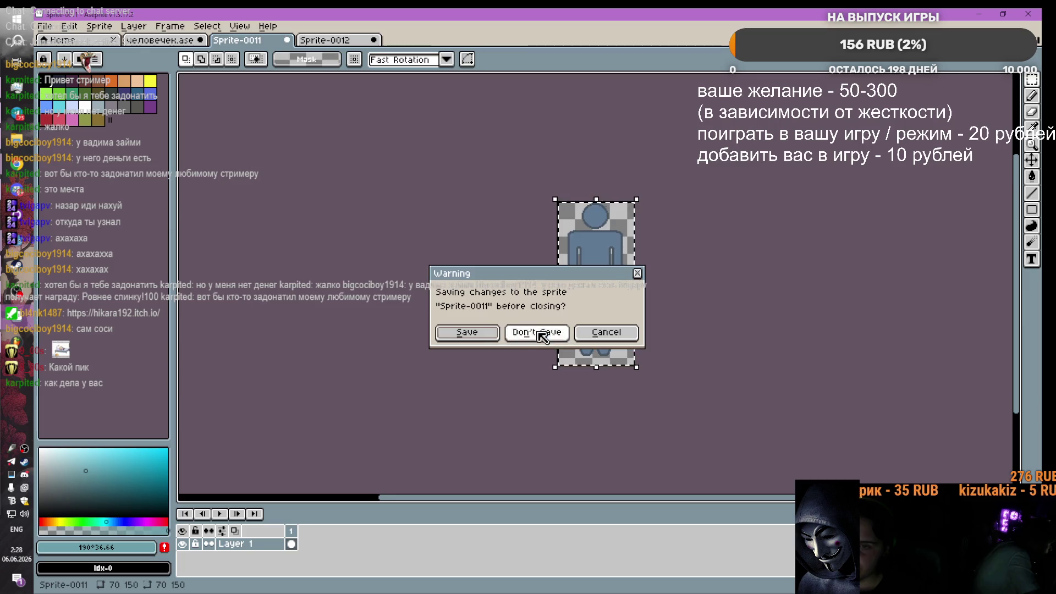
click(525, 332)
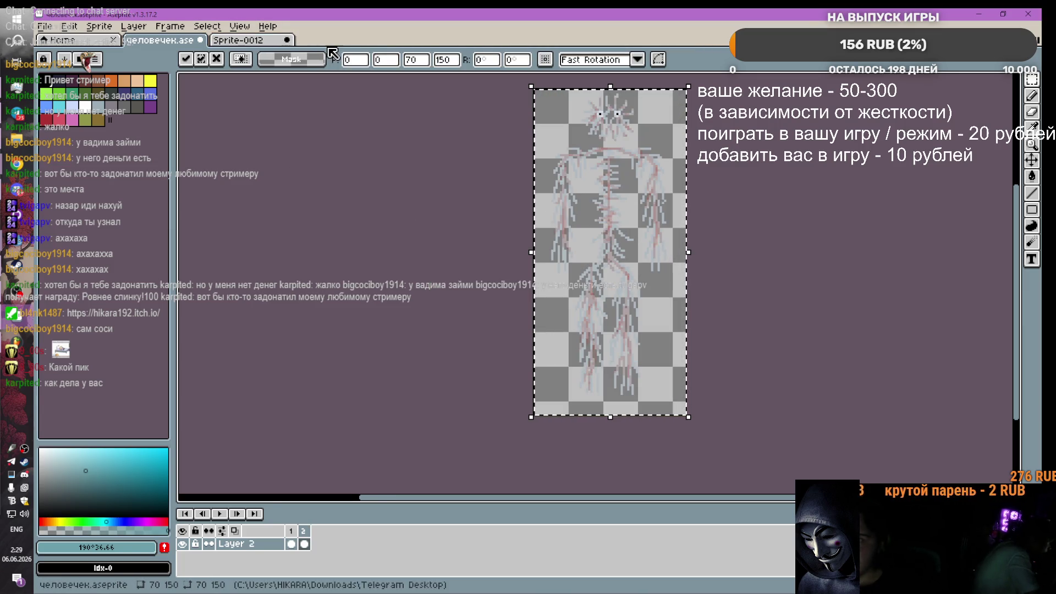
Step: In Sprite-0012, drop the transform selection and undo the blue figure paste
click(258, 40)
mouse_move(18, 112)
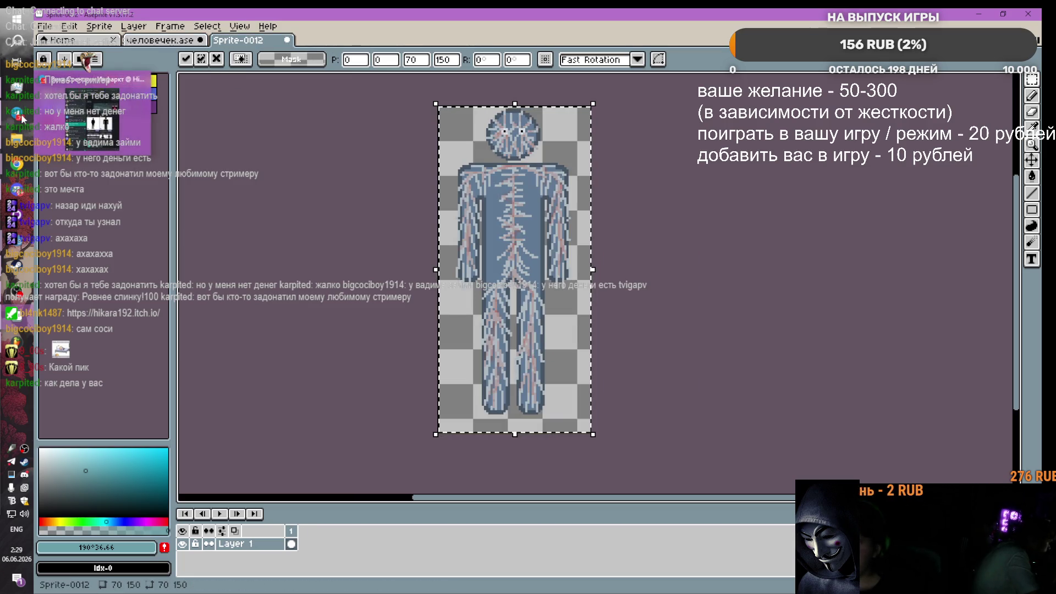
scroll(335, 377, down, 3)
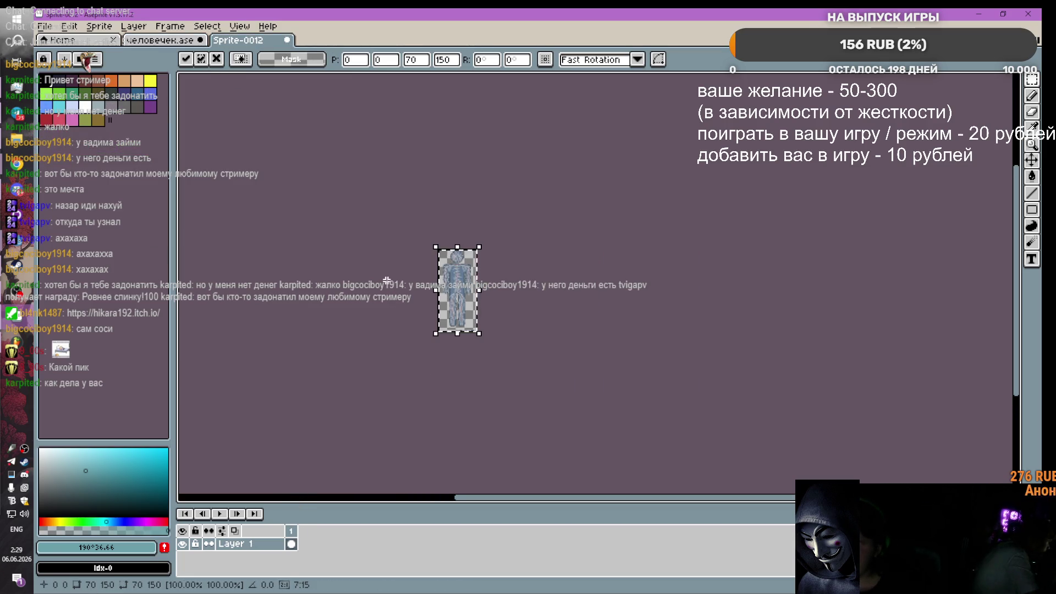
click(372, 261)
scroll(381, 254, up, 3)
scroll(396, 247, up, 1)
scroll(398, 246, down, 1)
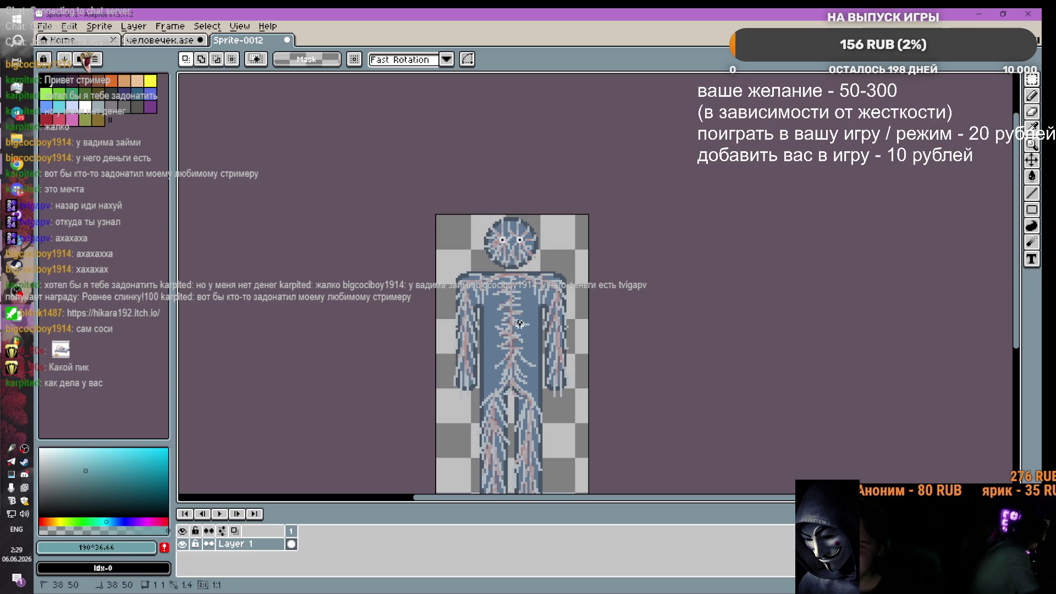
key(ctrl+z)
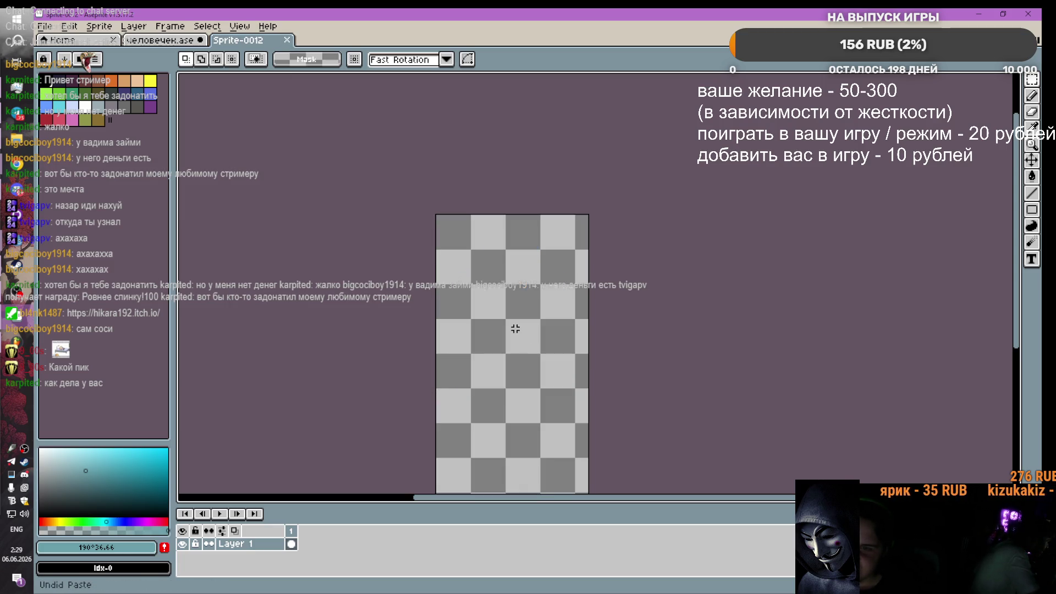
Step: Copy the figure from человечек.ase and paste it into the empty Sprite-0012
key(ctrl+shift+Tab)
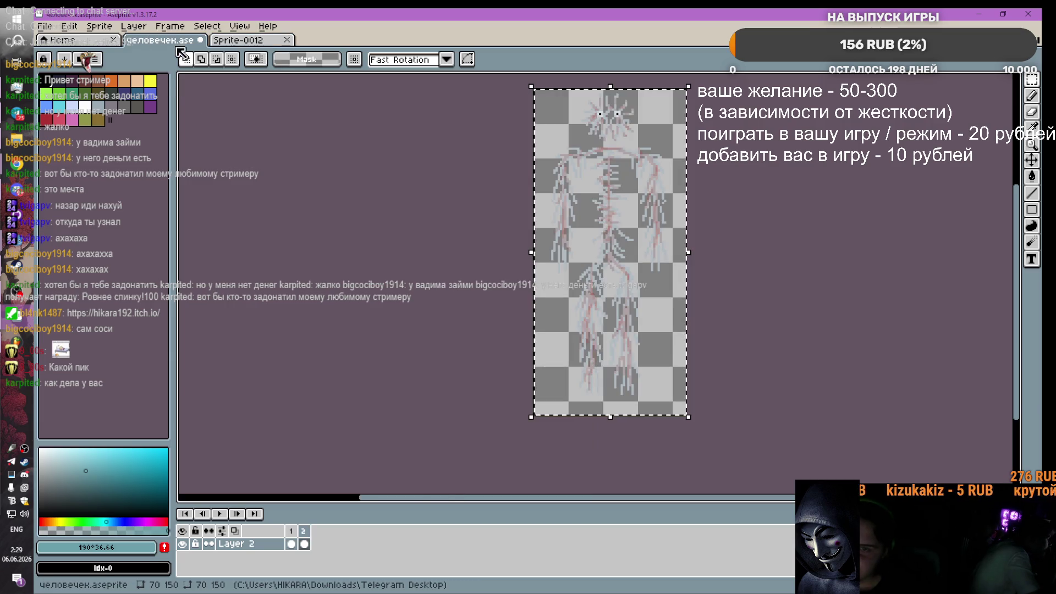
key(ctrl+c)
key(ctrl+Tab)
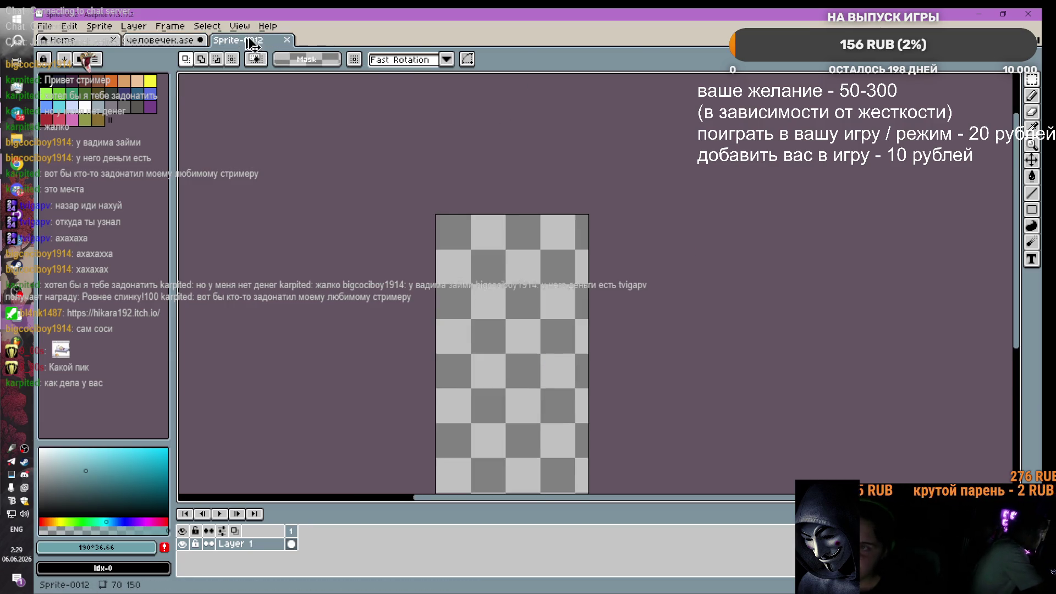
key(ctrl+v)
click(163, 41)
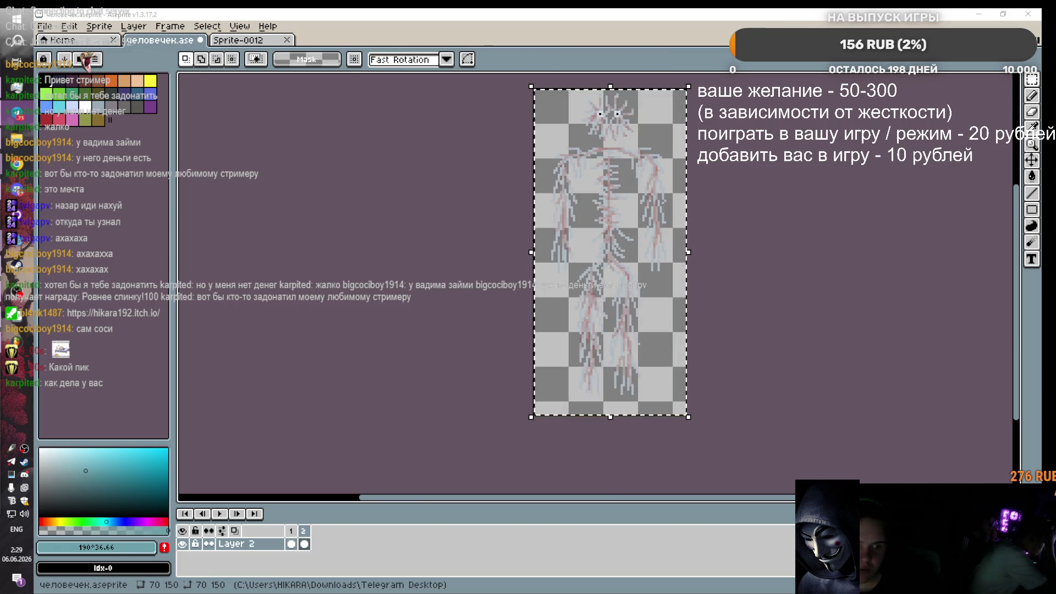
Step: Zoom out on человечек.ase, check Layer 2's cel properties and hide the vein layer
key(alt+Tab)
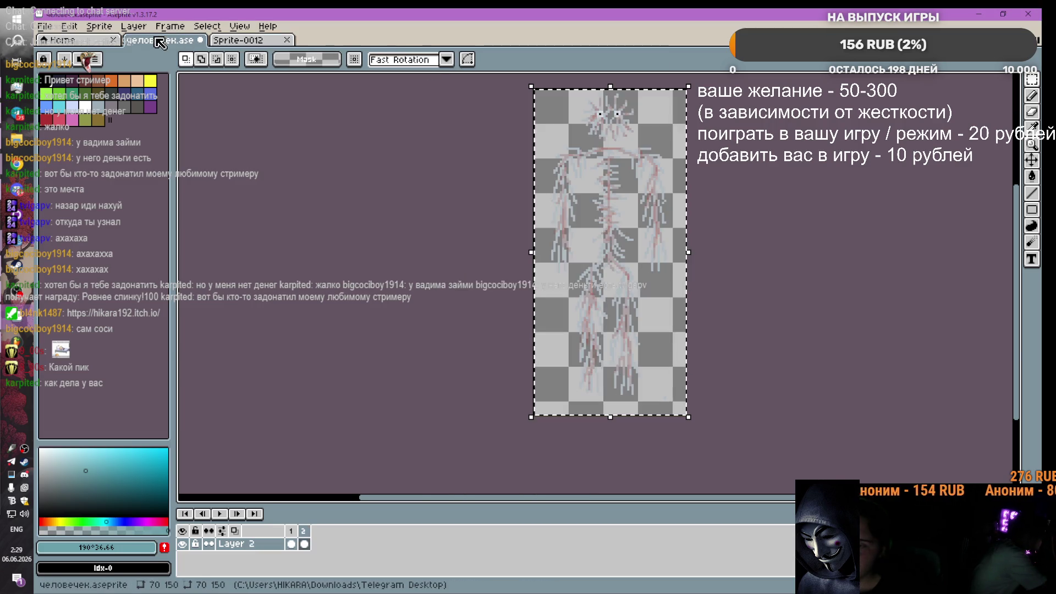
key(minus)
double_click(304, 544)
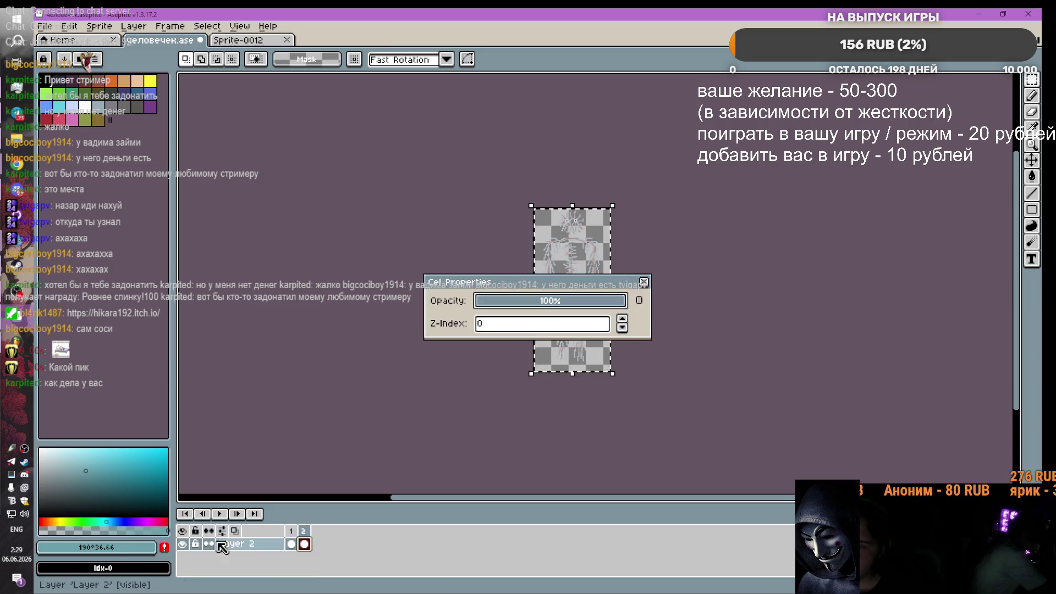
click(644, 282)
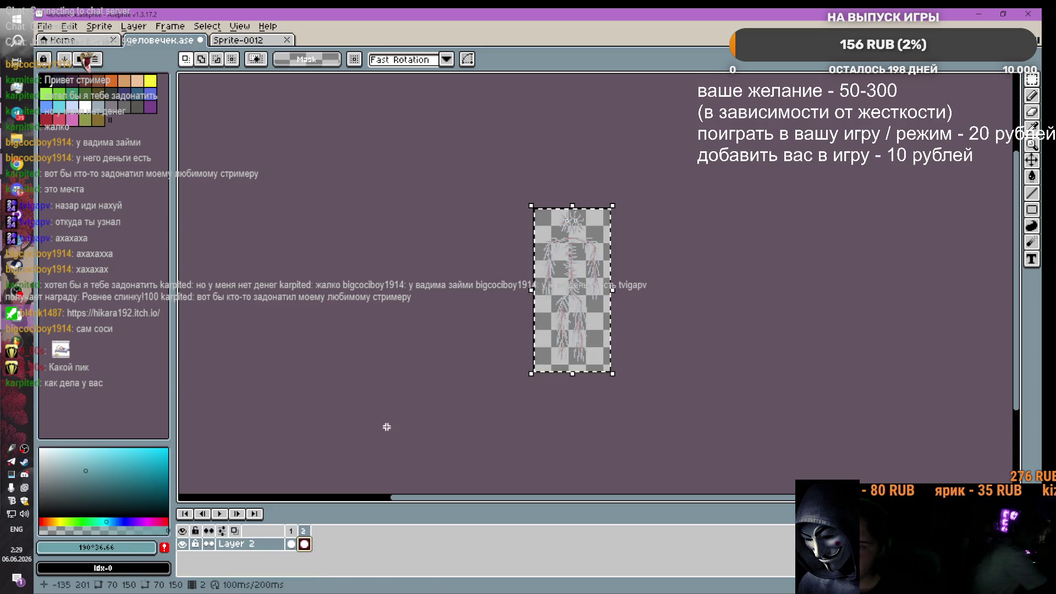
click(183, 545)
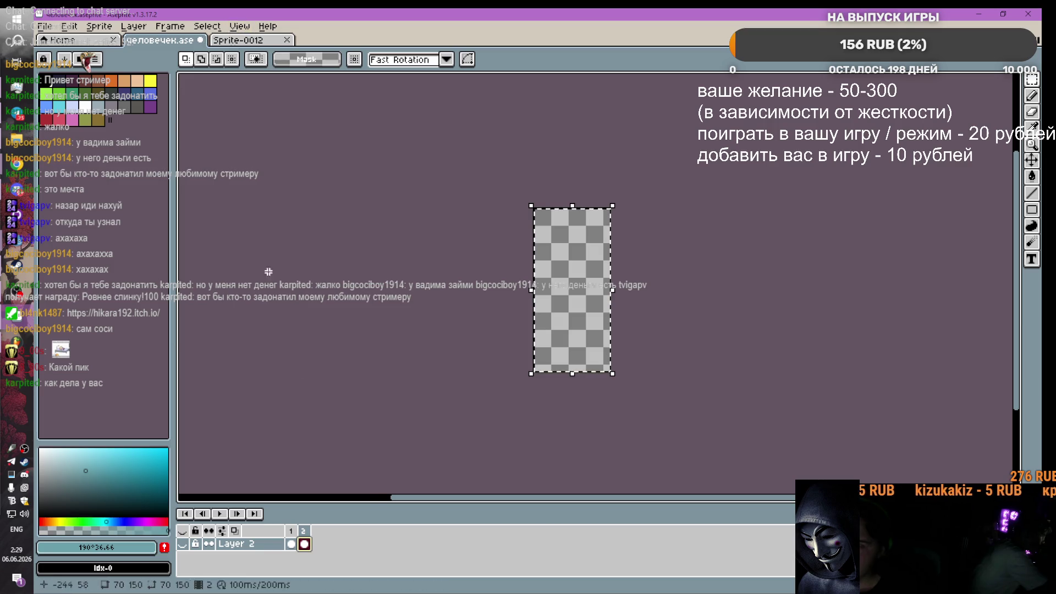
Step: Paste the blue figure as new Layer 3, then select and show Layer 1
key(ctrl+v)
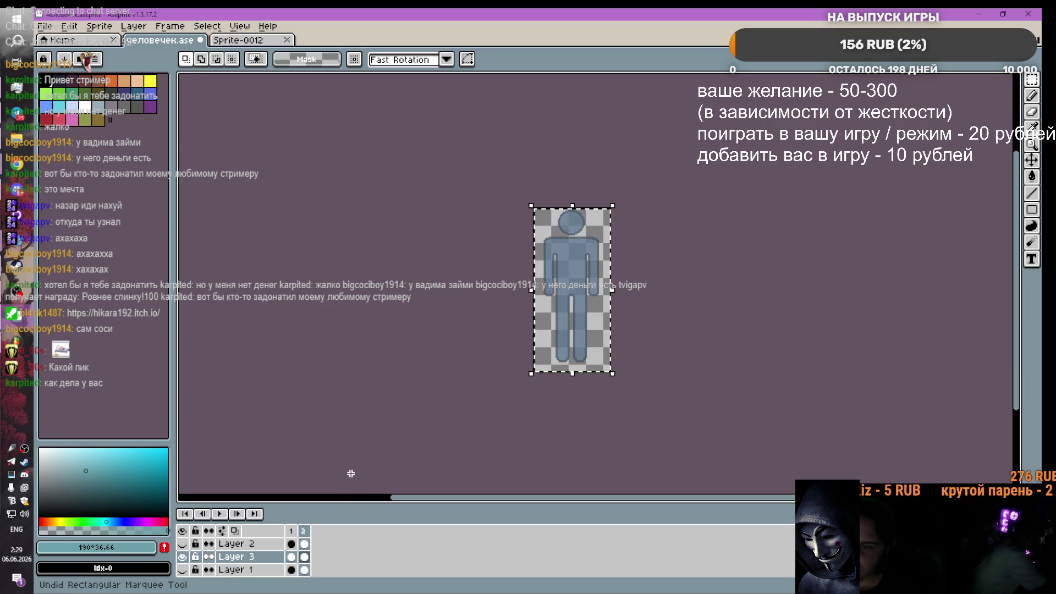
click(522, 323)
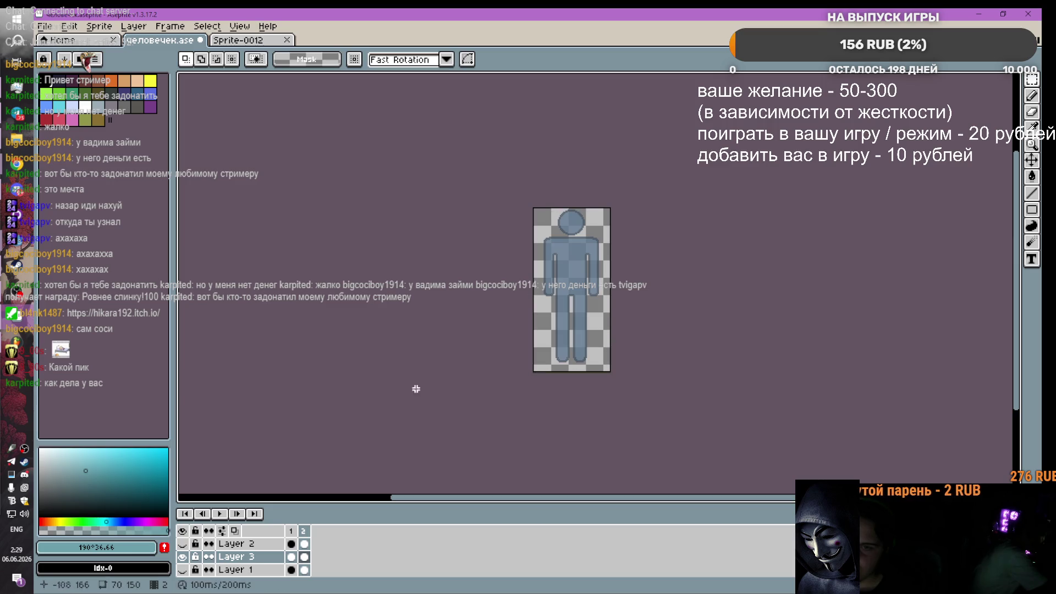
click(213, 572)
click(183, 570)
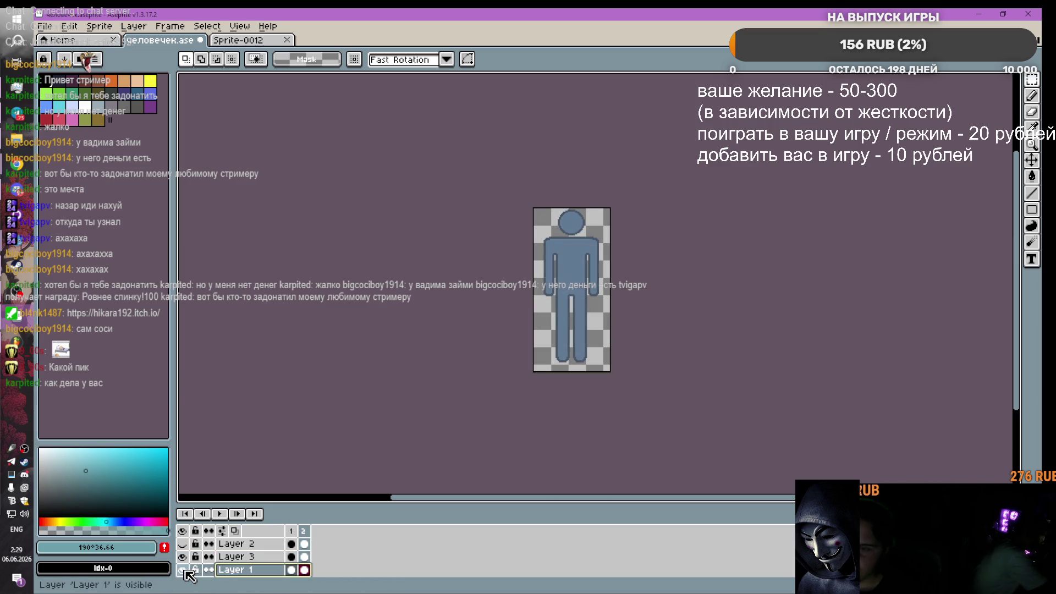
right_click(239, 572)
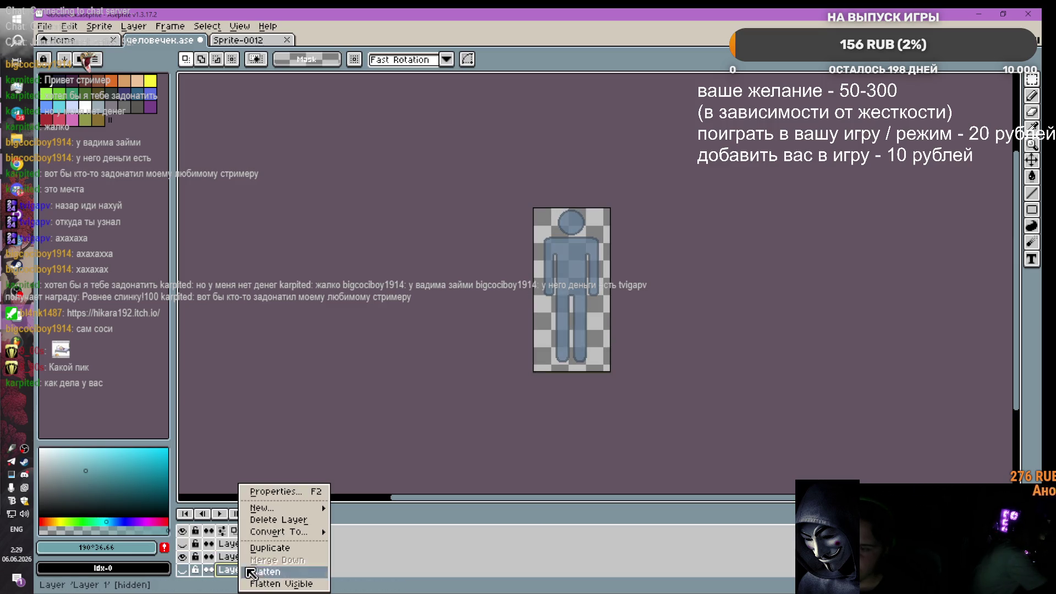
Step: Delete Layer 1 and paste the blue figure into Sprite-0012
click(277, 520)
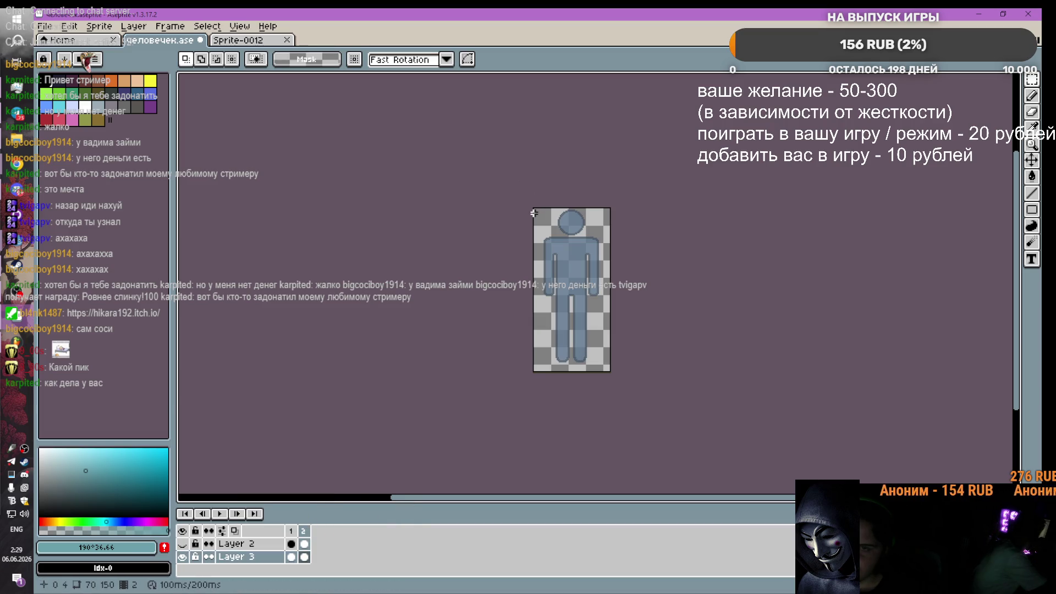
click(263, 40)
key(ctrl+v)
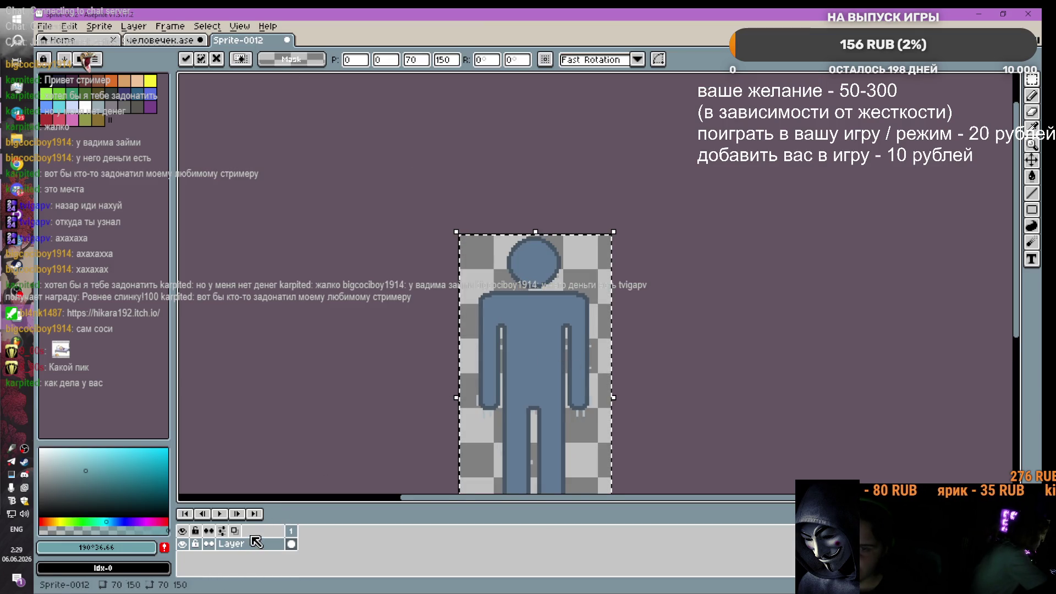
key(Escape)
key(ctrl+z)
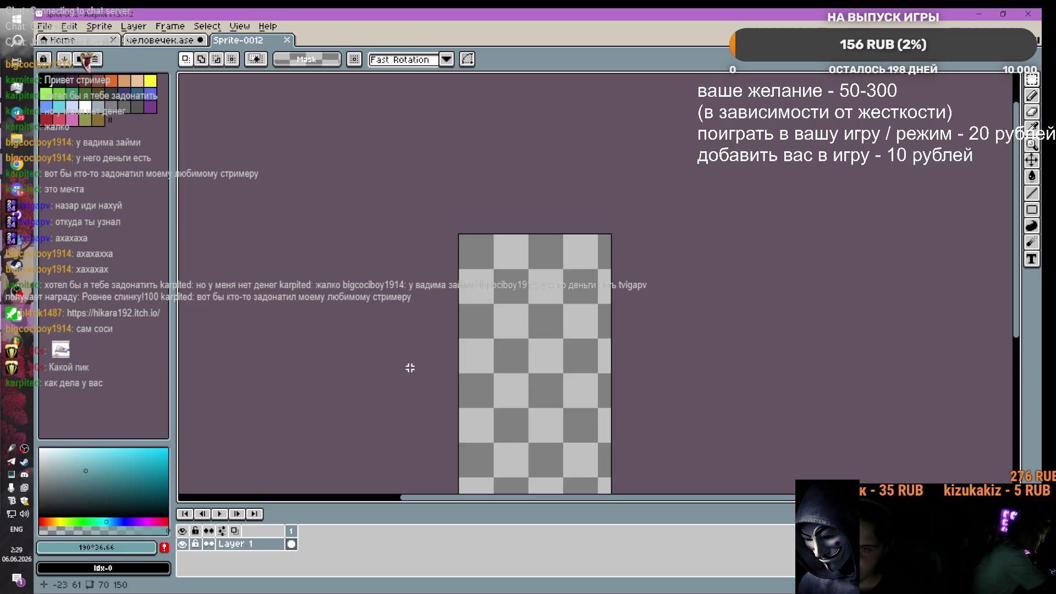
key(ctrl+y)
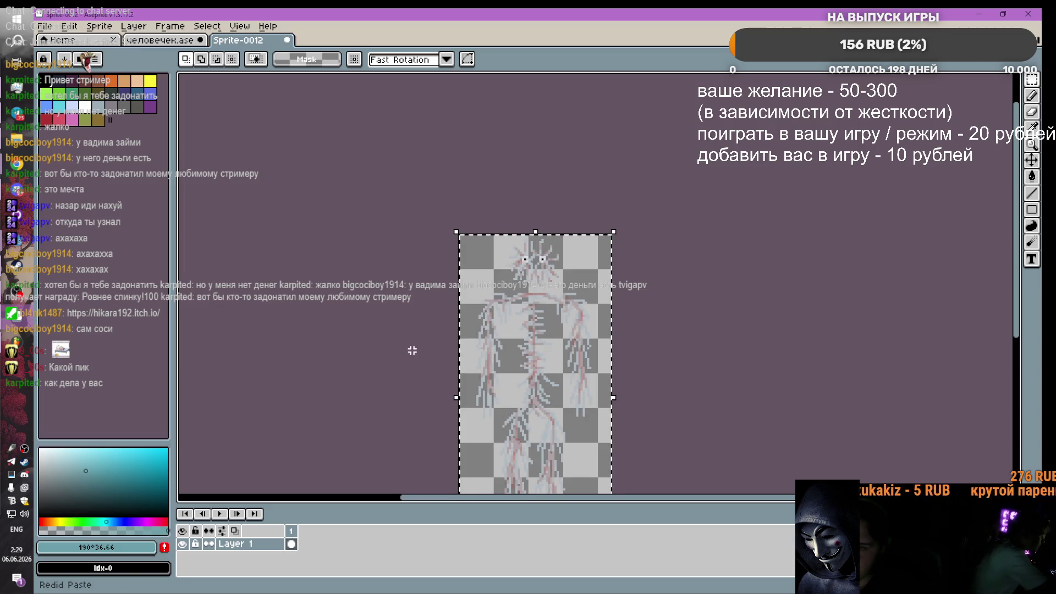
key(ctrl+z)
key(ctrl+v)
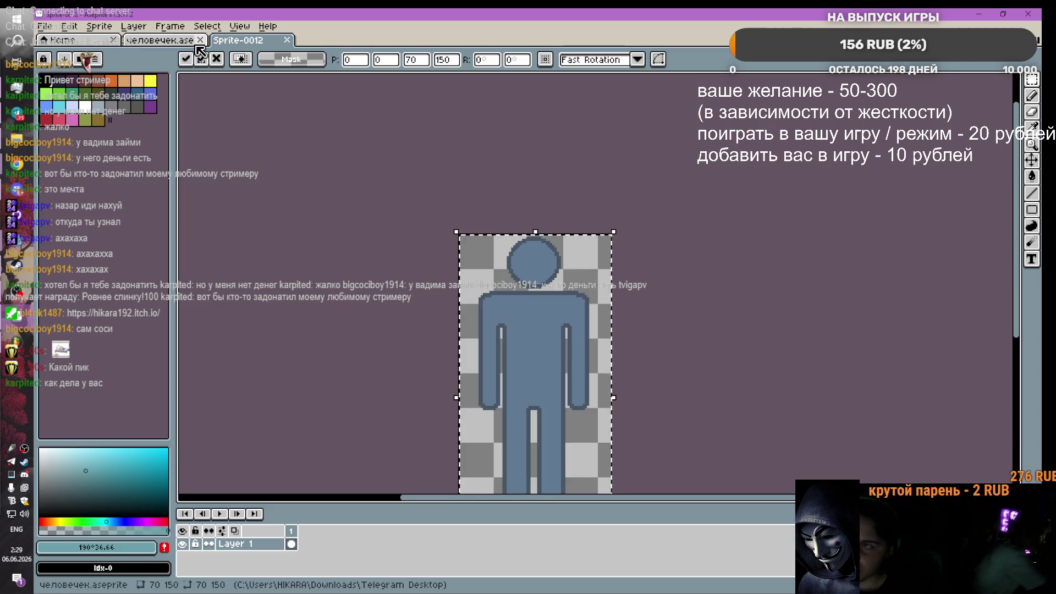
Step: Copy the vein drawing from Layer 2 and paste it over the blue figure in Sprite-0012
key(ctrl+shift+Tab)
key(ctrl+d)
key(Up)
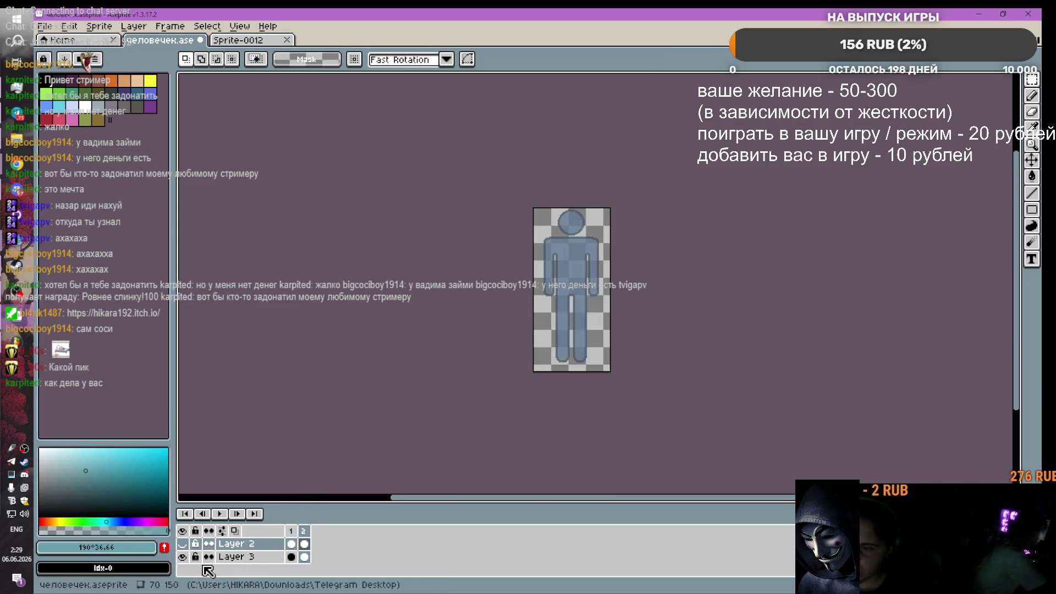
click(182, 557)
click(182, 544)
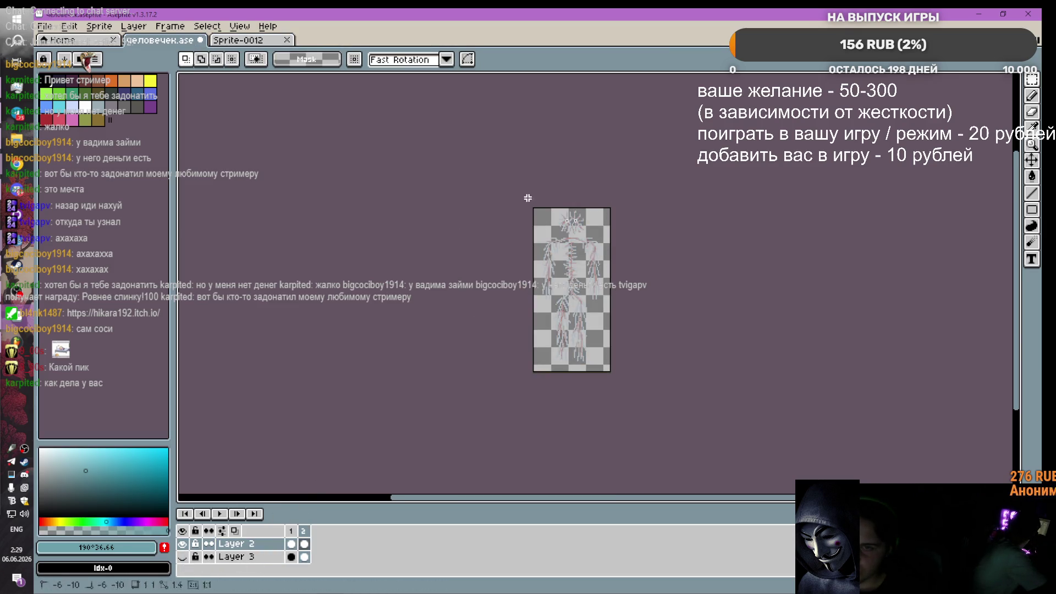
key(ctrl+a)
key(ctrl+c)
key(ctrl+Tab)
key(ctrl+v)
scroll(694, 365, down, 2)
scroll(655, 365, up, 4)
scroll(452, 473, down, 2)
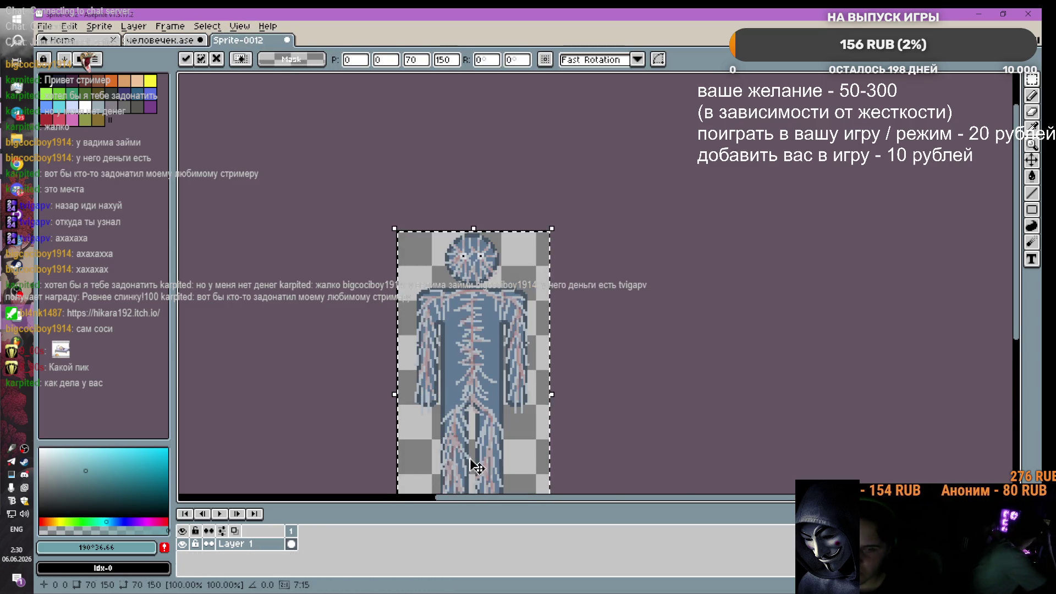
click(45, 26)
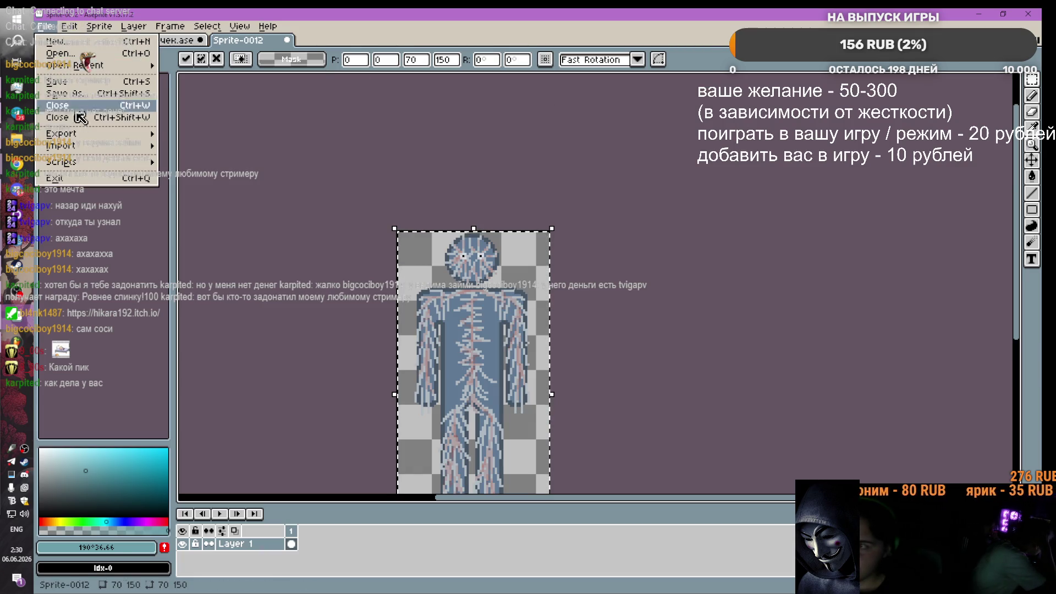
Step: Open the single-image Export dialog and trim the file name to nervi chelovek
mouse_move(71, 133)
click(187, 145)
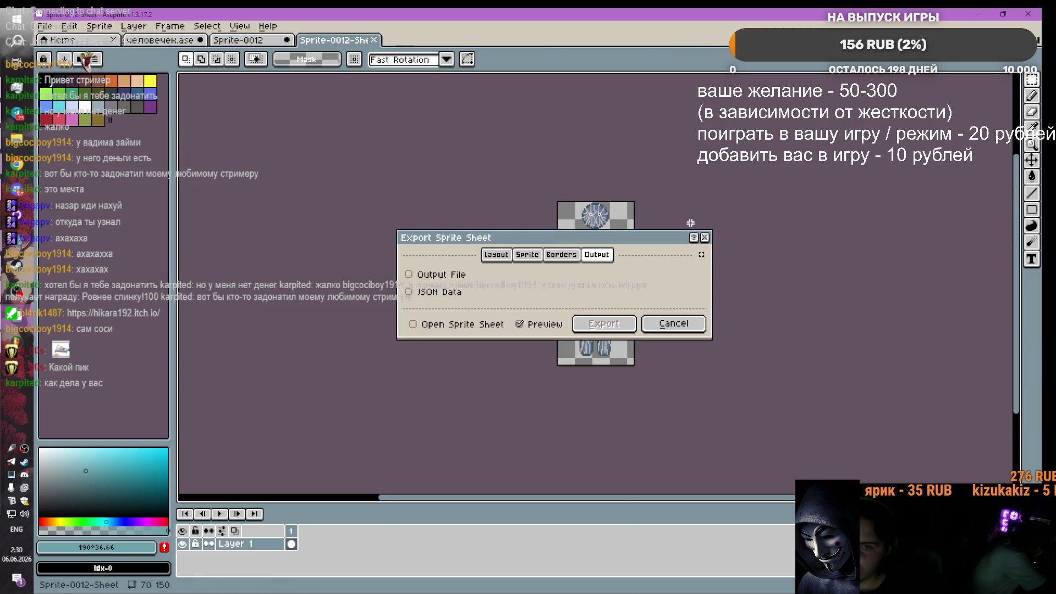
key(Escape)
click(45, 26)
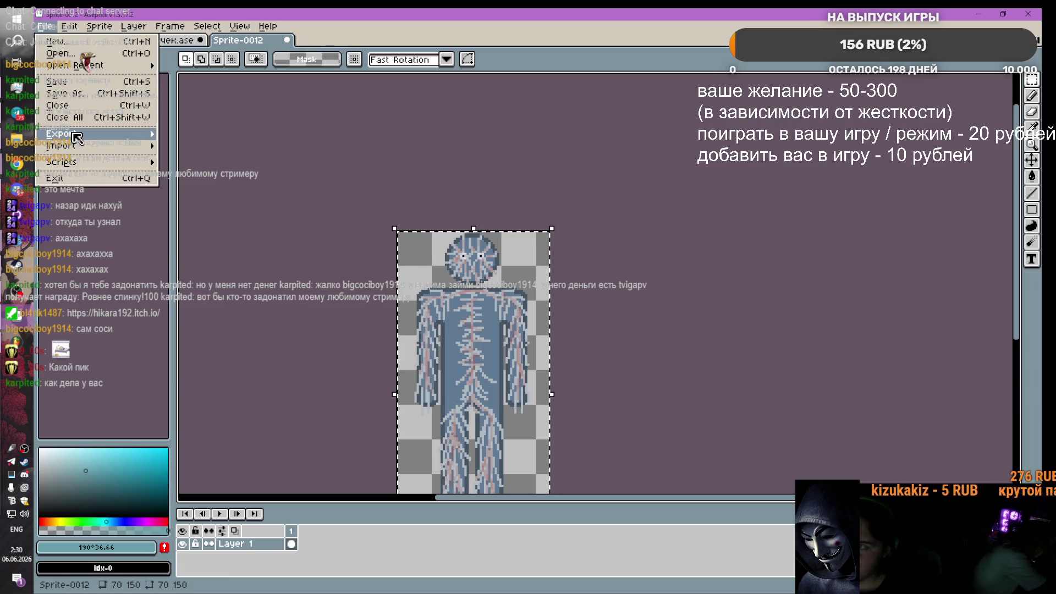
mouse_move(63, 134)
click(222, 134)
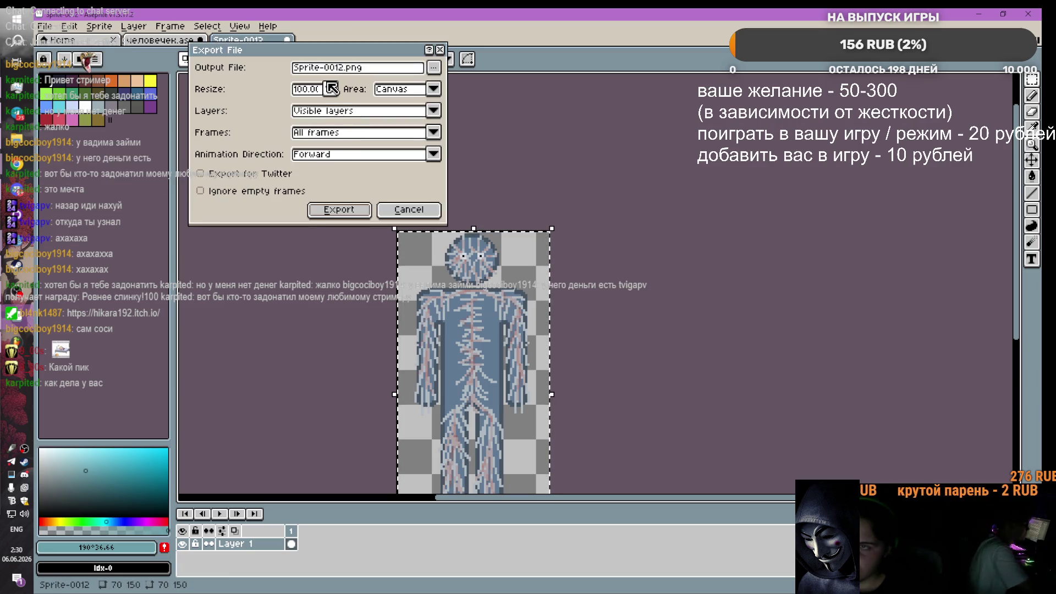
click(434, 68)
key(Return)
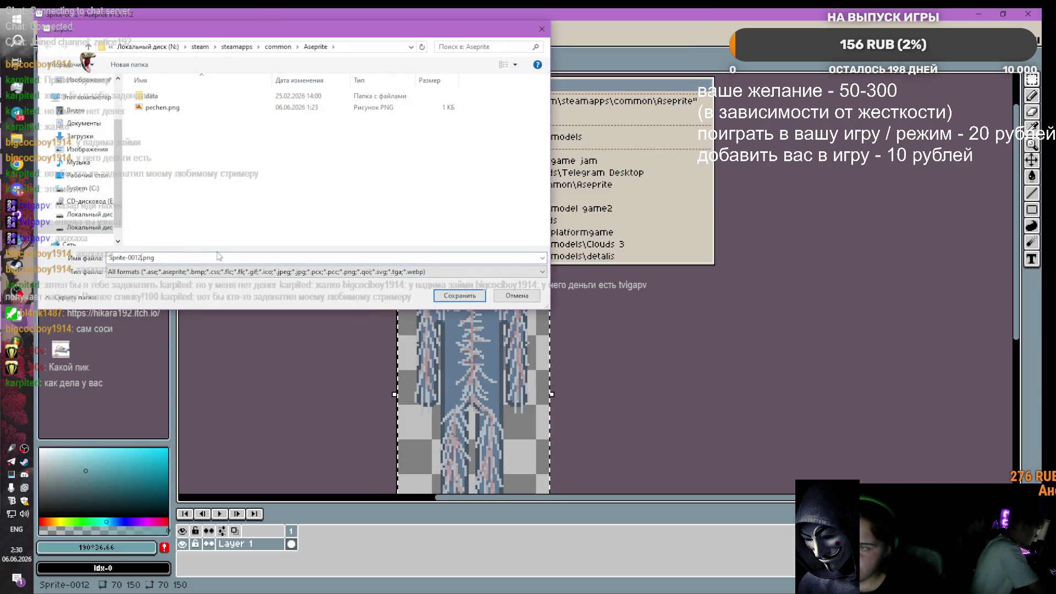
key(BackSpace)
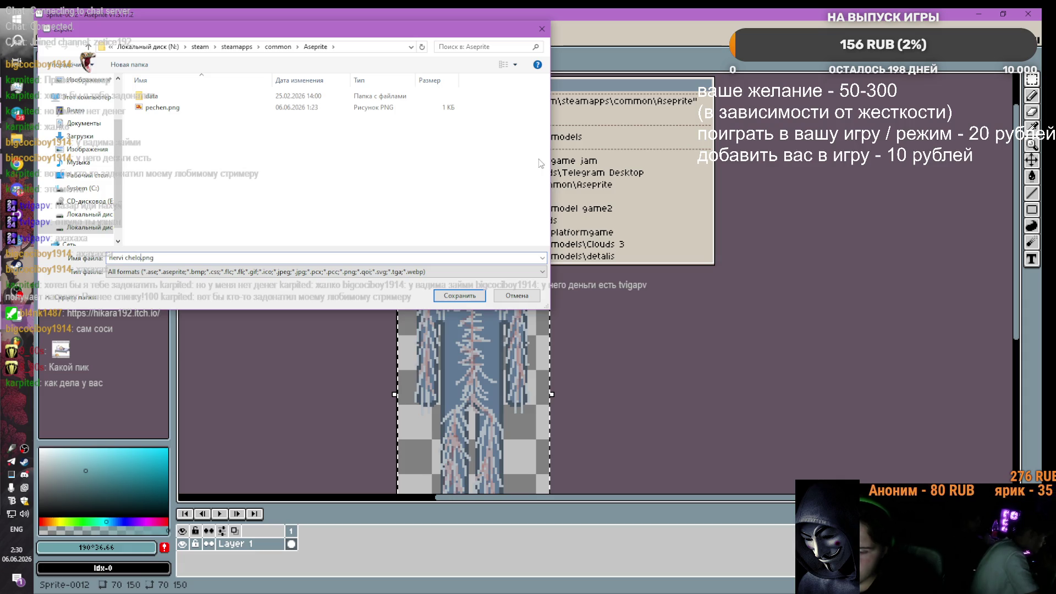
text(vek)
Step: Save as a PNG in Desktop > game jam and confirm the export
click(128, 272)
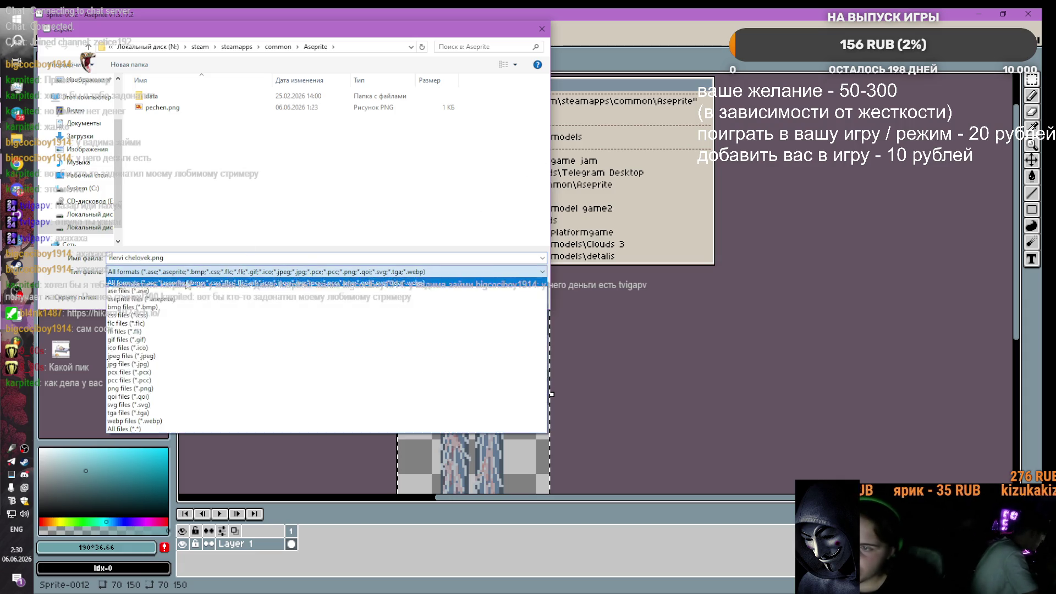
click(127, 389)
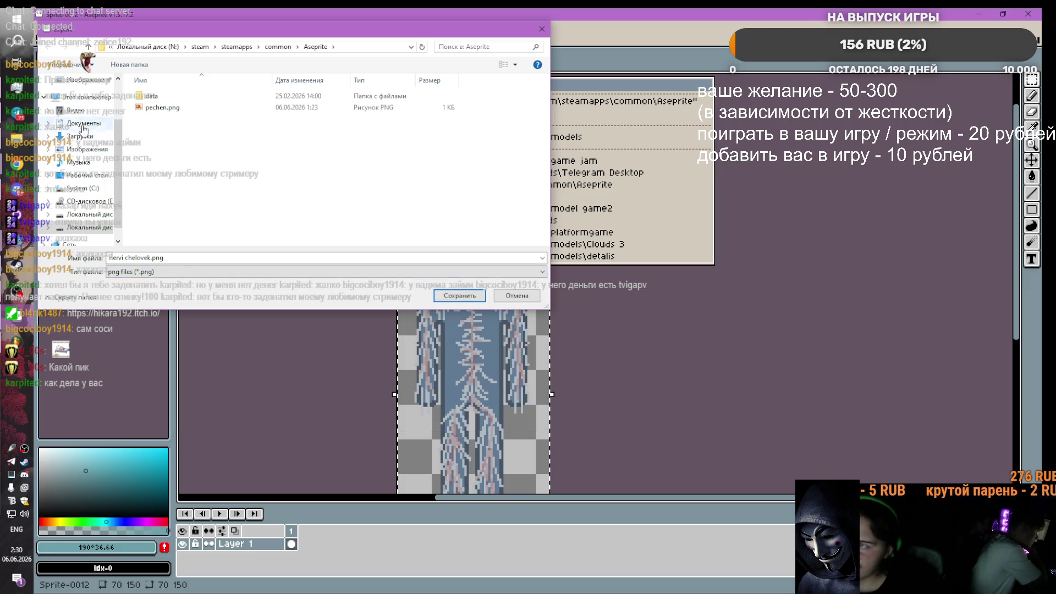
scroll(83, 134, up, 1)
click(84, 135)
click(81, 91)
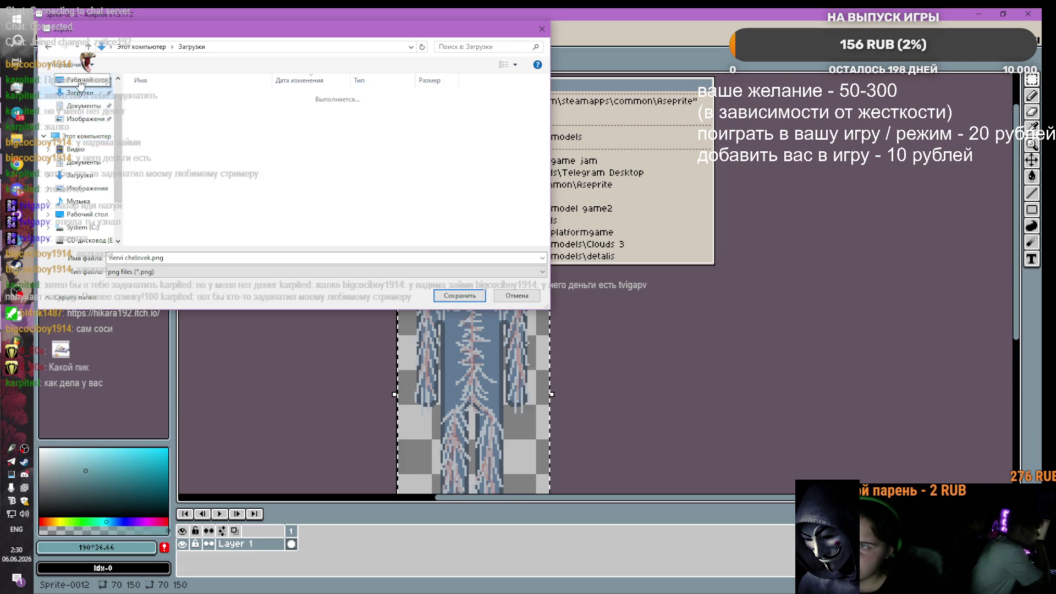
click(81, 83)
double_click(183, 156)
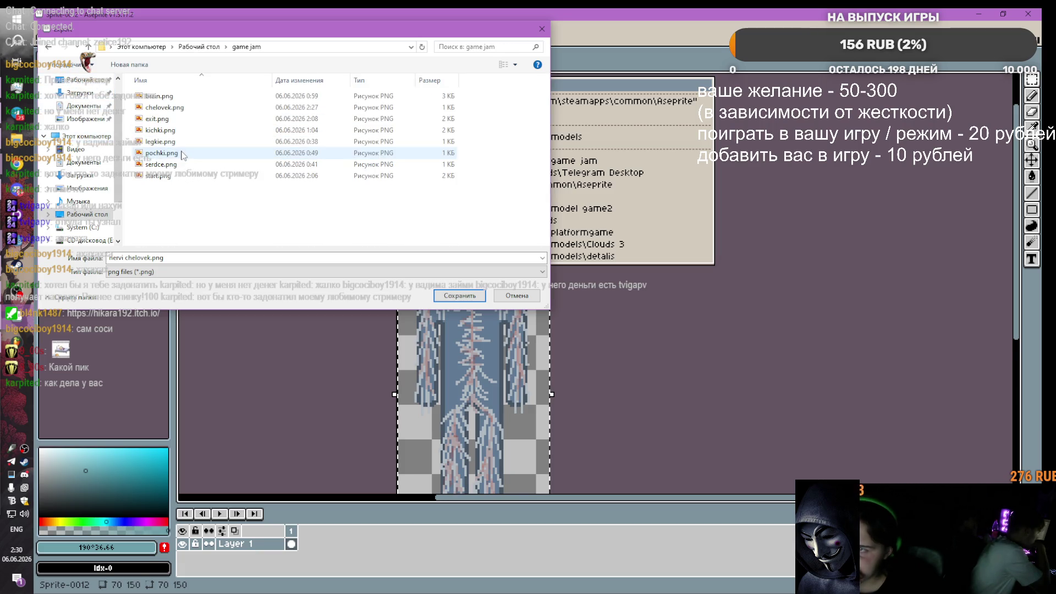
click(460, 296)
click(338, 212)
click(1028, 14)
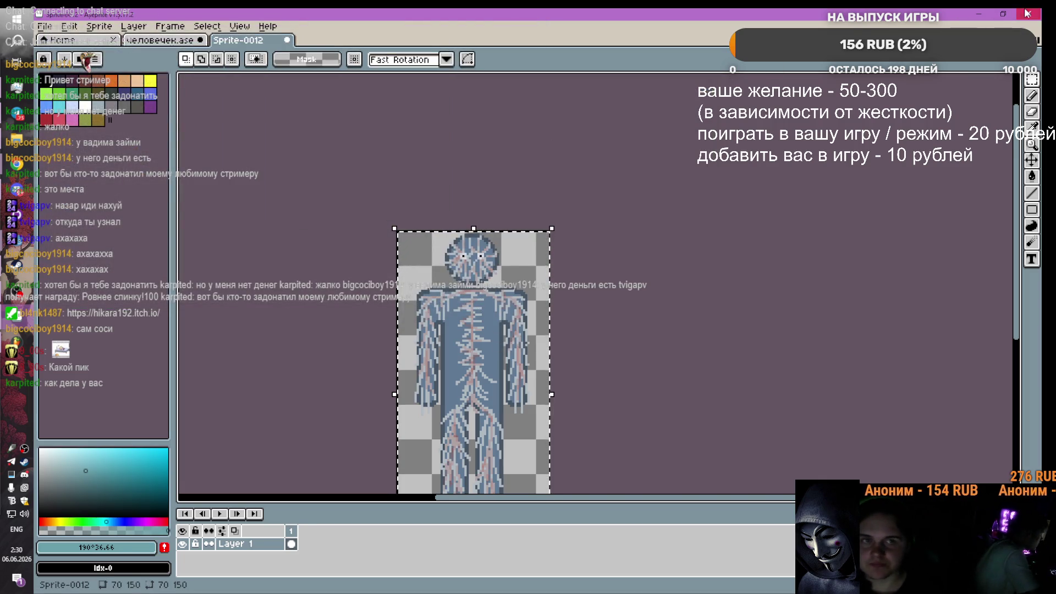
Step: Quit Aseprite without saving человечек.ase or Sprite-0012, and bring up the game jam folder
click(546, 333)
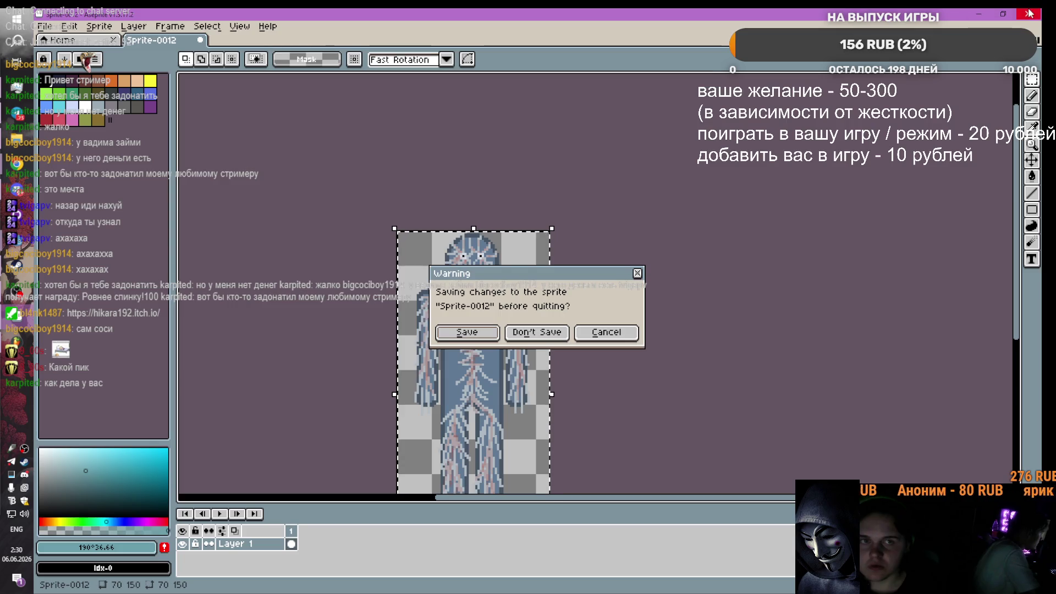
click(544, 331)
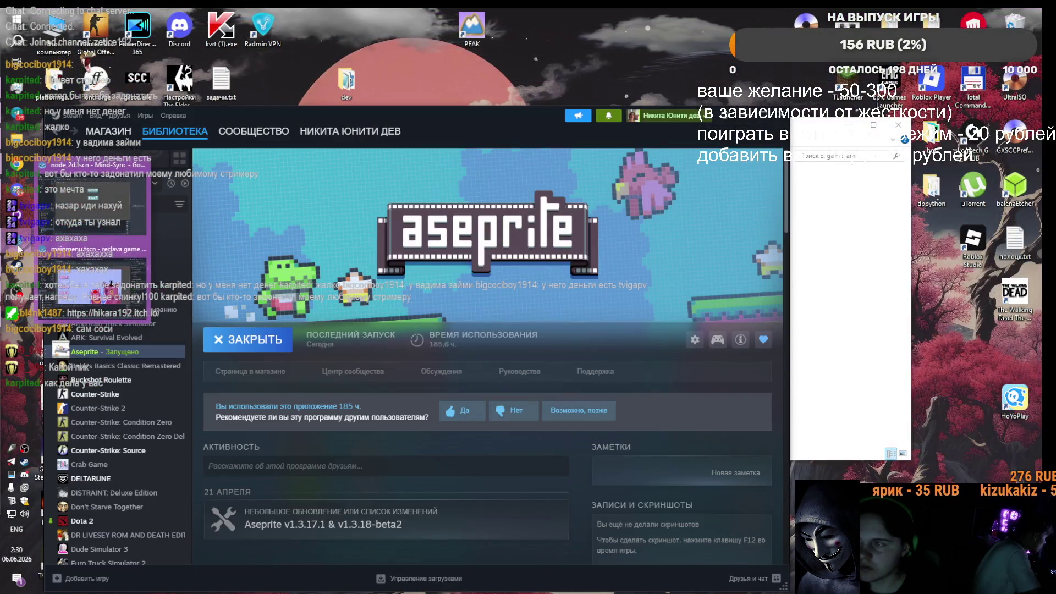
mouse_move(60, 284)
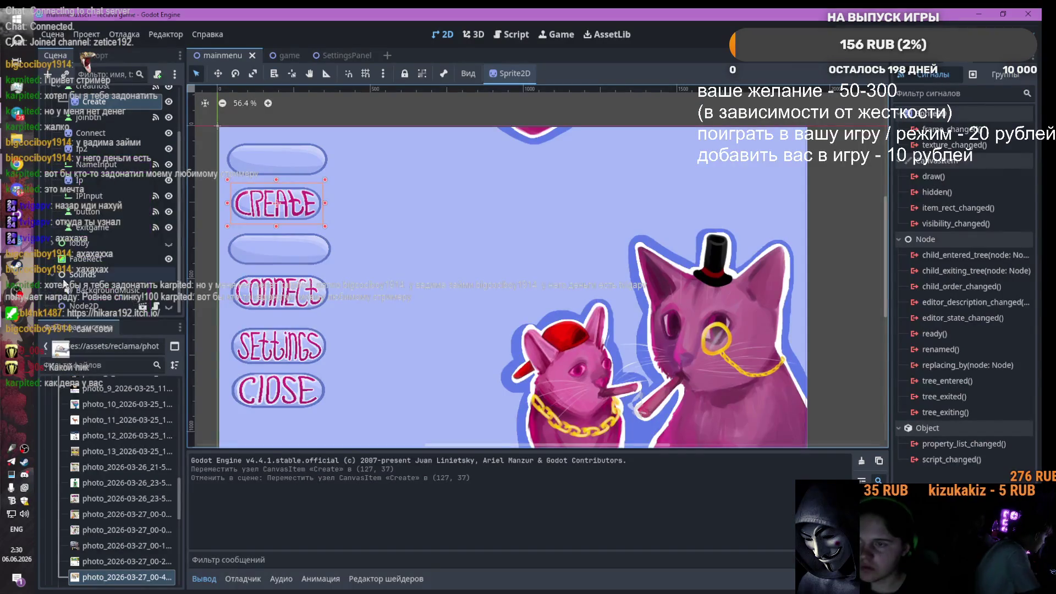
click(98, 207)
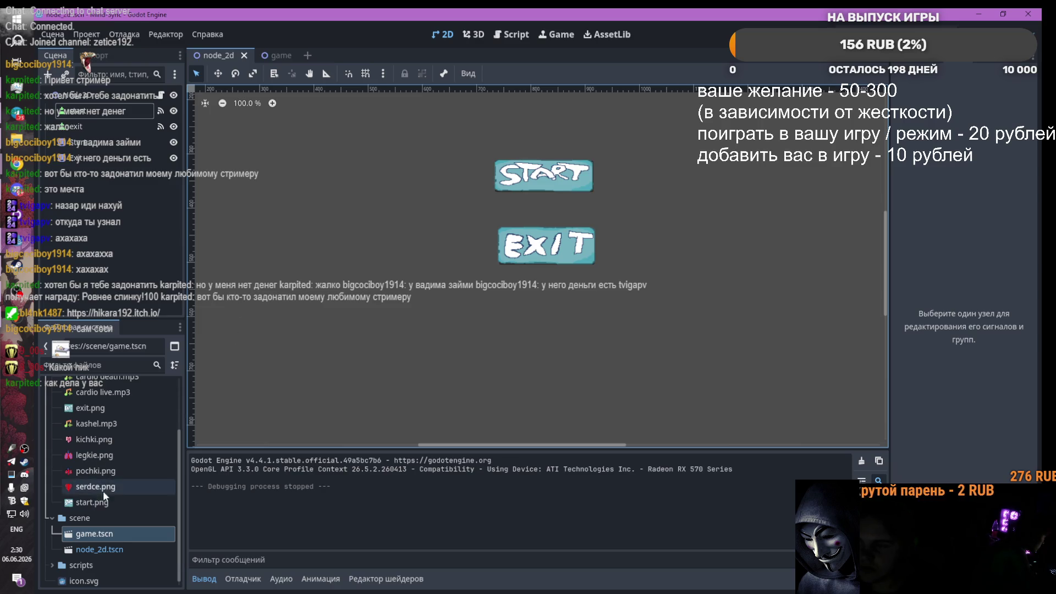
key(alt+Tab)
key(alt+Tab)
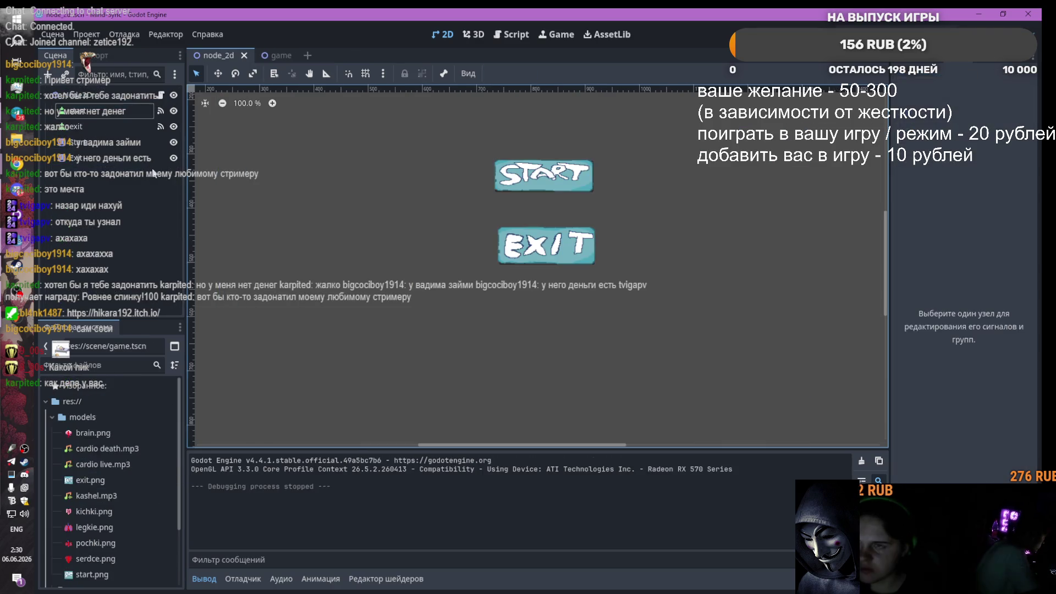
key(alt+Tab)
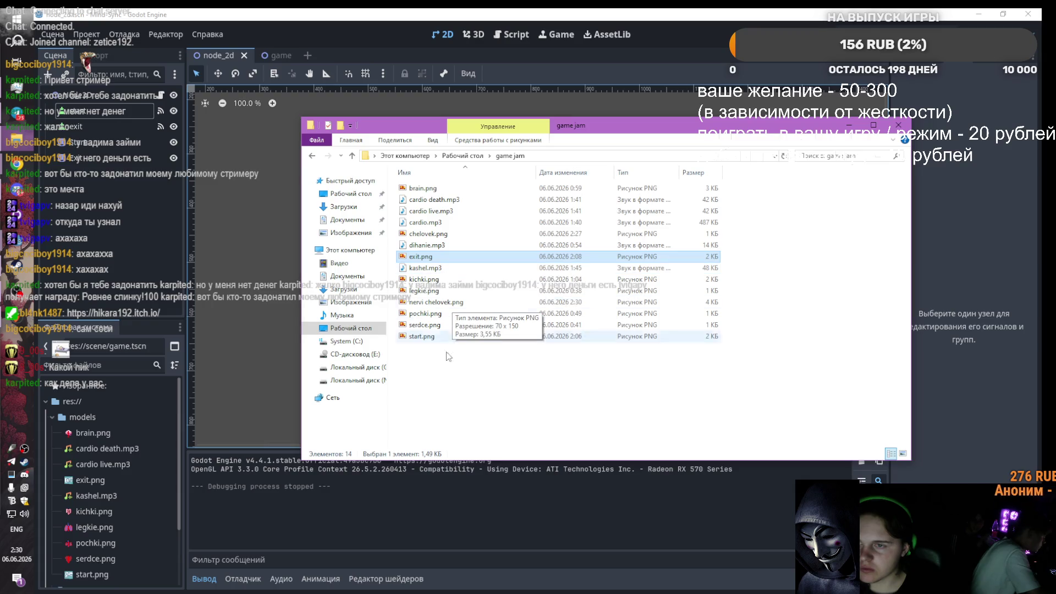
Step: Drag chelovek.png and nervi chelovek.png into Godot's models folder
click(445, 366)
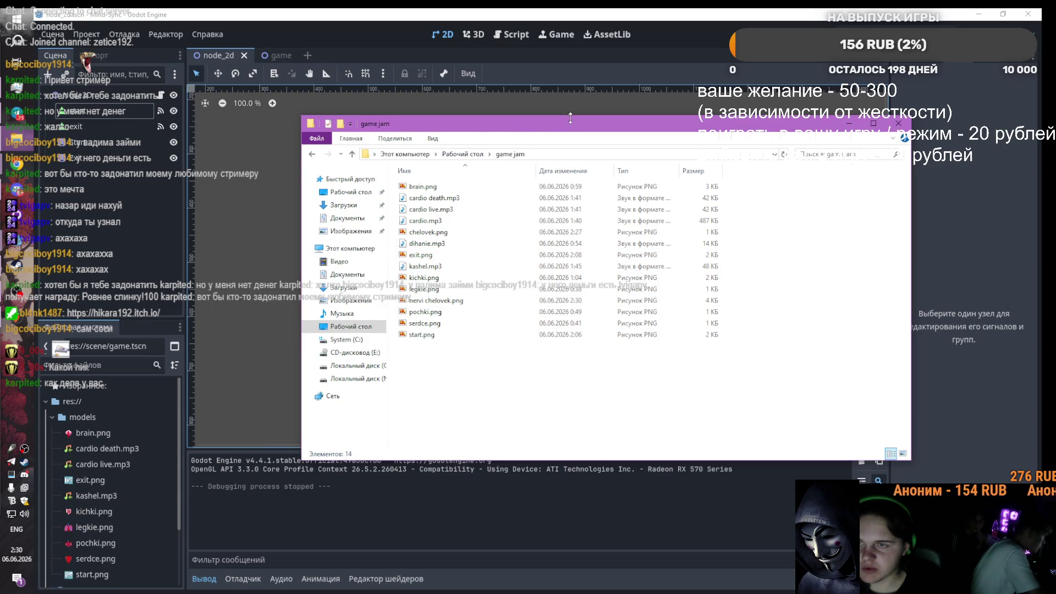
drag(478, 122, 710, 114)
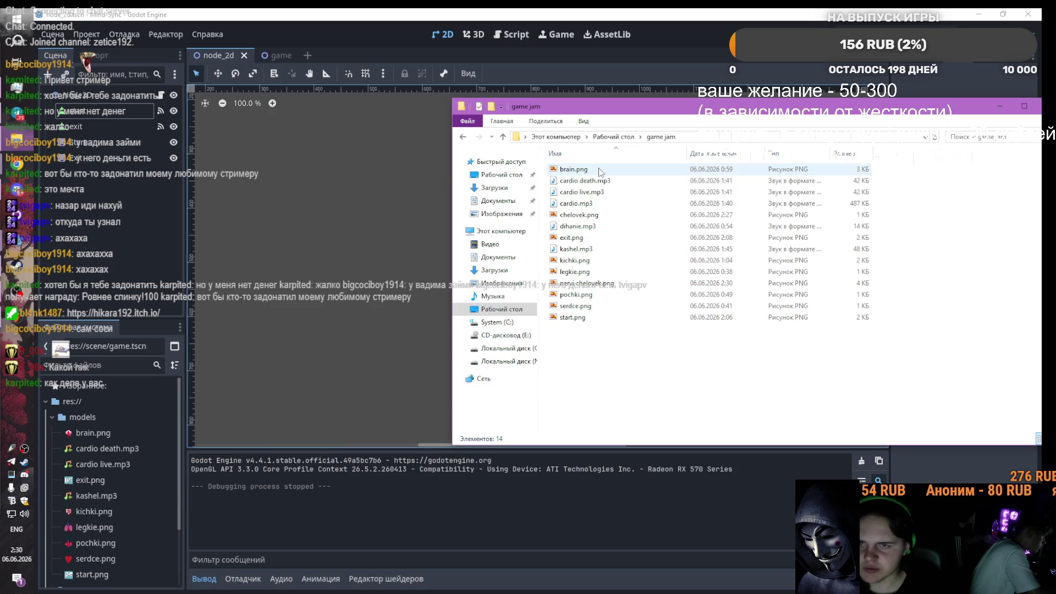
drag(577, 215, 340, 295)
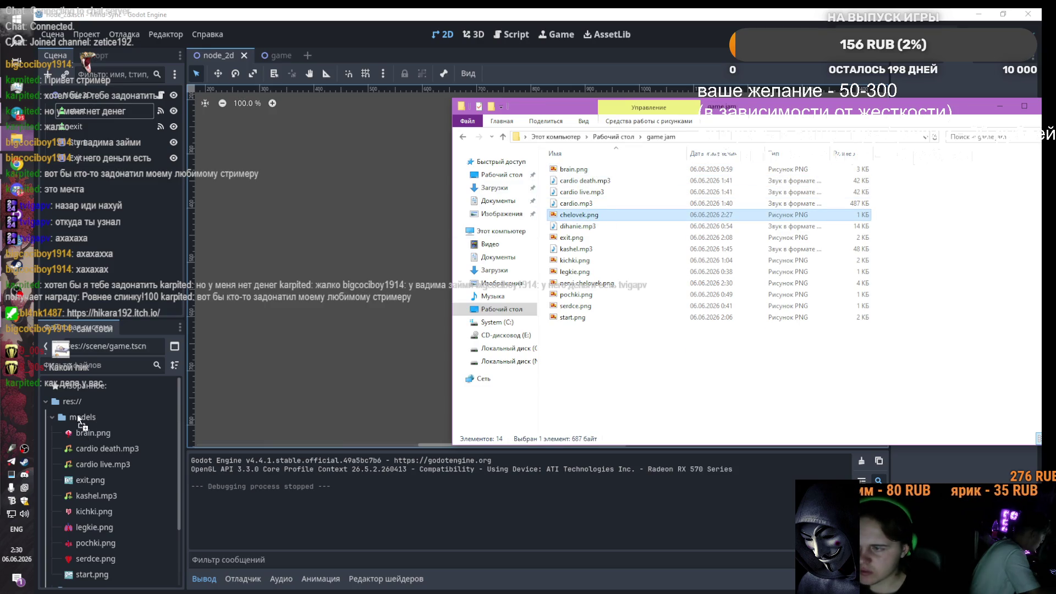
drag(582, 286, 418, 308)
click(267, 55)
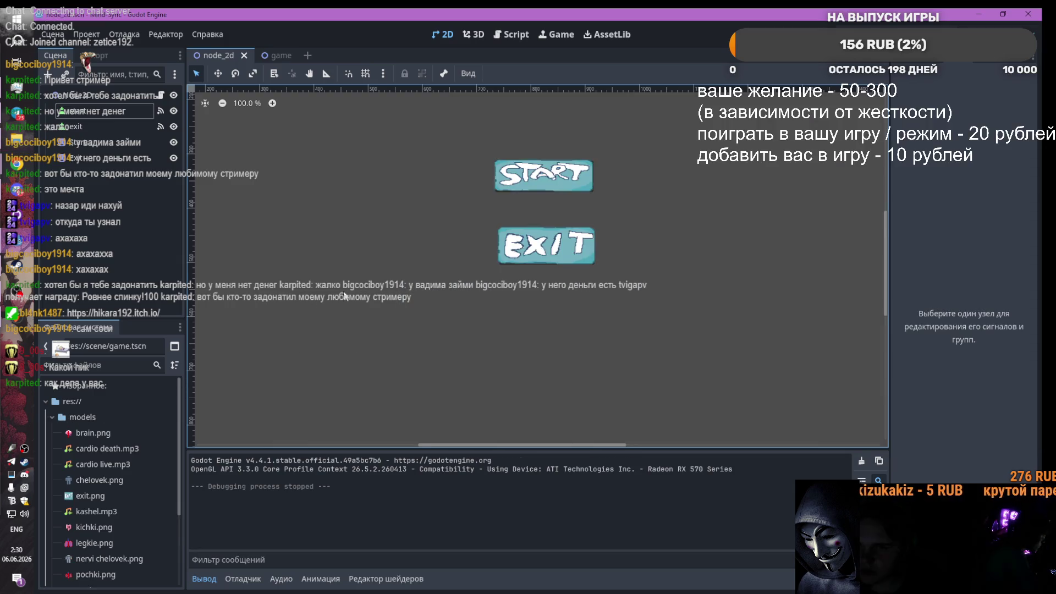
Step: Relaunch Aseprite from its page in the Steam library
scroll(383, 220, up, 3)
scroll(549, 242, down, 1)
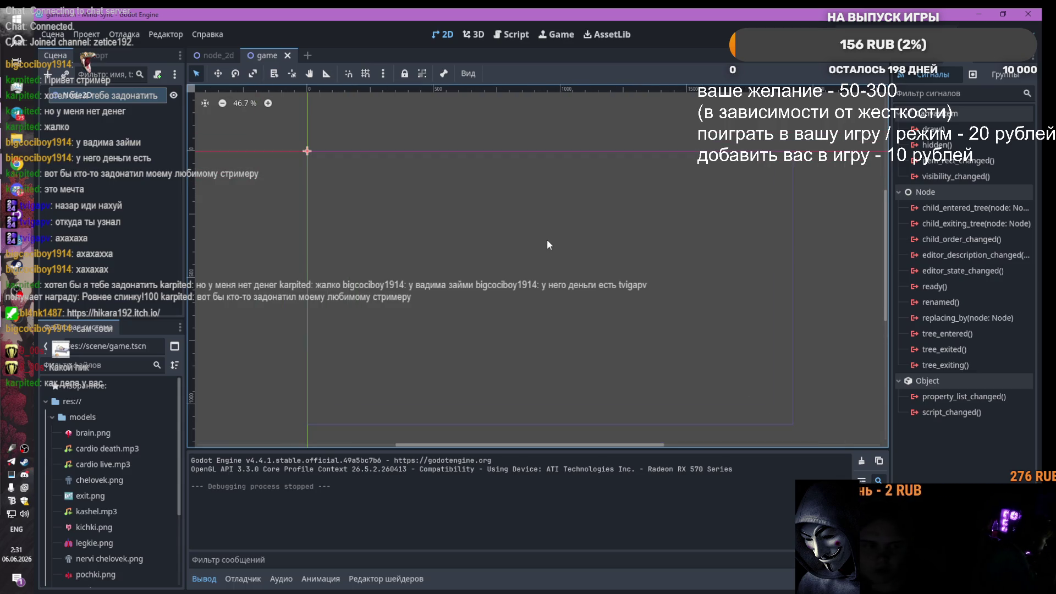
mouse_move(17, 289)
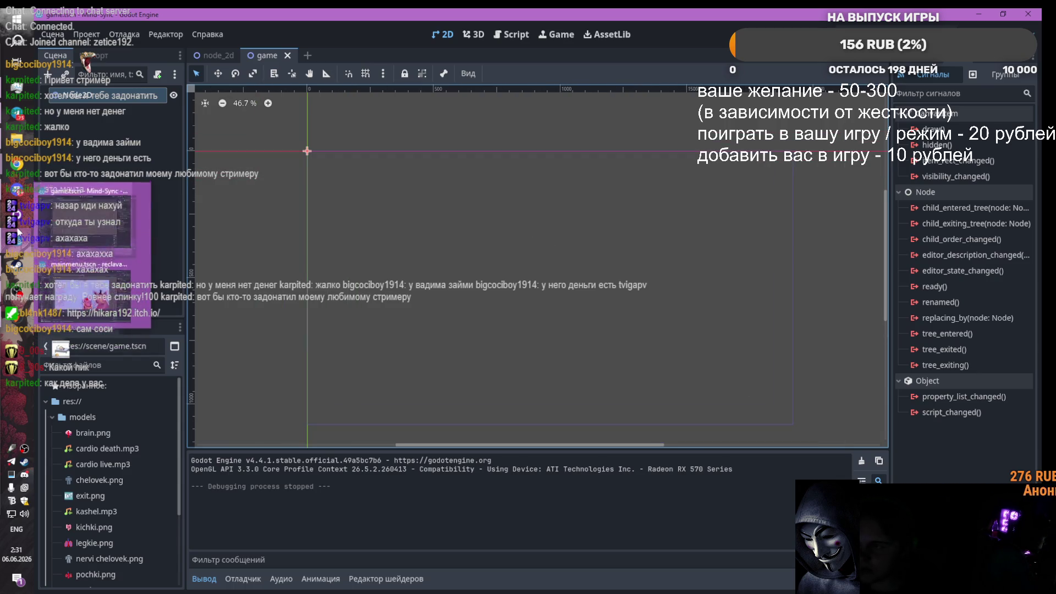
mouse_move(19, 203)
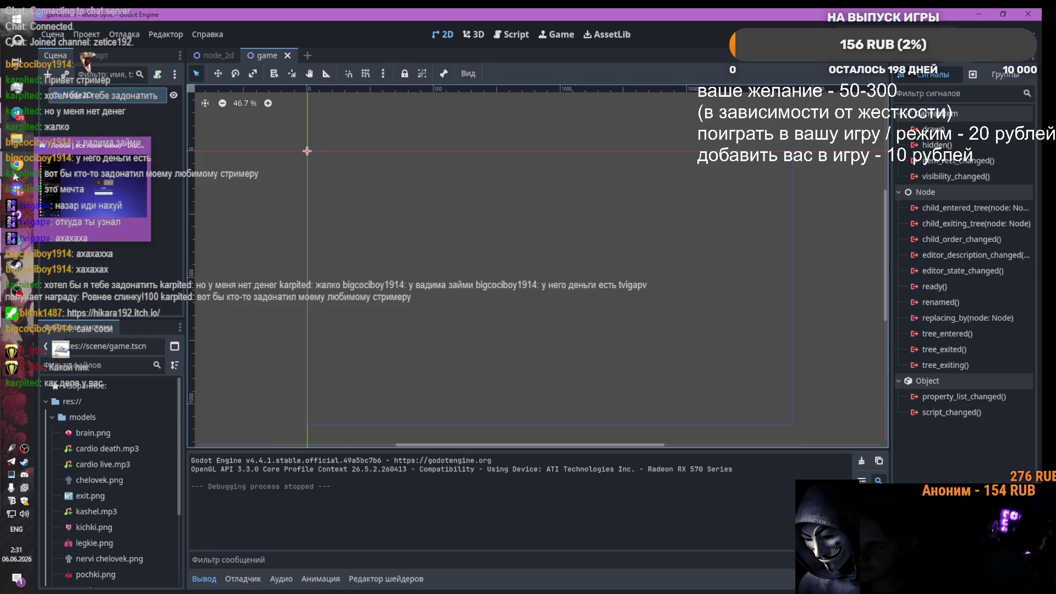
mouse_move(26, 175)
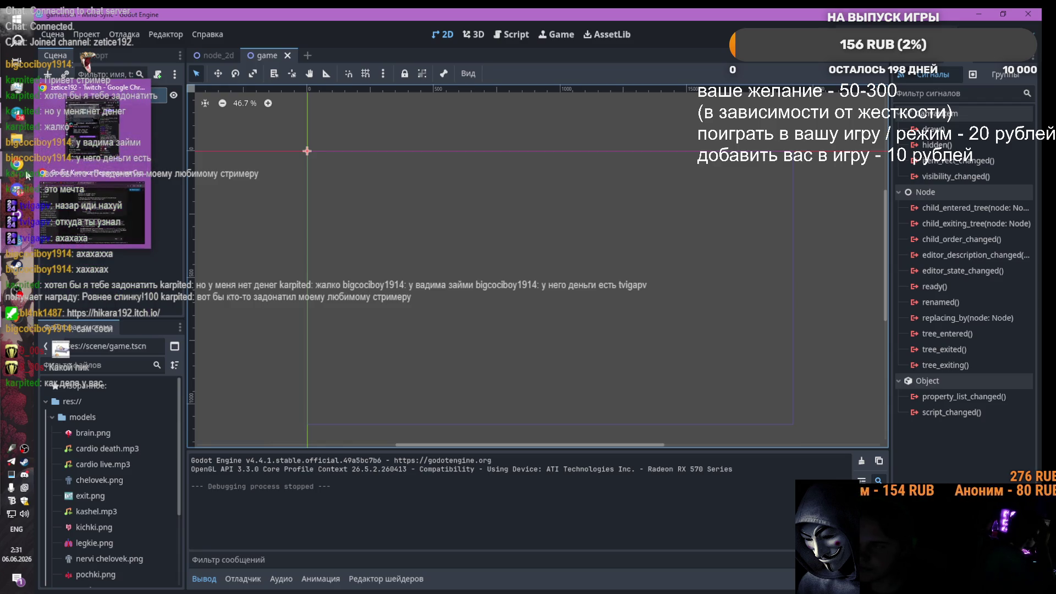
mouse_move(20, 224)
click(16, 265)
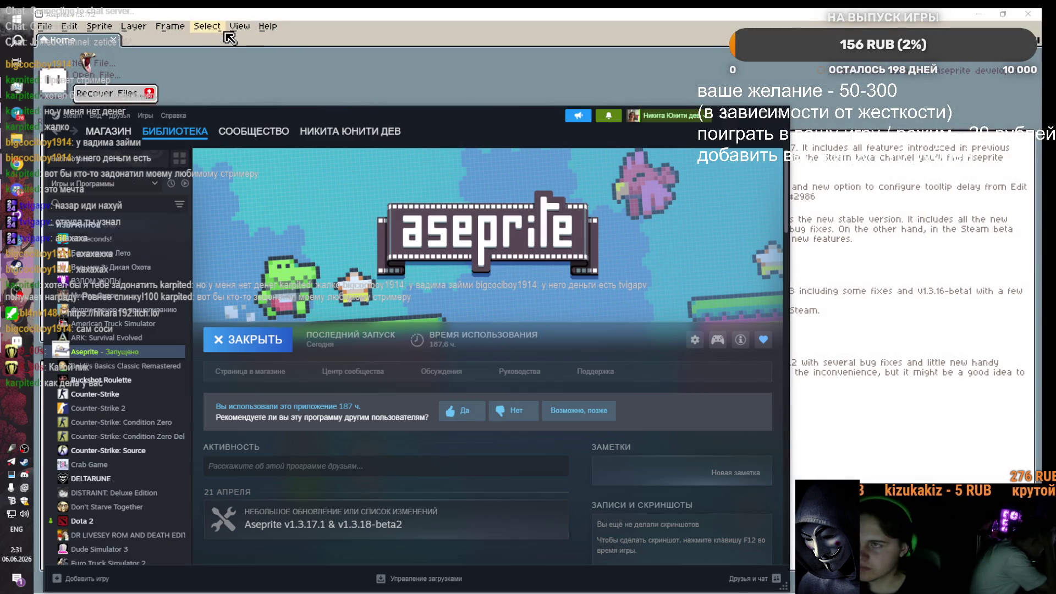
Step: Switch the keyboard input language to Russian and leave Aseprite for Steam's Aseprite library page
click(229, 38)
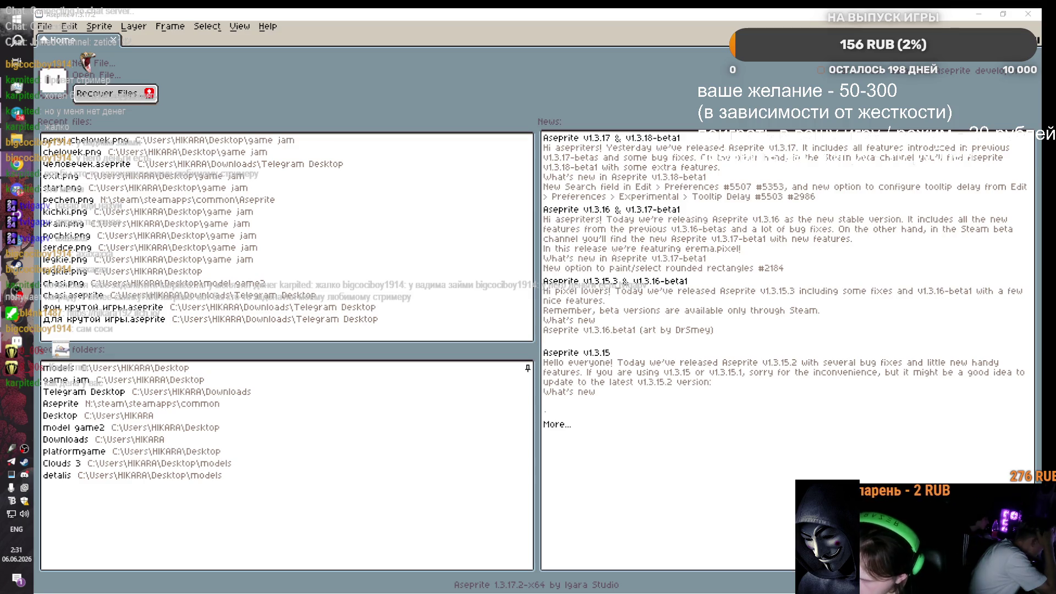
key(alt+shift)
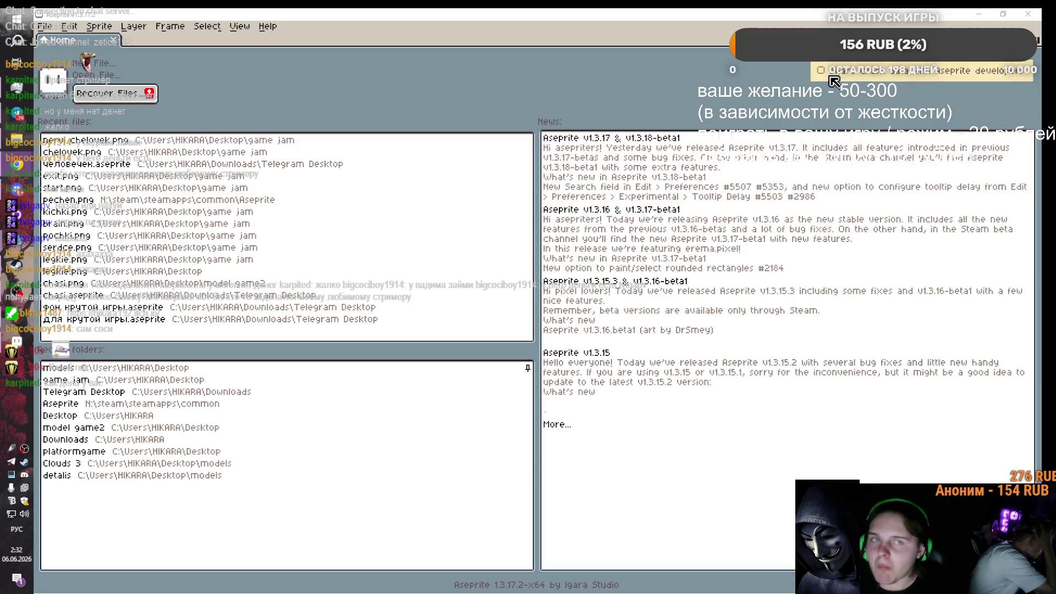
key(alt+Tab)
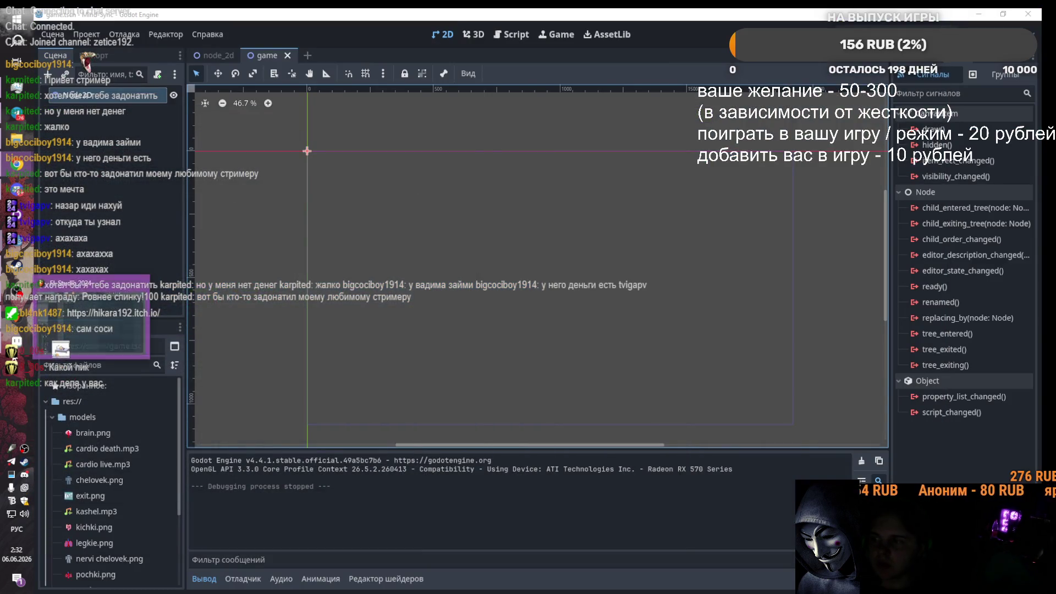
Step: Create Sprite-0001, an empty transparent RGBA canvas 1920 wide by 1080 high
click(15, 347)
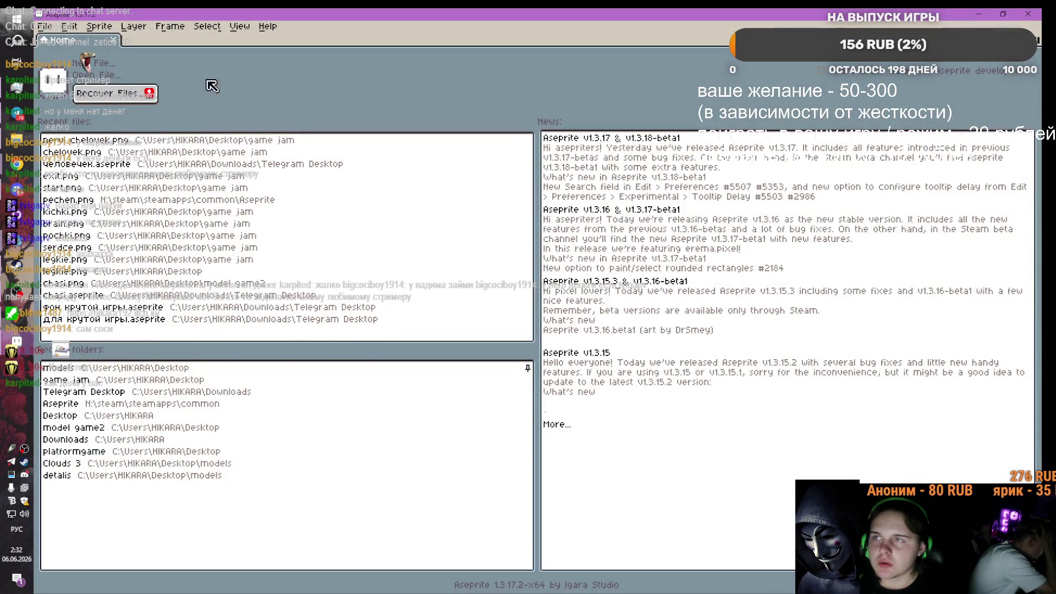
click(95, 65)
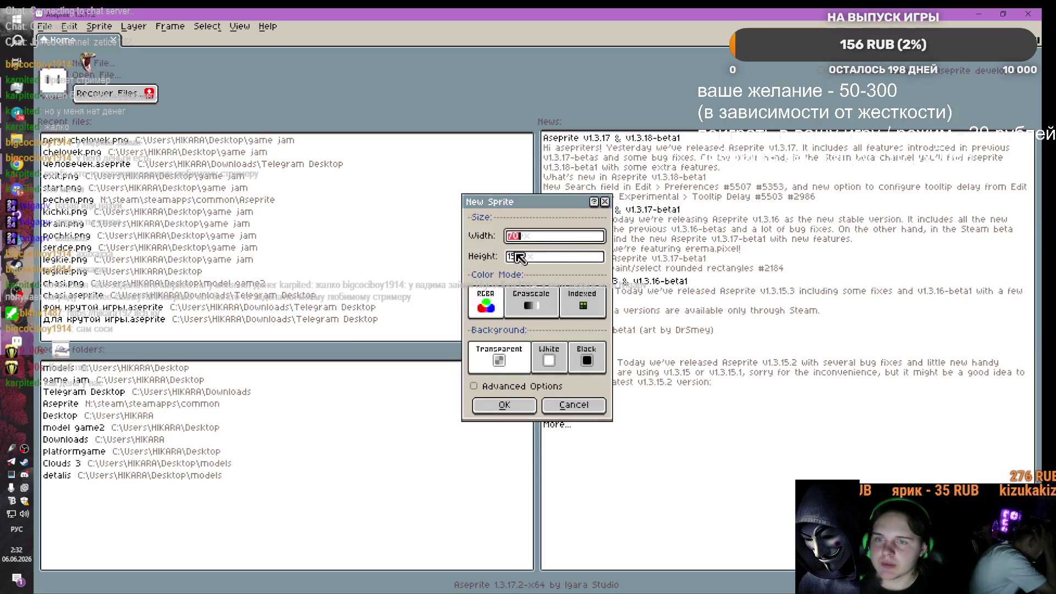
text(1920)
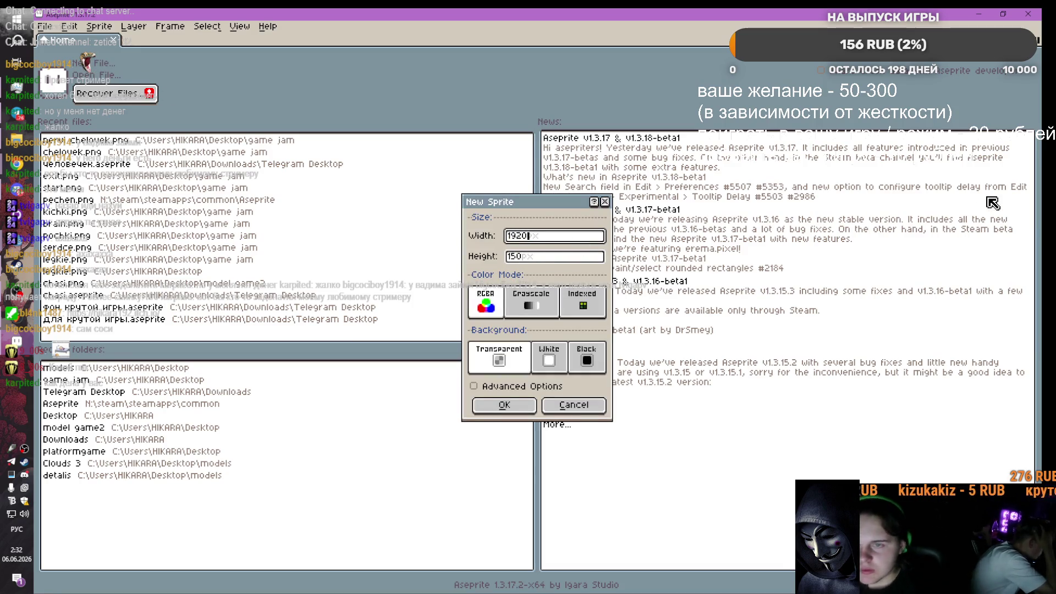
key(Tab)
text(15)
key(BackSpace)
text(080)
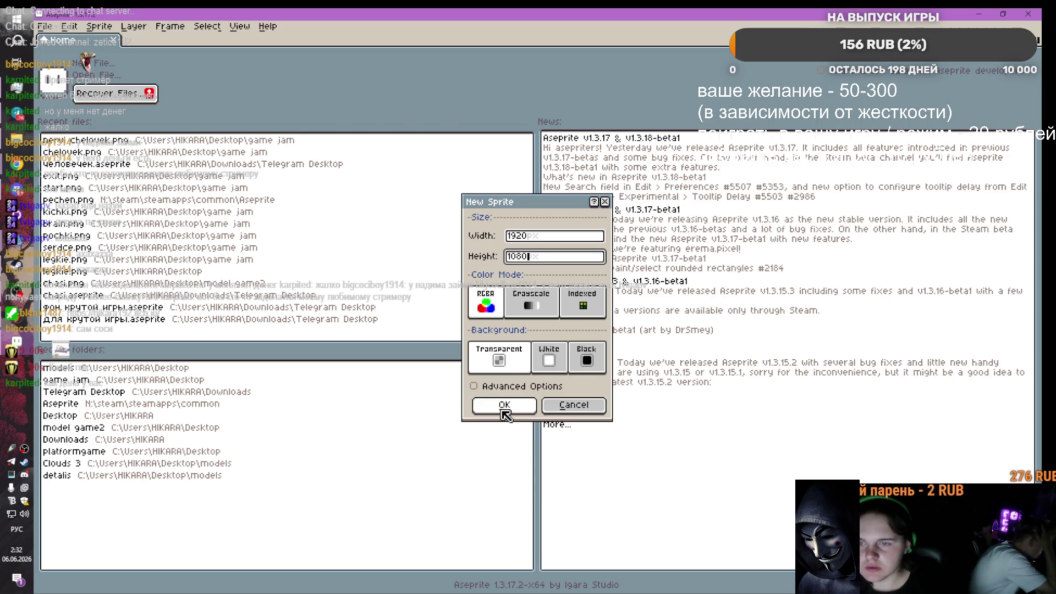
click(504, 405)
scroll(636, 244, down, 2)
scroll(636, 244, up, 1)
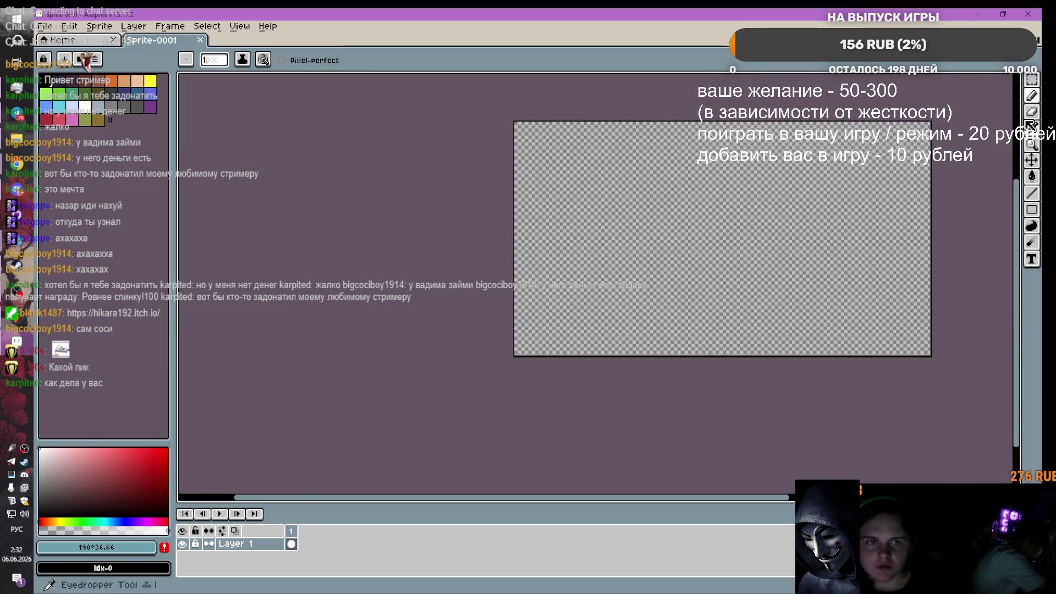
key(w)
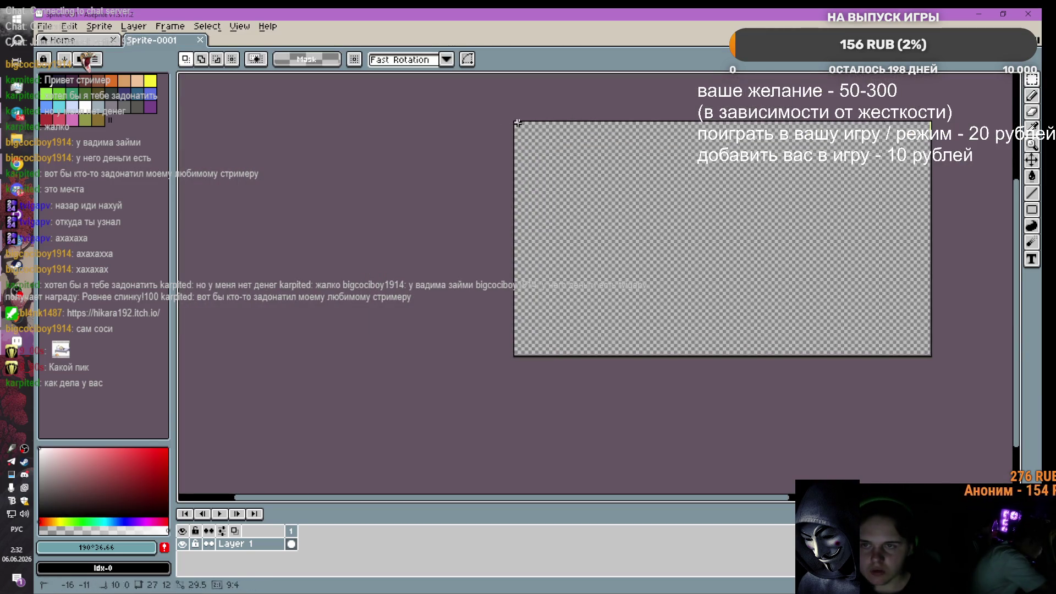